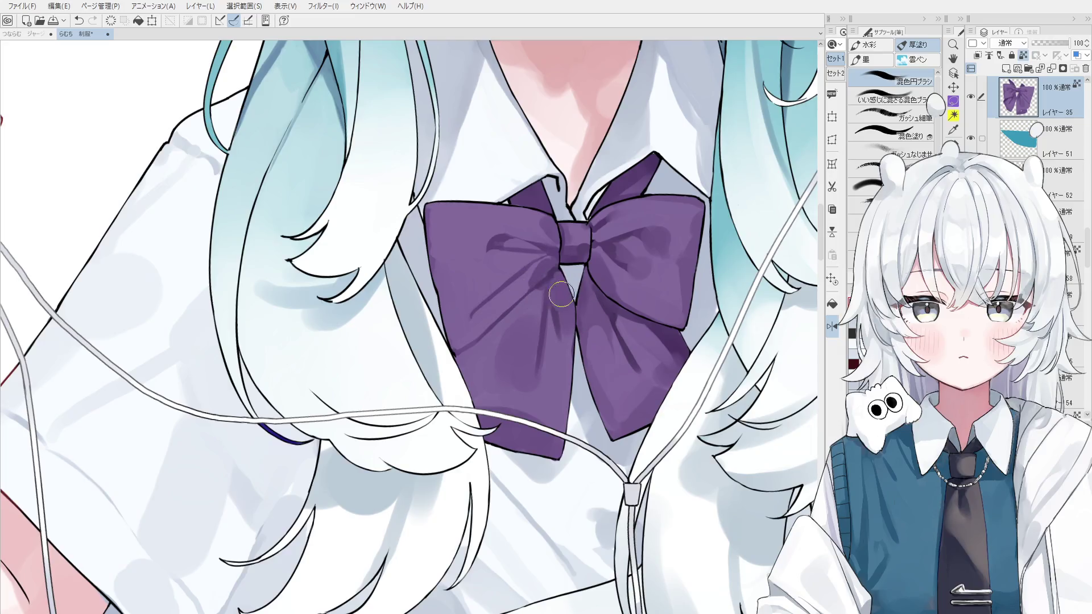
Step: Sample a lighter purple and repaint soft shading on the bow's left lobe, undoing weak strokes
left_click(555, 307, "alt")
scroll(568, 353, "up", 2)
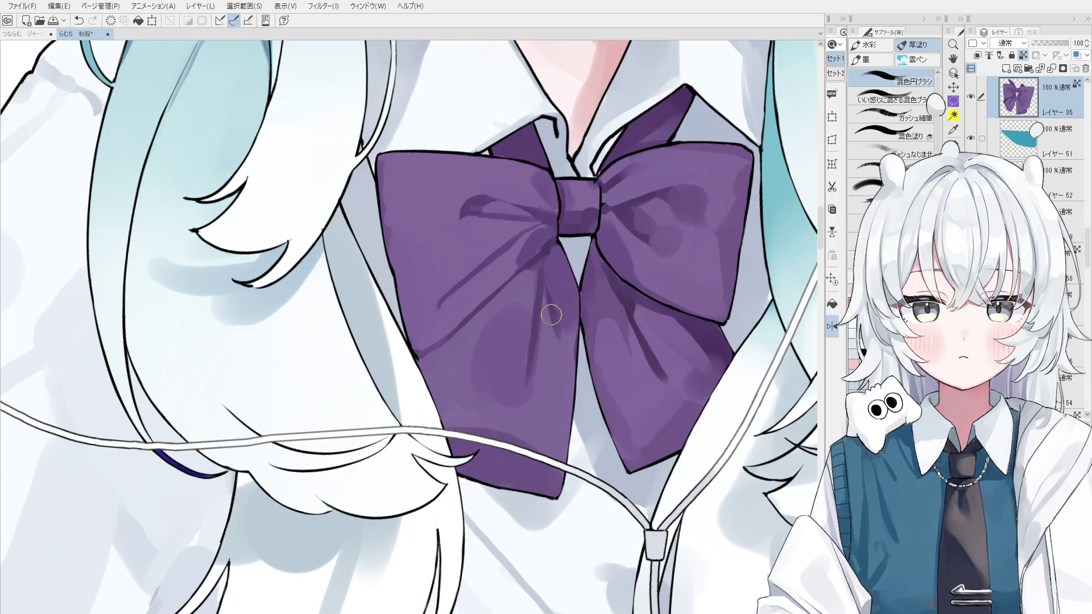
scroll(556, 398, "down", 2)
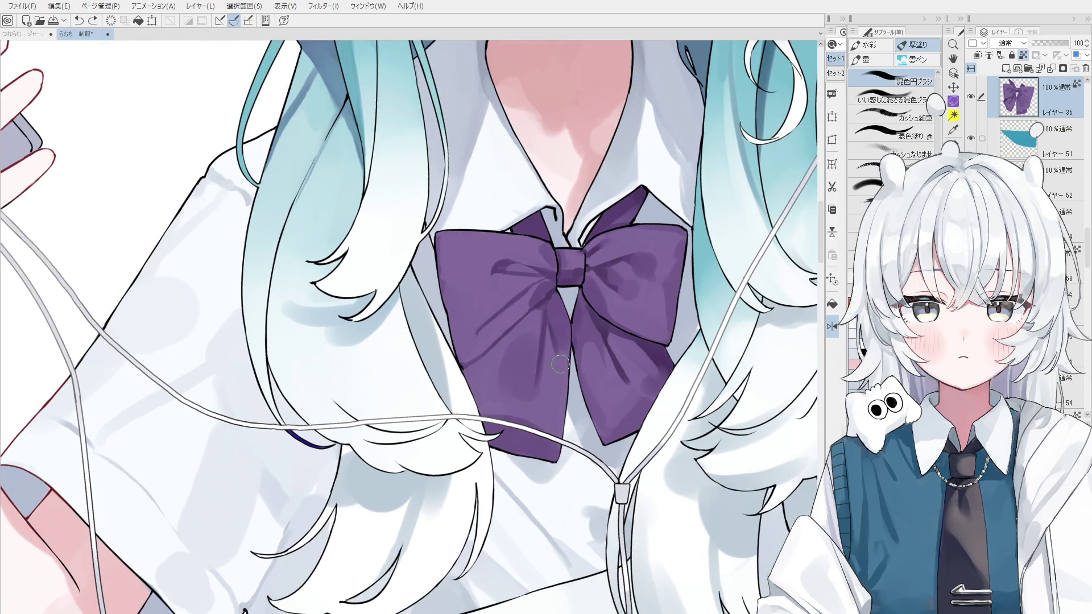
key("ctrl+z")
mouse_move(560, 386)
left_mouse_down()
mouse_move(552, 321)
mouse_move(569, 370)
left_mouse_up()
key("ctrl+z")
Step: Select the hair layer and paint over the dark violet band under the hair strand in a light colour
key("o")
scroll(341, 443, "up", 3)
scroll(355, 451, "up", 3)
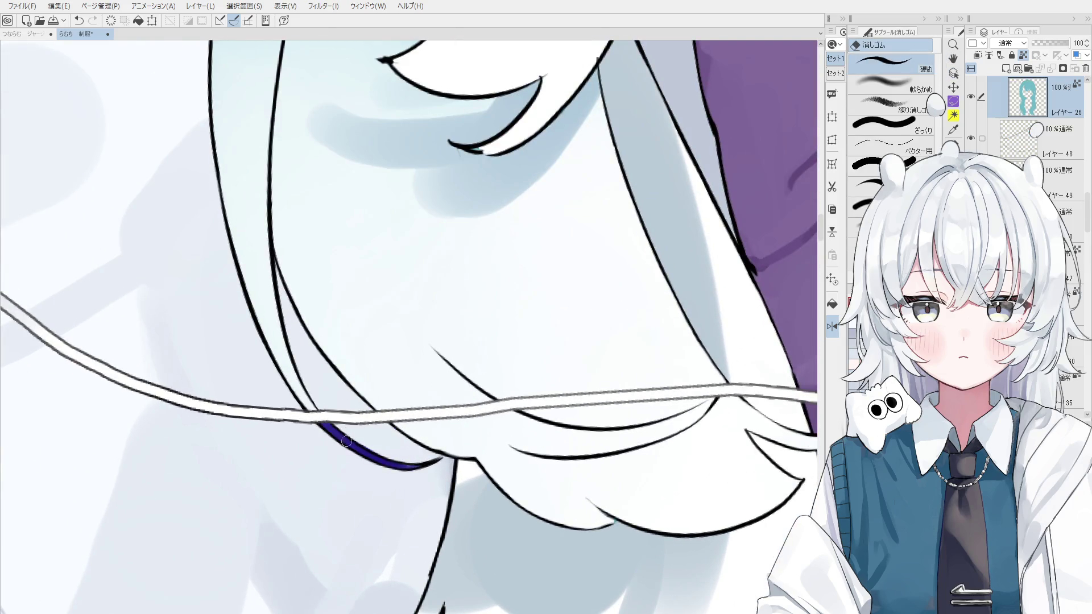
left_click(301, 381, "ctrl+shift")
key("b")
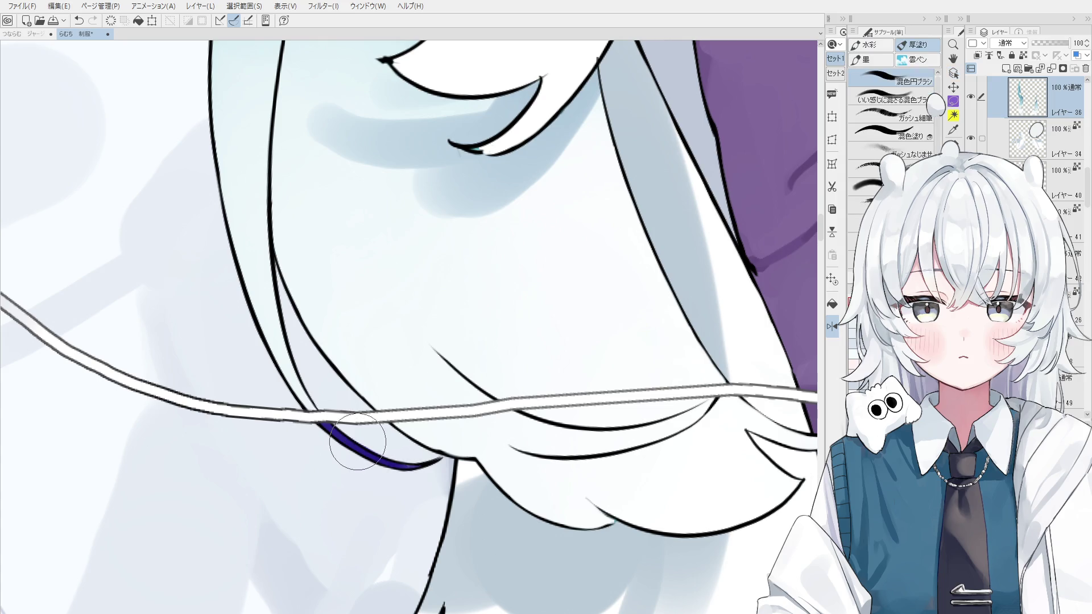
key("o")
scroll(341, 438, "up", 2)
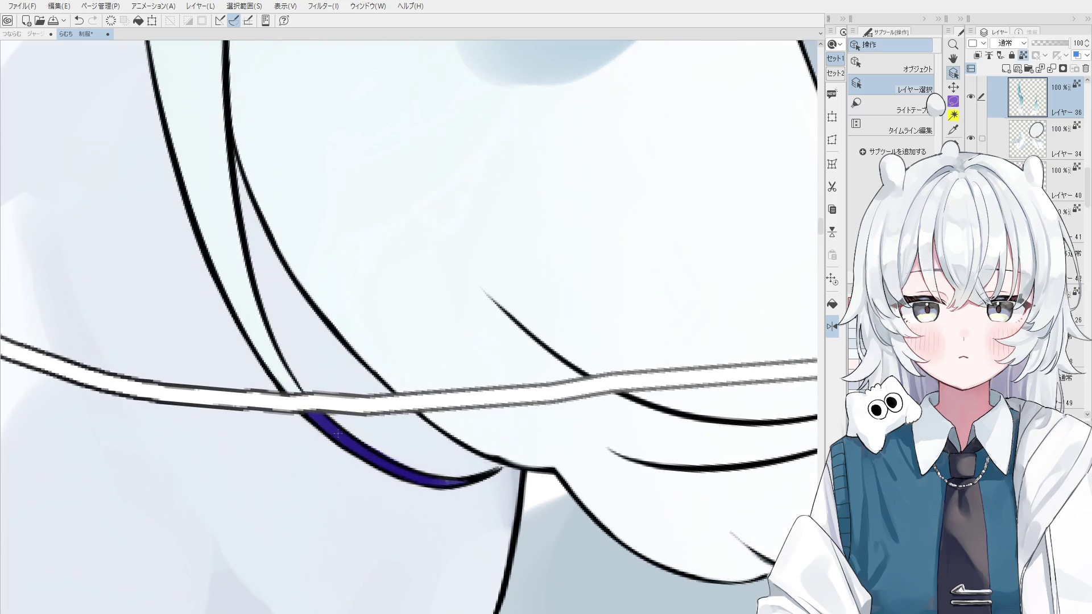
left_click(337, 429)
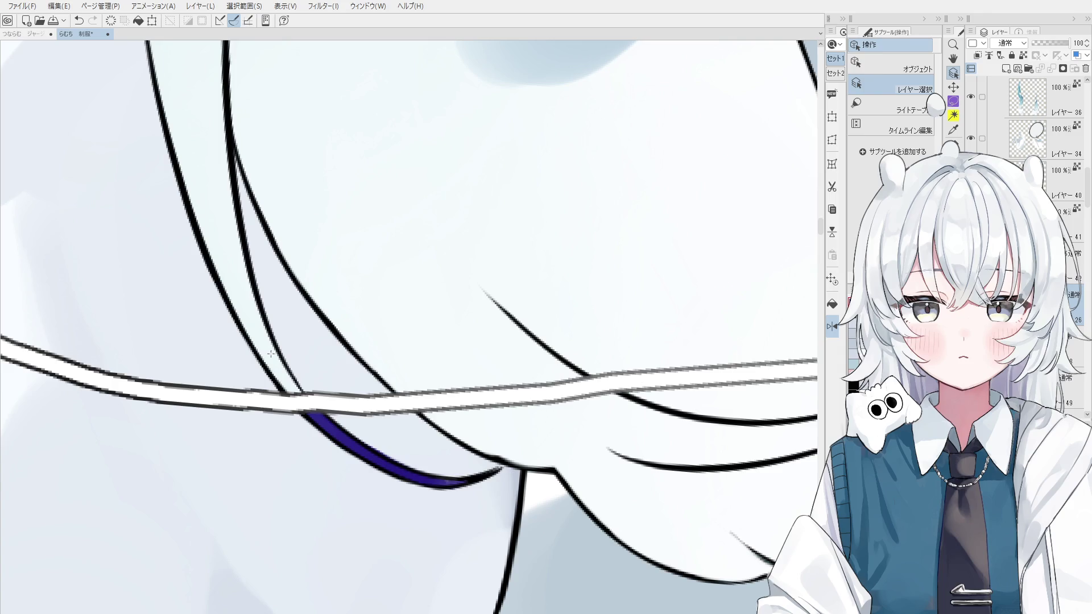
left_click(273, 359)
key("b")
mouse_move(318, 421)
left_mouse_down()
mouse_move(372, 462)
mouse_move(310, 414)
left_mouse_up()
mouse_move(350, 445)
left_mouse_down()
mouse_move(321, 413)
mouse_move(375, 460)
mouse_move(464, 483)
mouse_move(415, 482)
mouse_move(322, 429)
left_mouse_up()
Step: Zoom out to the upper body, tilt the view and select the bow-area shading layer
scroll(402, 257, "down", 10)
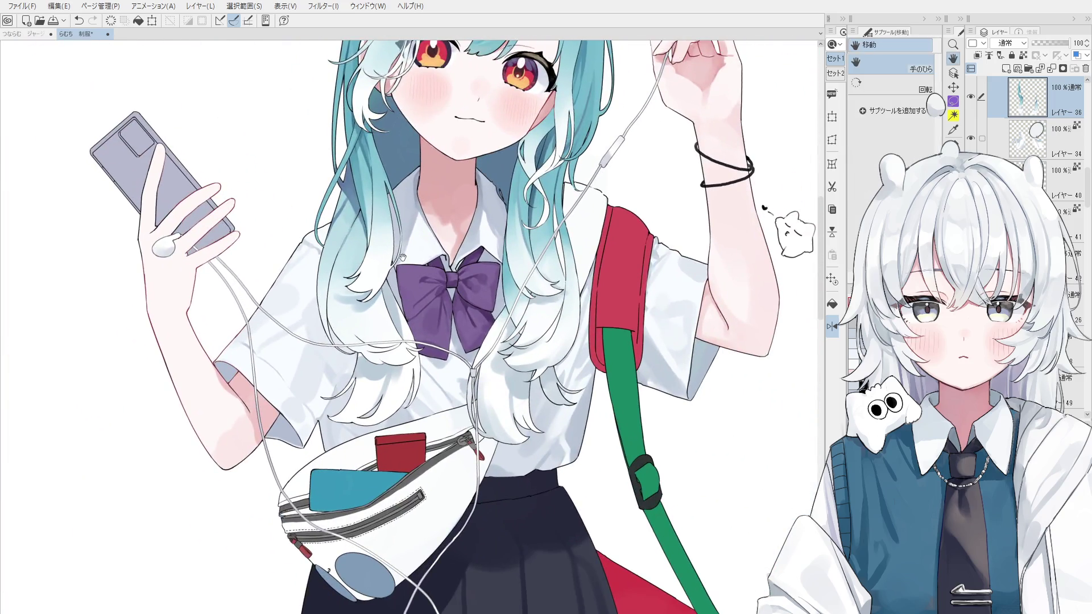
left_click_drag(402, 256, 442, 319)
key("o")
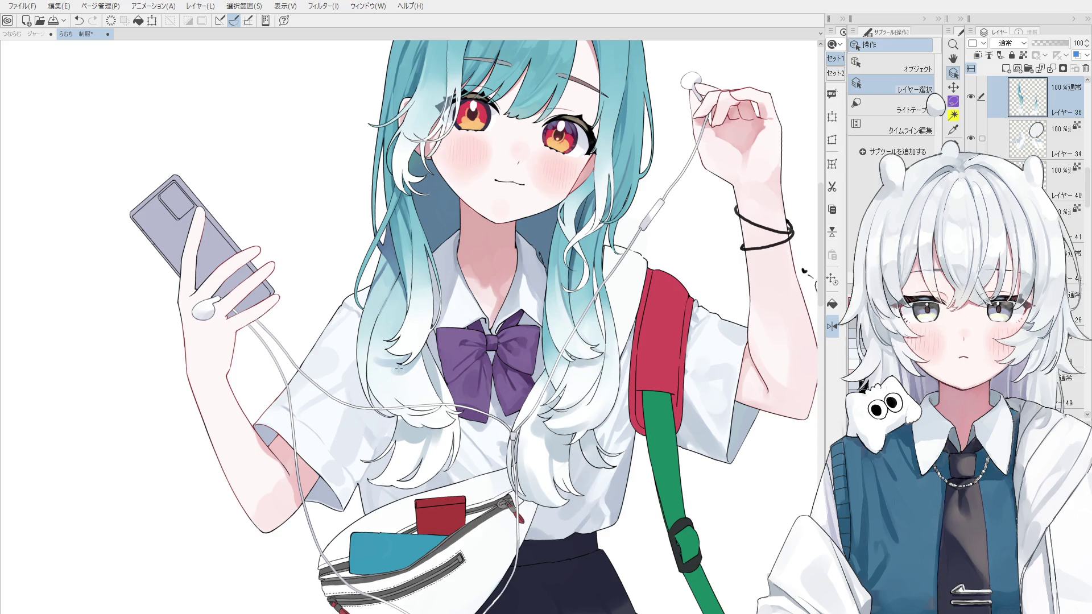
key("minus")
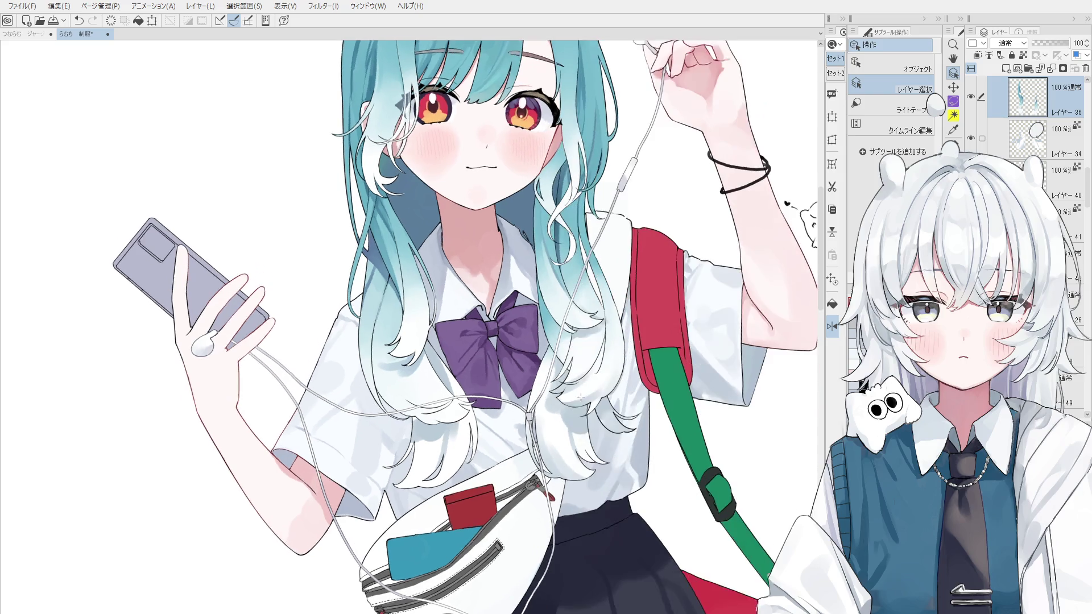
left_click(527, 365)
key("b")
Step: Enlarge the brush, sample the bow's purple and retouch shading along the bow's left edge
scroll(462, 383, "up", 3)
left_click_drag(462, 384, 464, 392)
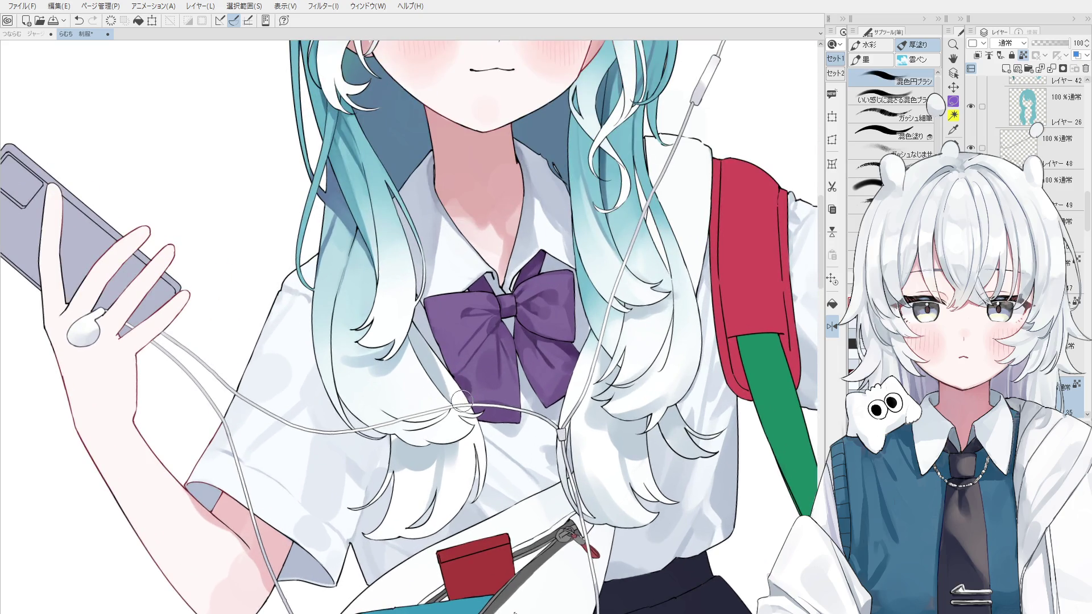
left_click(464, 392, "alt")
key("ctrl+z")
left_click_drag(470, 381, 501, 421)
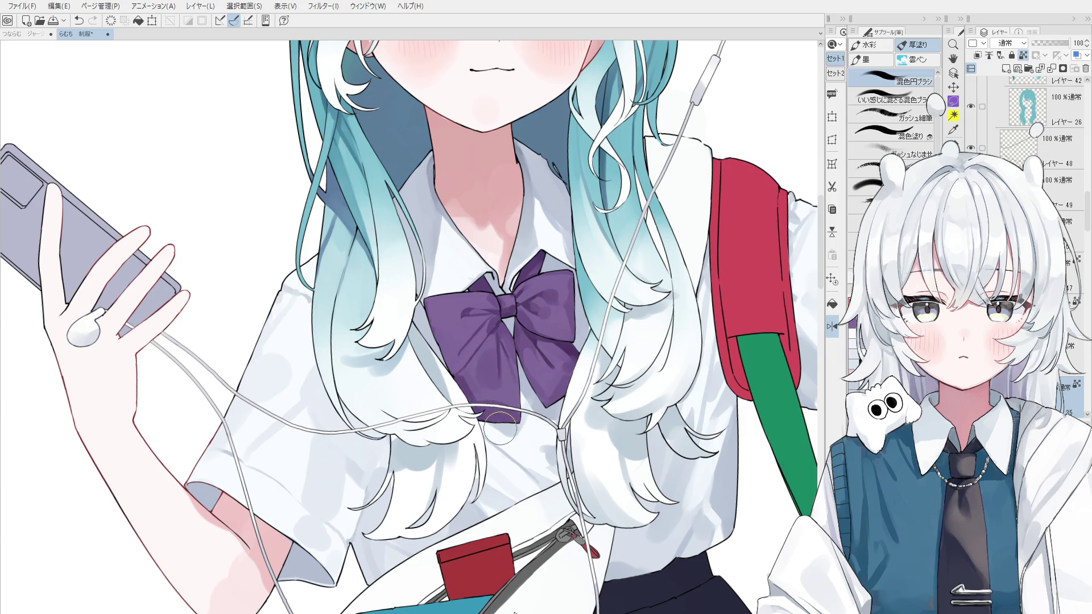
key("ctrl+z")
left_click_drag(457, 384, 478, 404)
key("ctrl+z")
left_click_drag(435, 338, 443, 364)
left_click_drag(445, 293, 431, 312)
key("ctrl+z")
key("ctrl+z")
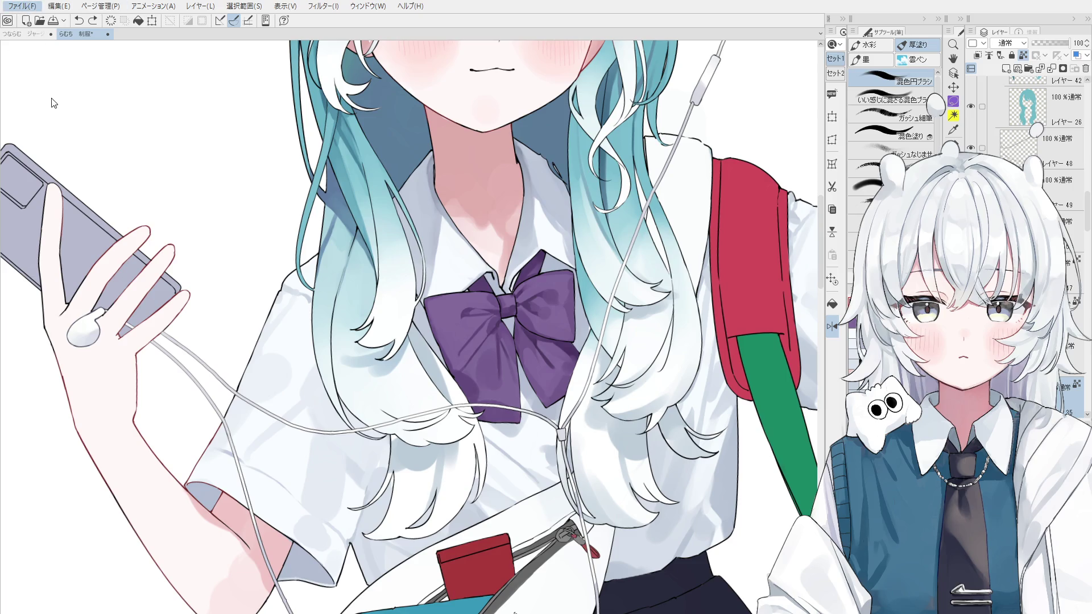
Step: Save the illustration with Ctrl+S and zoom out to view the full character
key("ctrl+s")
scroll(564, 405, "down", 1)
scroll(565, 405, "down", 2)
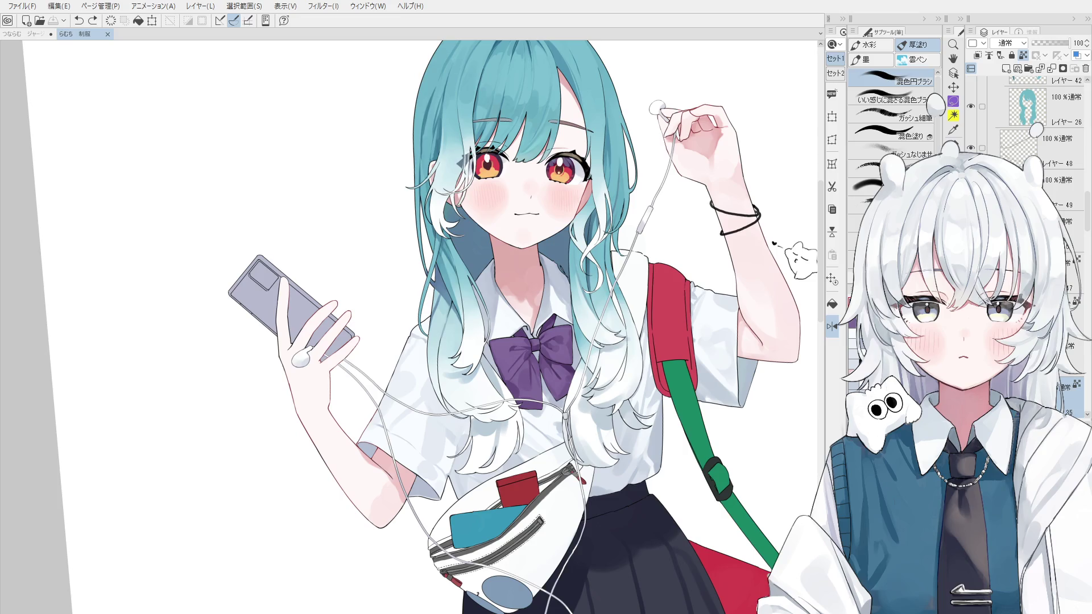
left_click(551, 287)
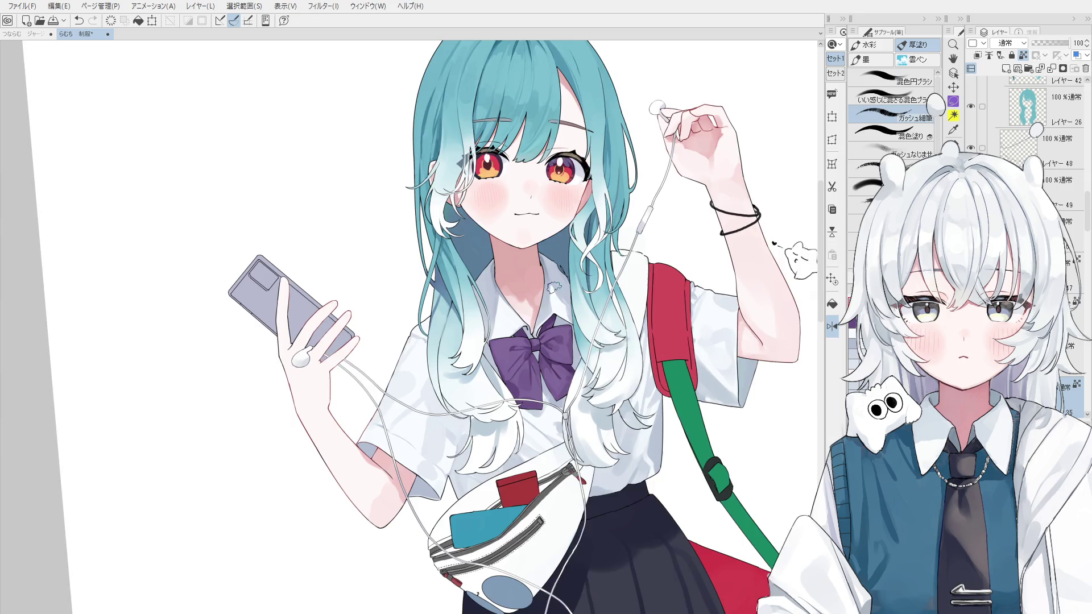
scroll(542, 263, "up", 3)
left_click(541, 250, "ctrl+shift")
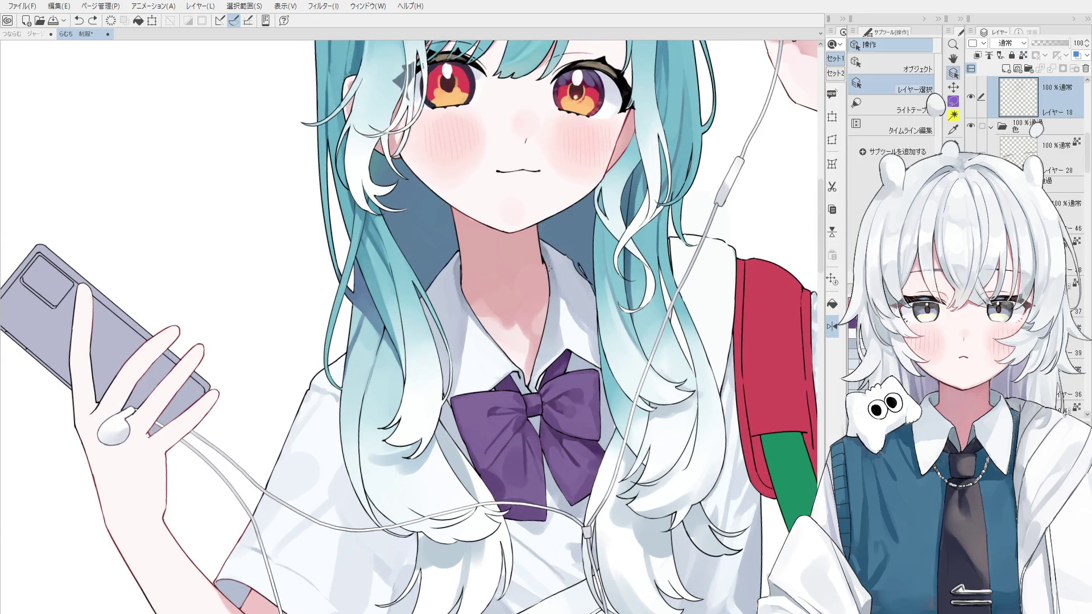
left_click(549, 269, "ctrl+shift")
scroll(551, 295, "down", 1)
key("ctrl+z")
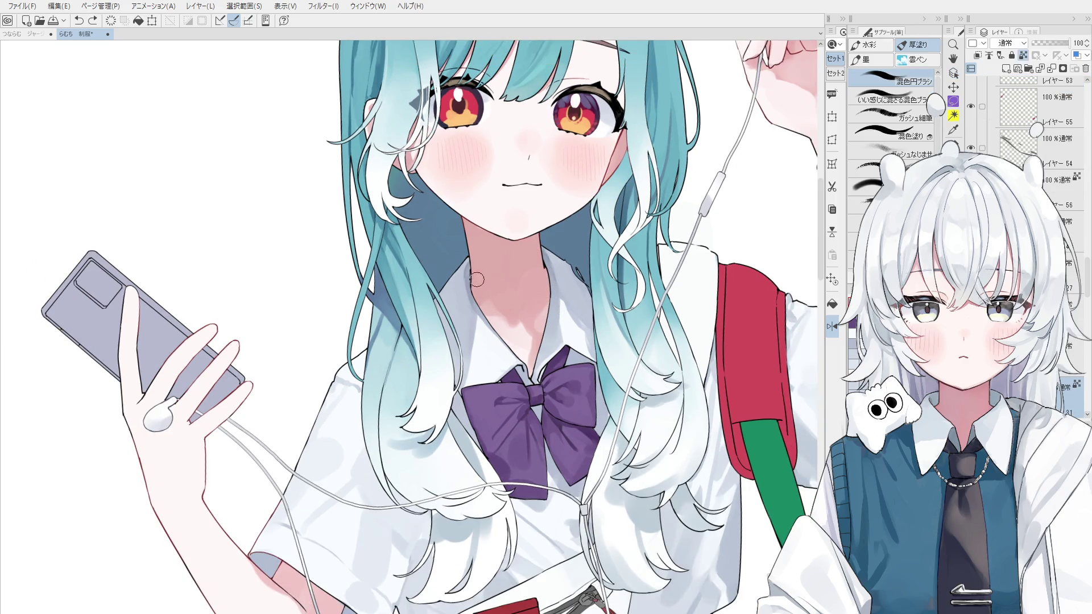
left_click_drag(478, 310, 474, 273)
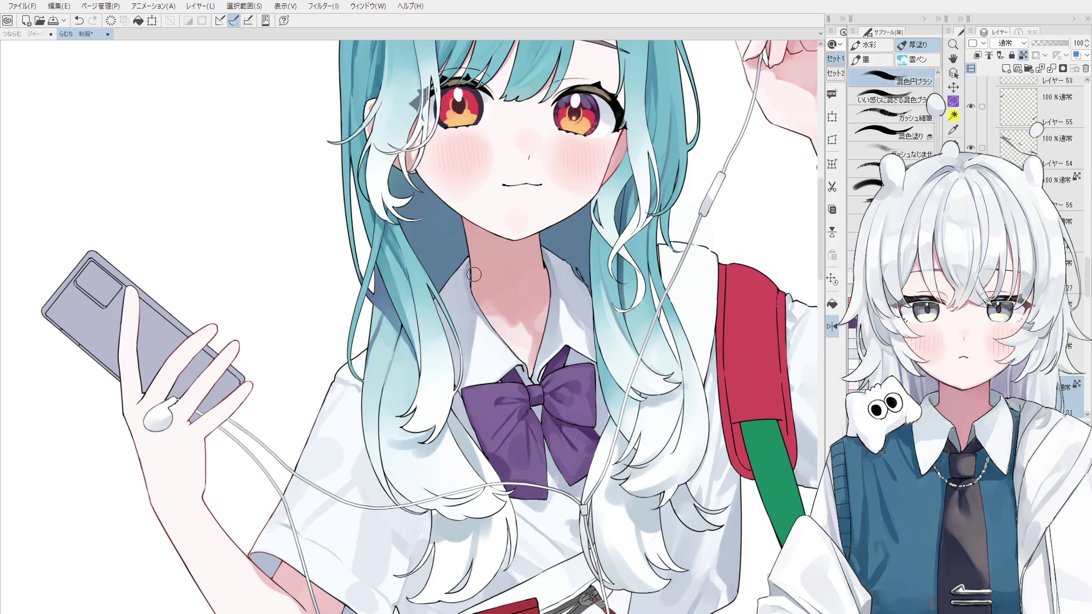
scroll(494, 365, "down", 3)
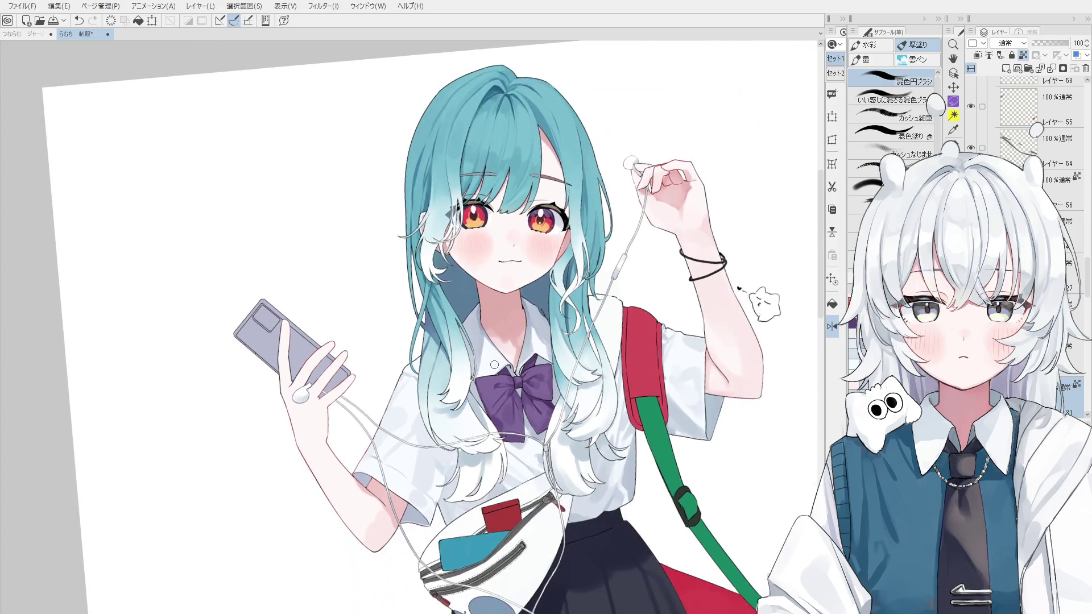
scroll(494, 365, "up", 3)
key("ctrl+z")
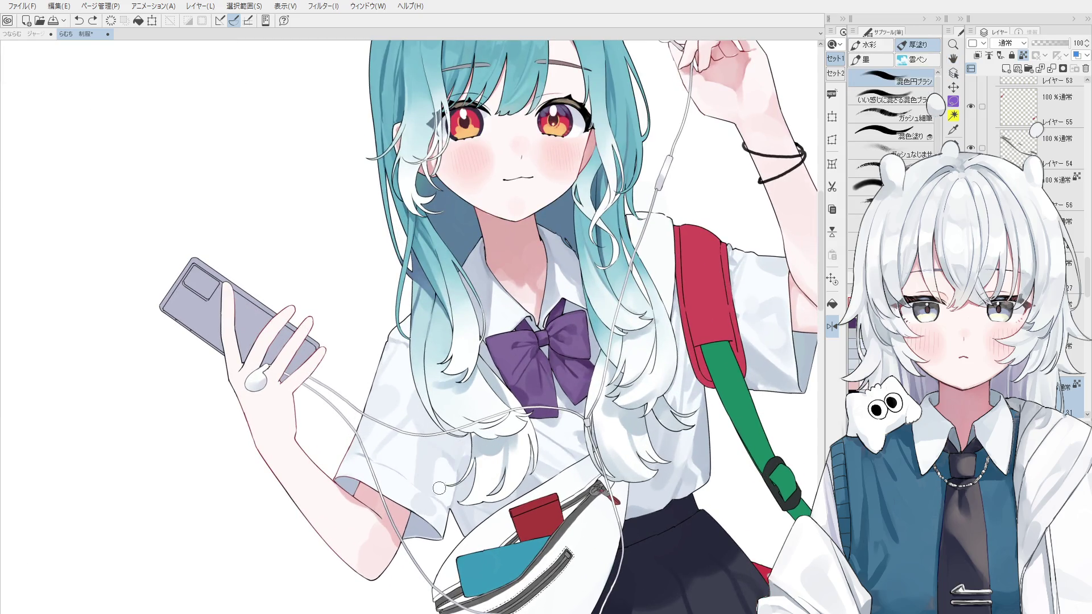
scroll(440, 482, "down", 3)
scroll(380, 489, "up", 2)
mouse_move(403, 477)
left_mouse_down()
mouse_move(390, 500)
mouse_move(406, 450)
left_mouse_up()
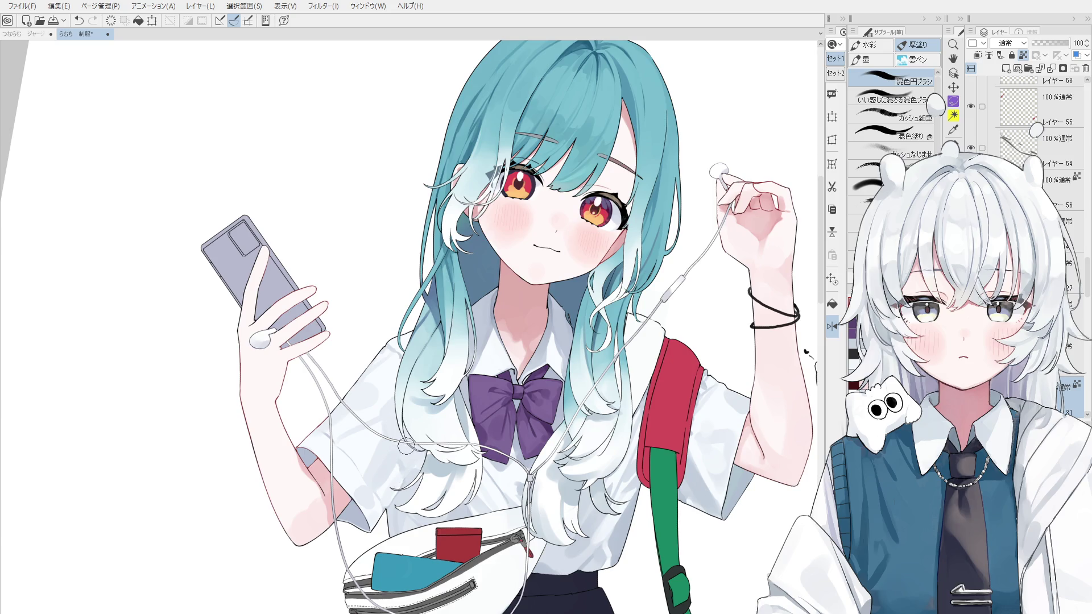
key("ctrl+z")
scroll(395, 450, "up", 2)
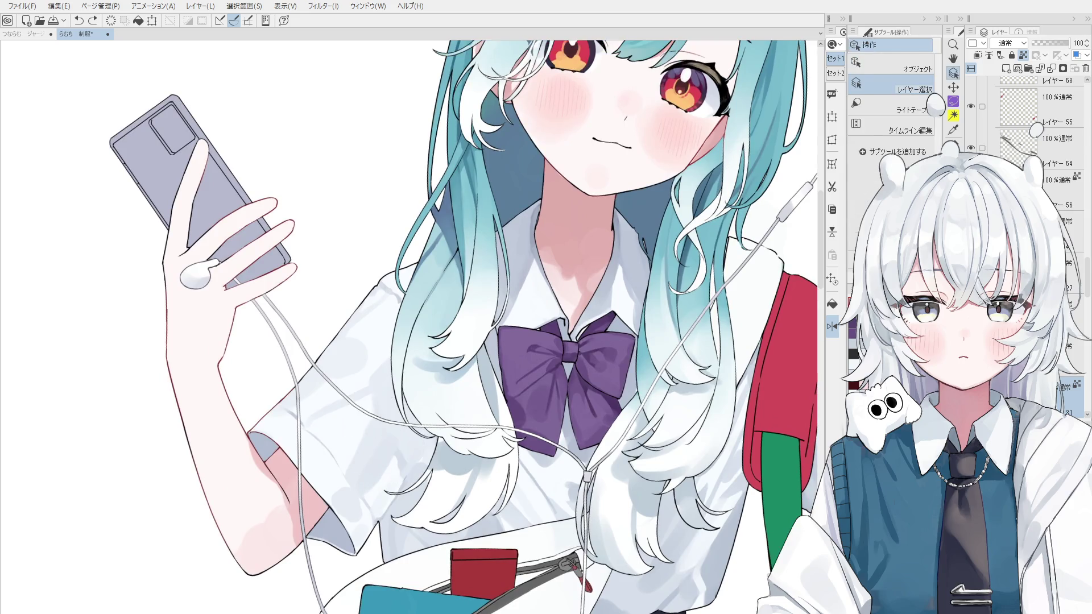
left_click(388, 465, "alt")
left_click_drag(358, 477, 332, 483)
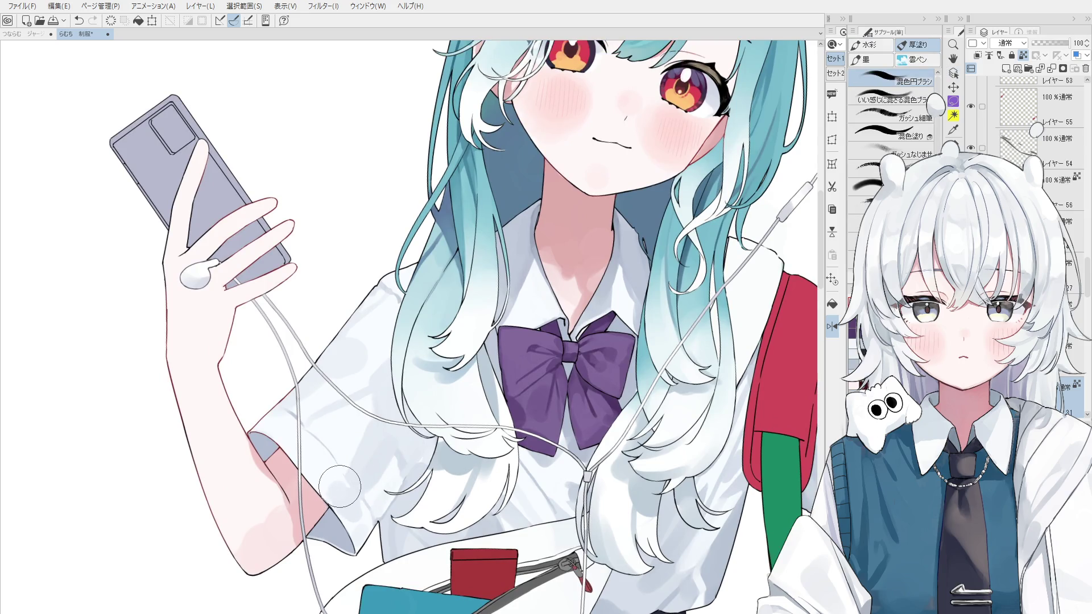
left_click_drag(332, 483, 358, 516)
left_click(344, 498, "alt")
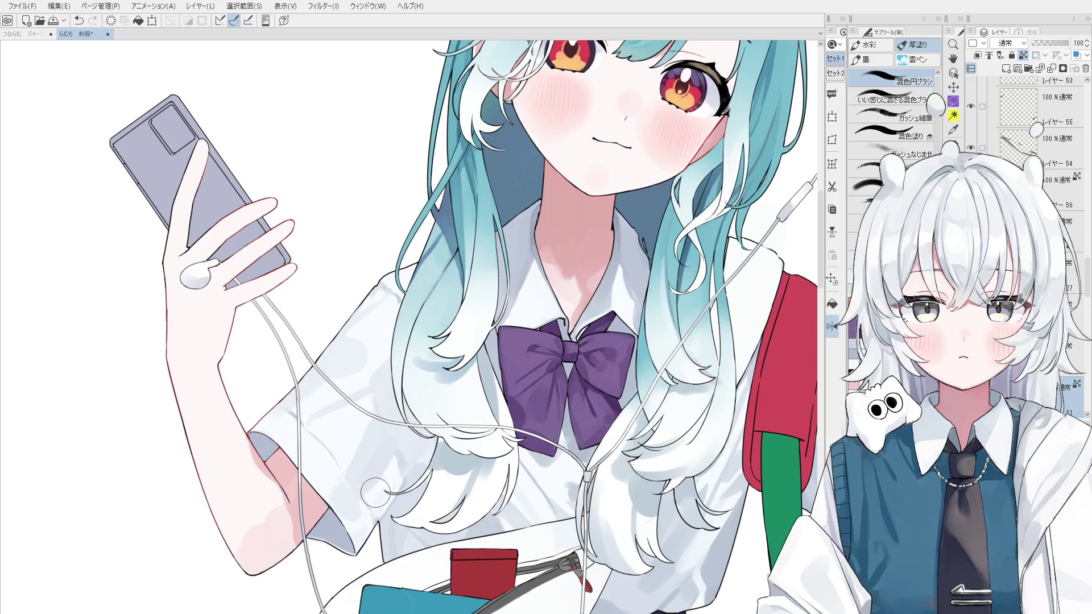
key("h")
left_click(403, 426, "alt")
left_click(406, 415, "alt")
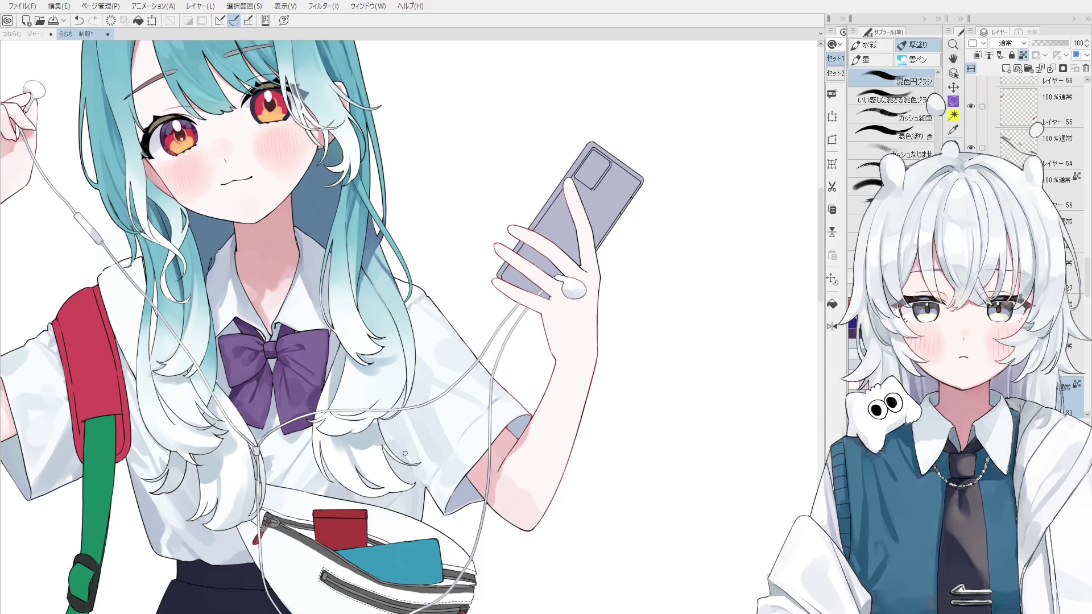
left_click(414, 471, "alt")
left_click(399, 458, "alt")
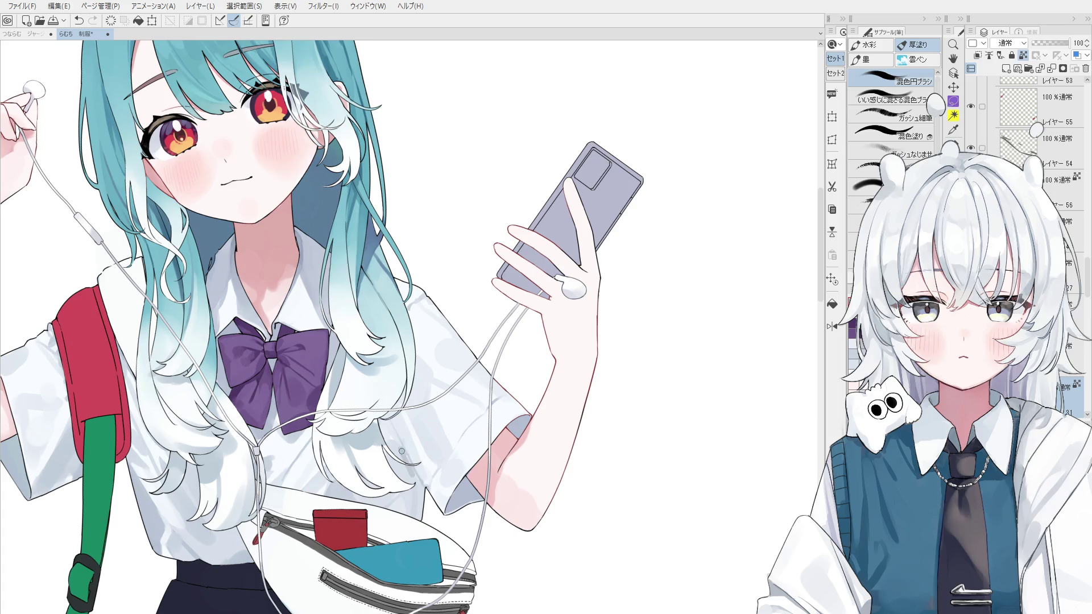
left_click(399, 467, "alt")
key("ctrl+minus")
key("minus")
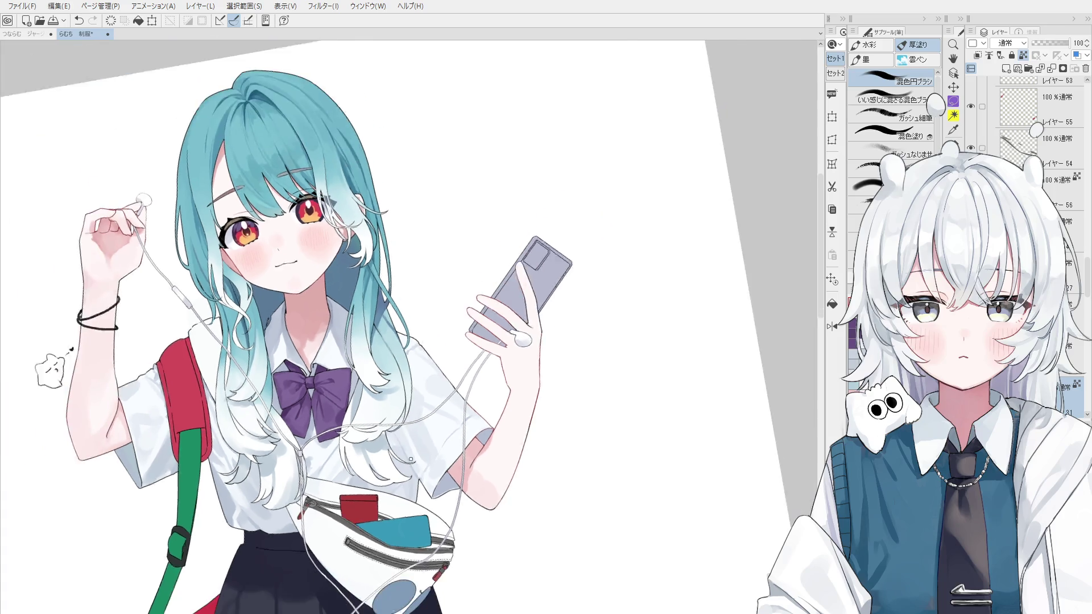
key("o")
key("at")
key("b")
scroll(514, 396, "up", 1)
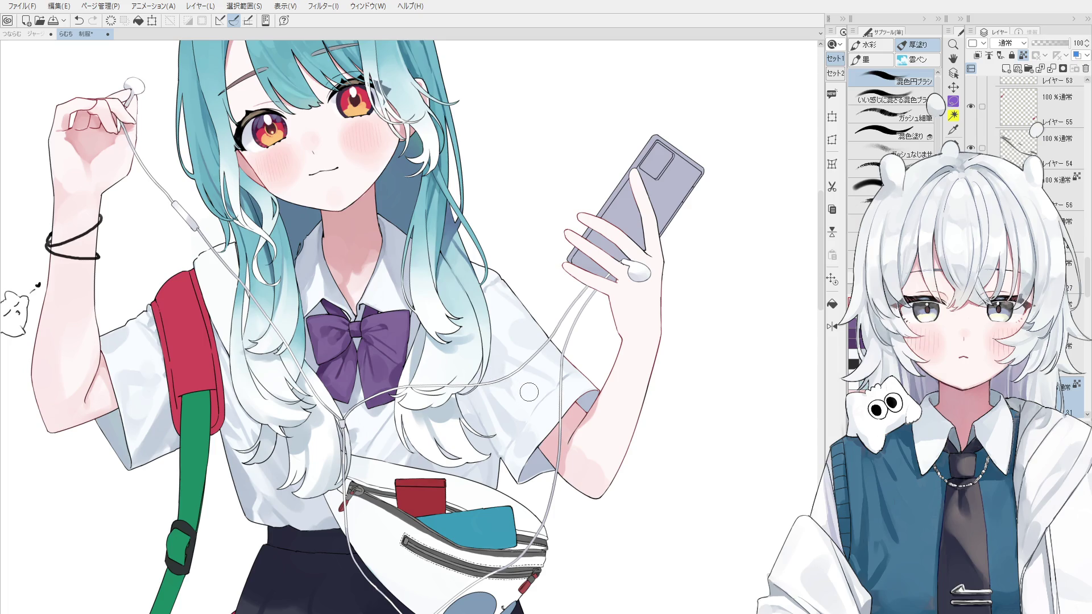
key("h")
key("b")
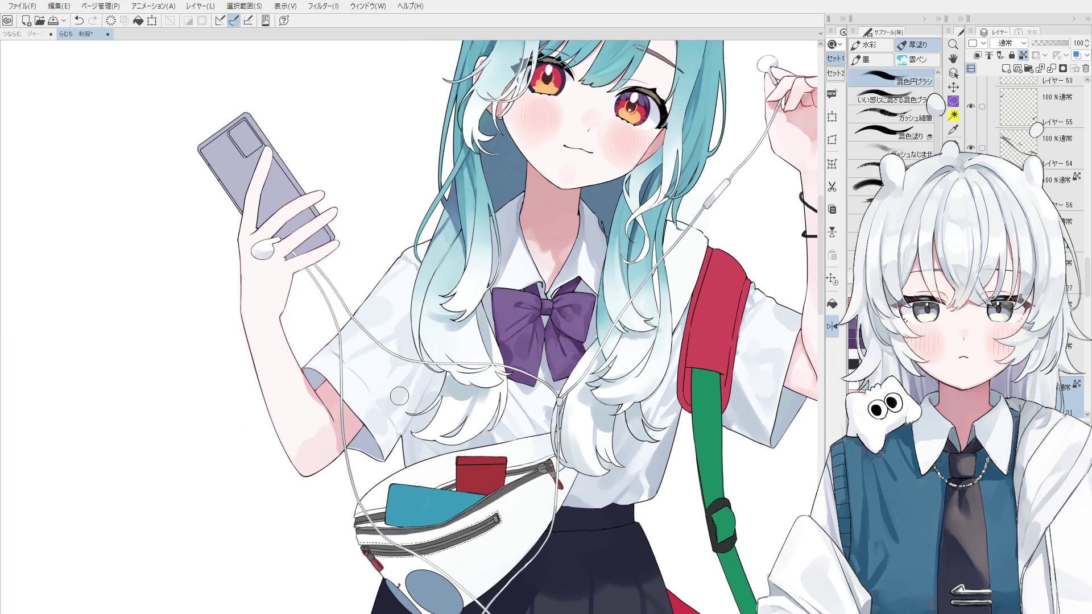
key("ctrl+z")
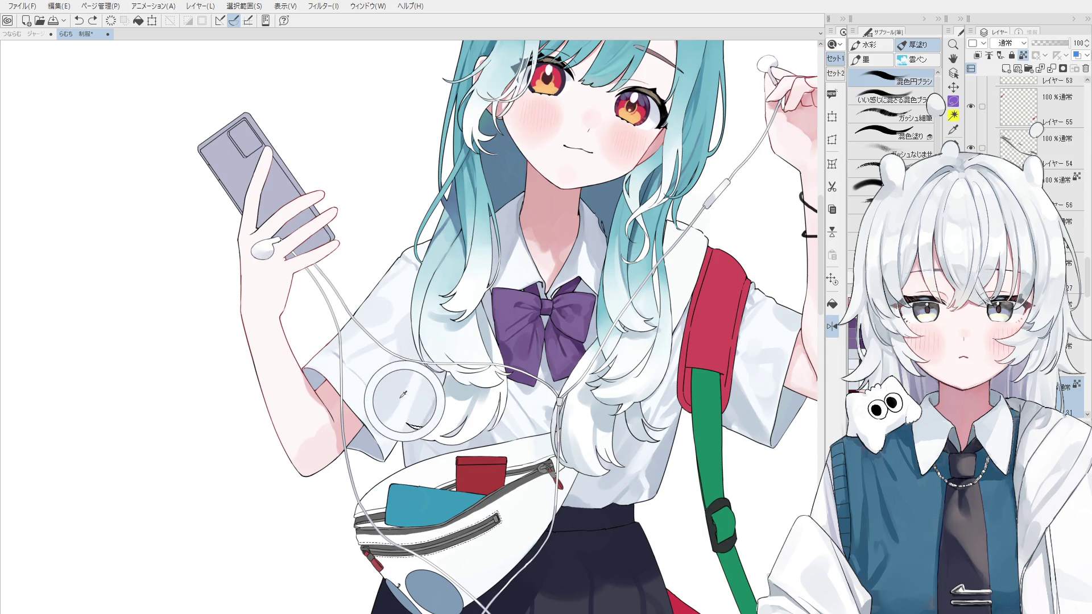
left_click_drag(426, 370, 407, 416)
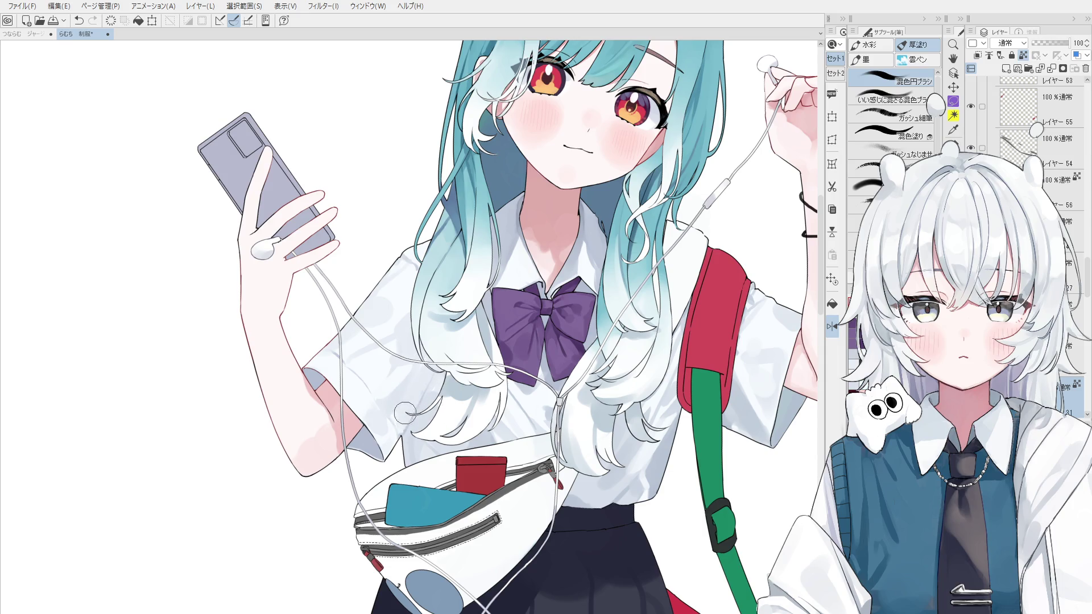
scroll(427, 438, "down", 1)
Step: Swap colours so the dark blue-purple becomes the drawing colour
key("x")
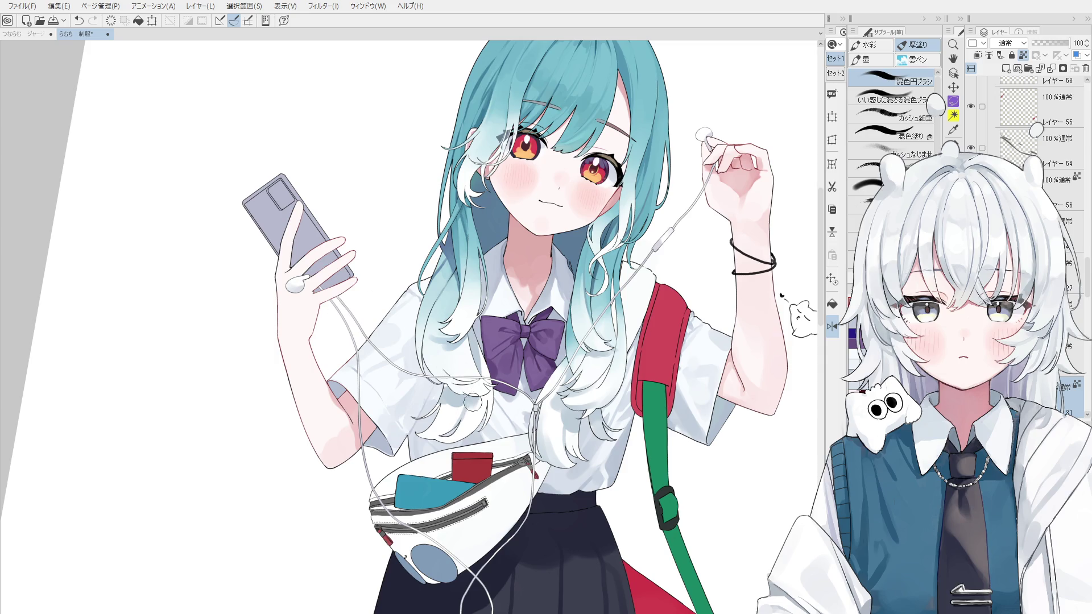
scroll(476, 412, "up", 3)
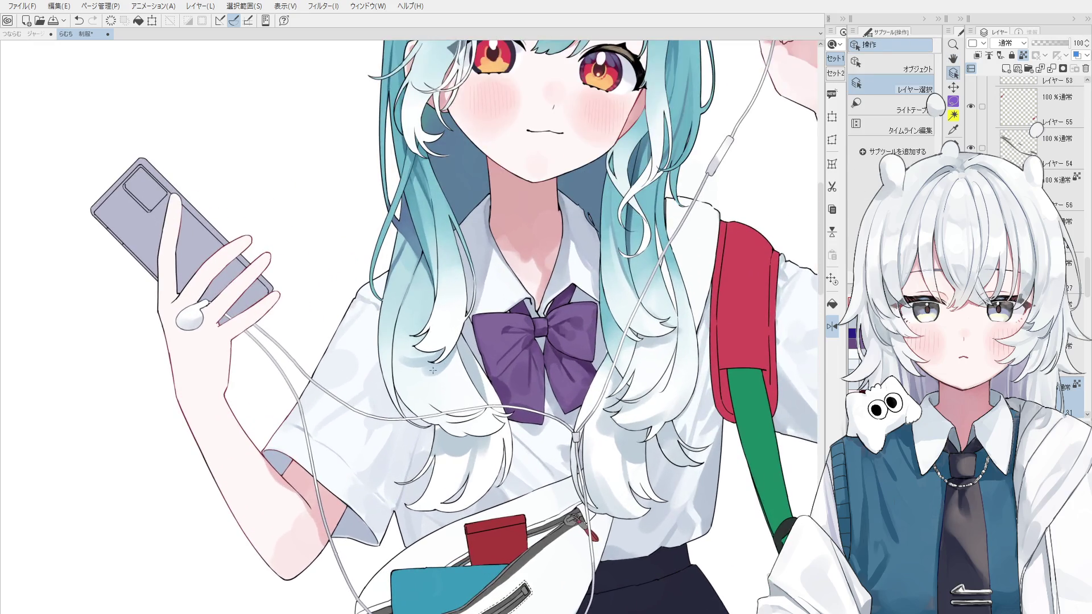
Step: Select hair layer 36 and blend a faint blue into the pale strands left of the bow
left_click(435, 370)
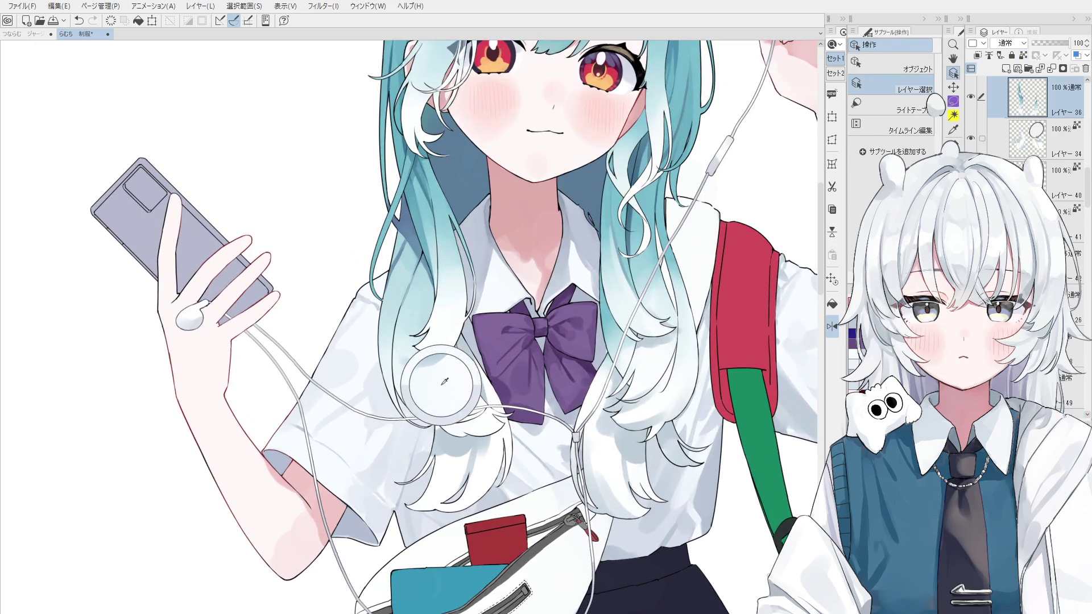
key("b")
key("asciicircum")
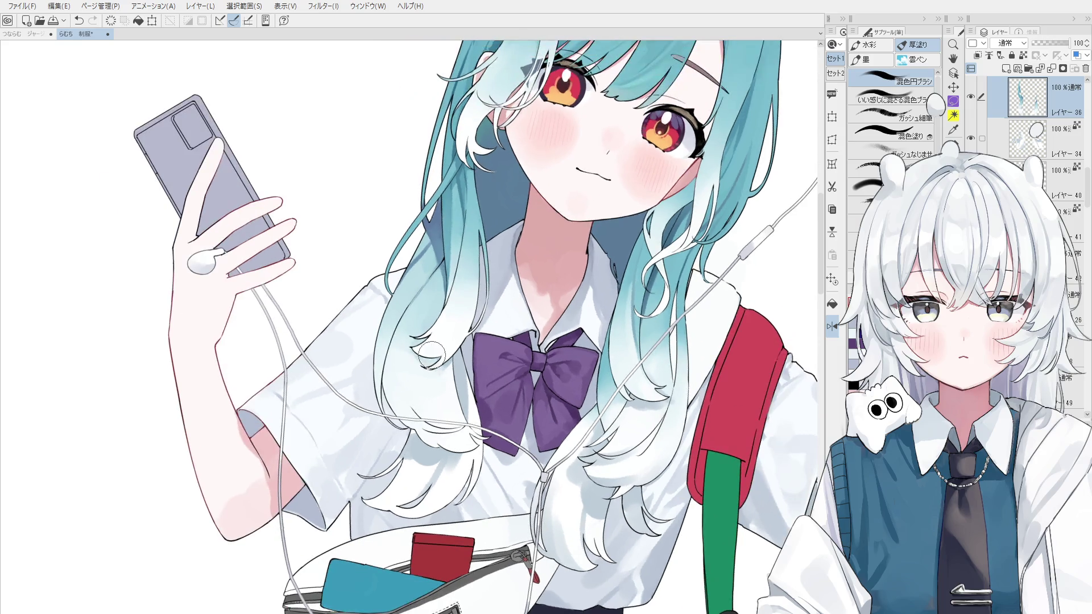
key("minus")
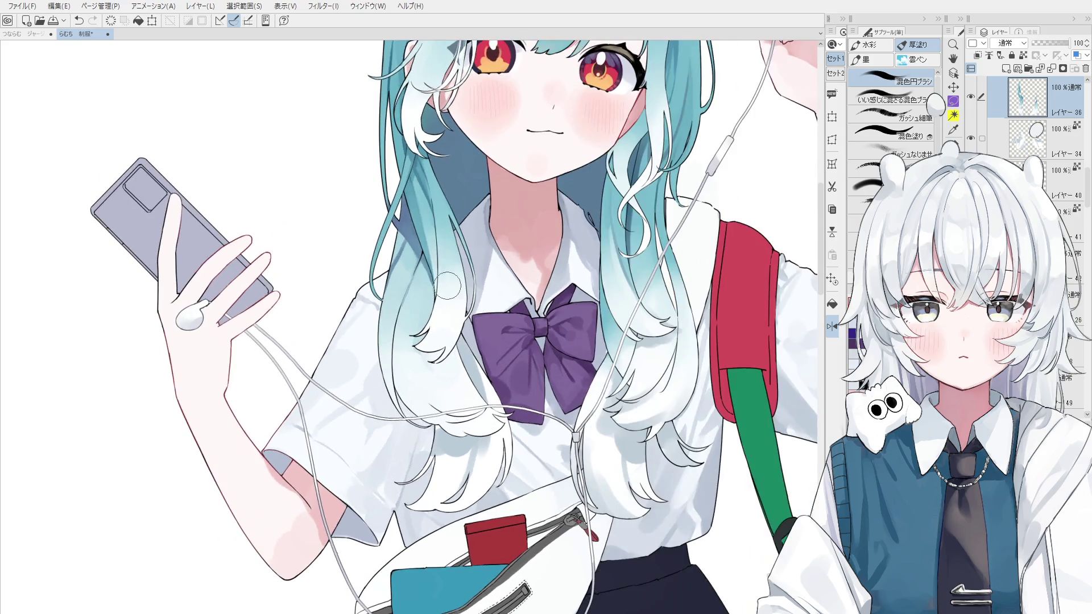
left_click(464, 360)
key("b")
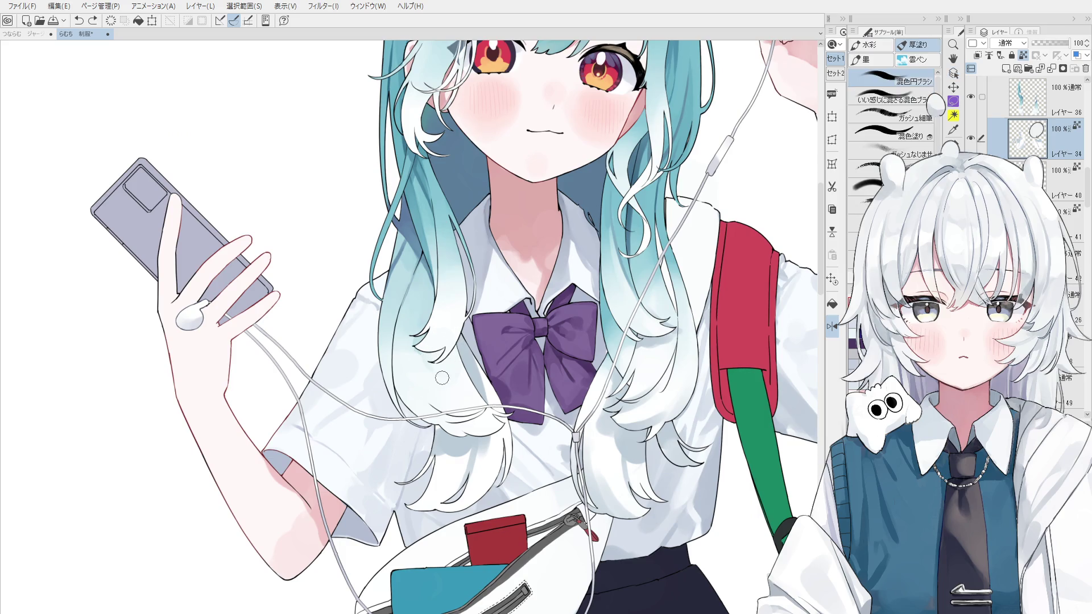
left_click(423, 351, "ctrl+shift")
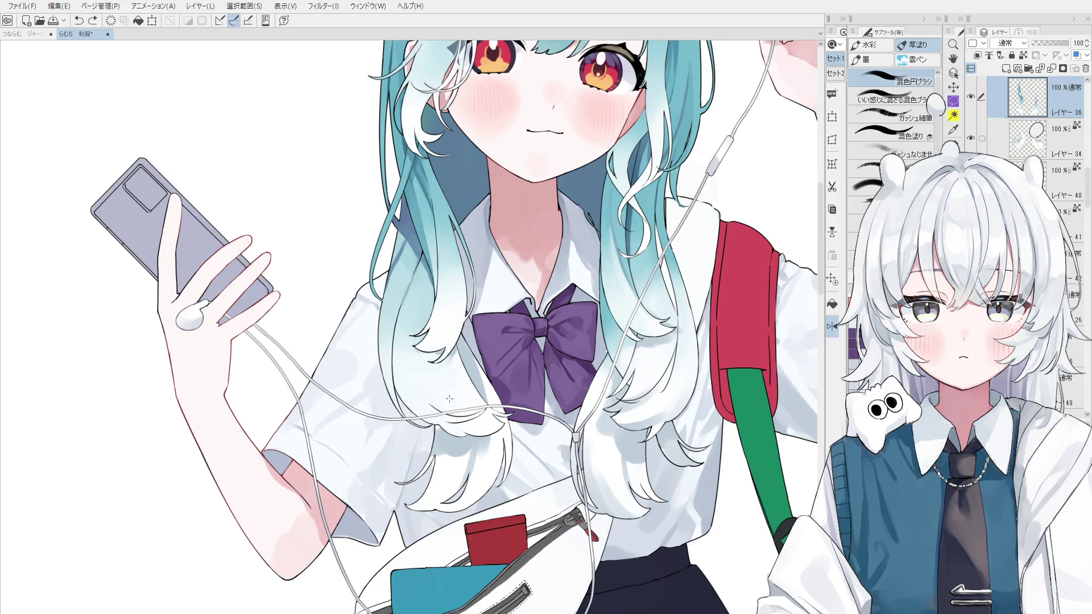
left_click_drag(447, 377, 445, 356)
key("bracketleft")
key("bracketleft")
key("bracketleft")
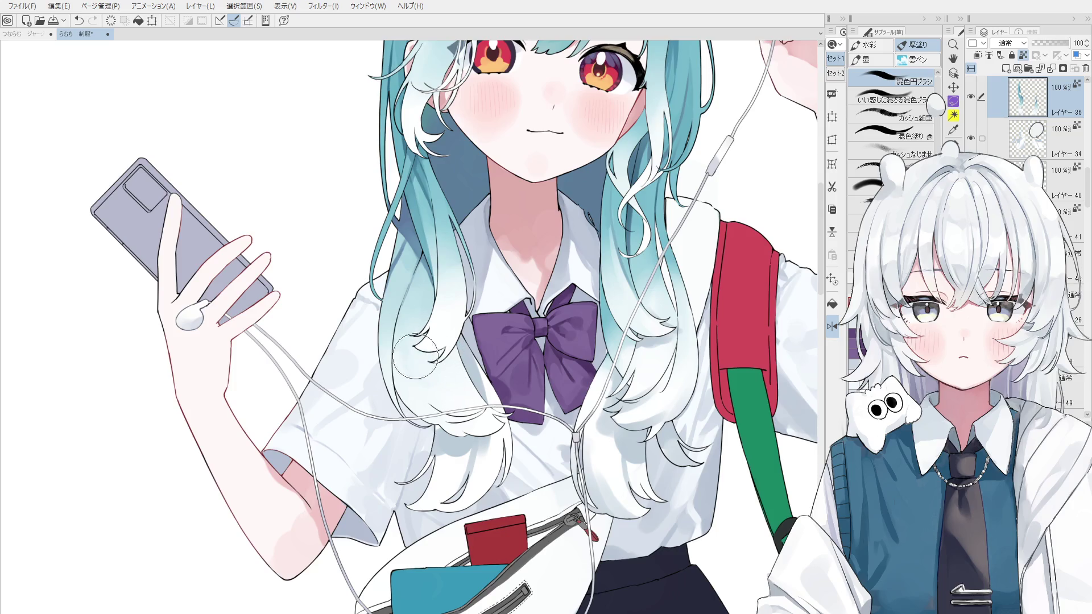
scroll(443, 351, "down", 1)
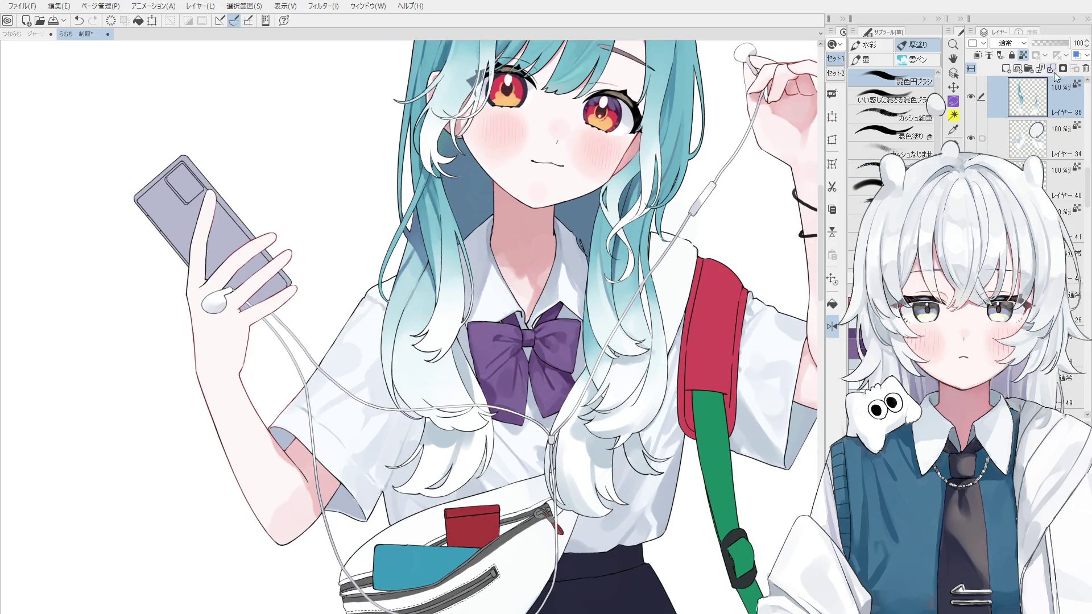
Step: Add new raster layer 62 on top and set its blend mode to Multiply (乗算)
left_click(1006, 68)
key("alt+shift+m")
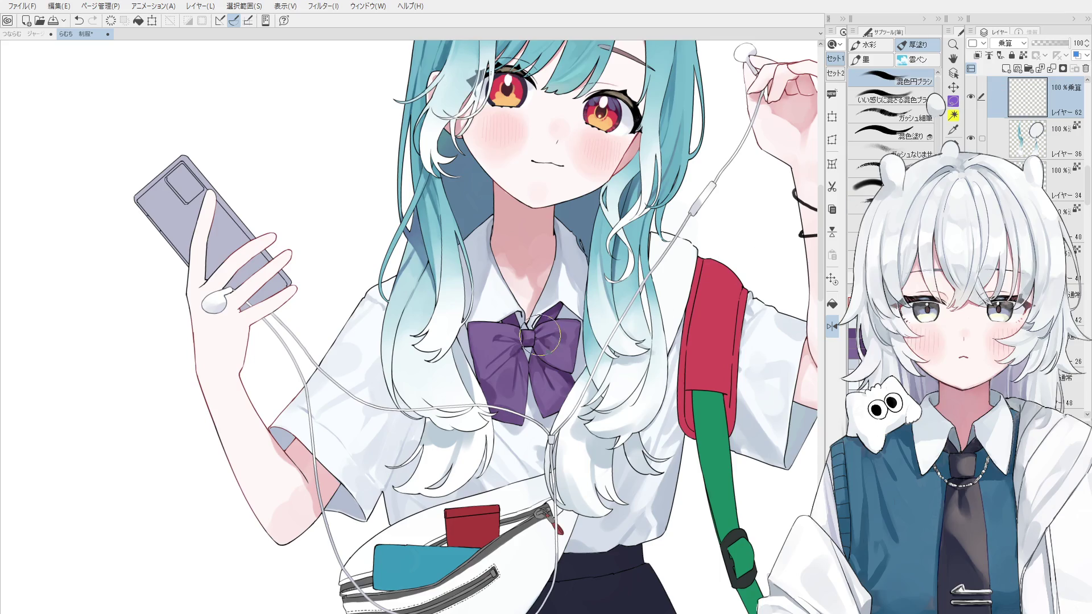
key("o")
left_click(451, 376)
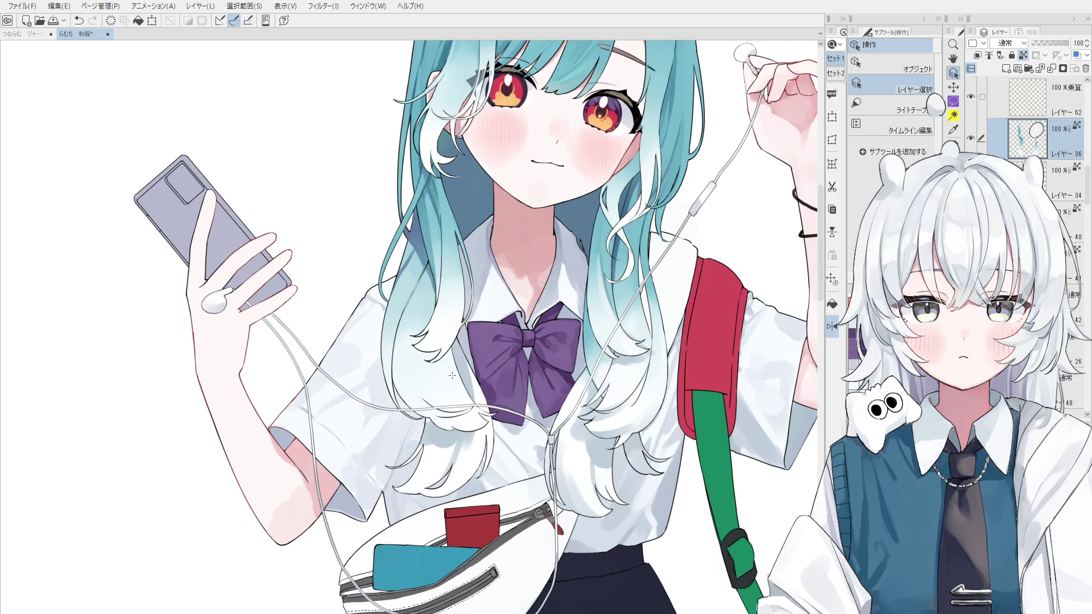
left_click(1027, 105)
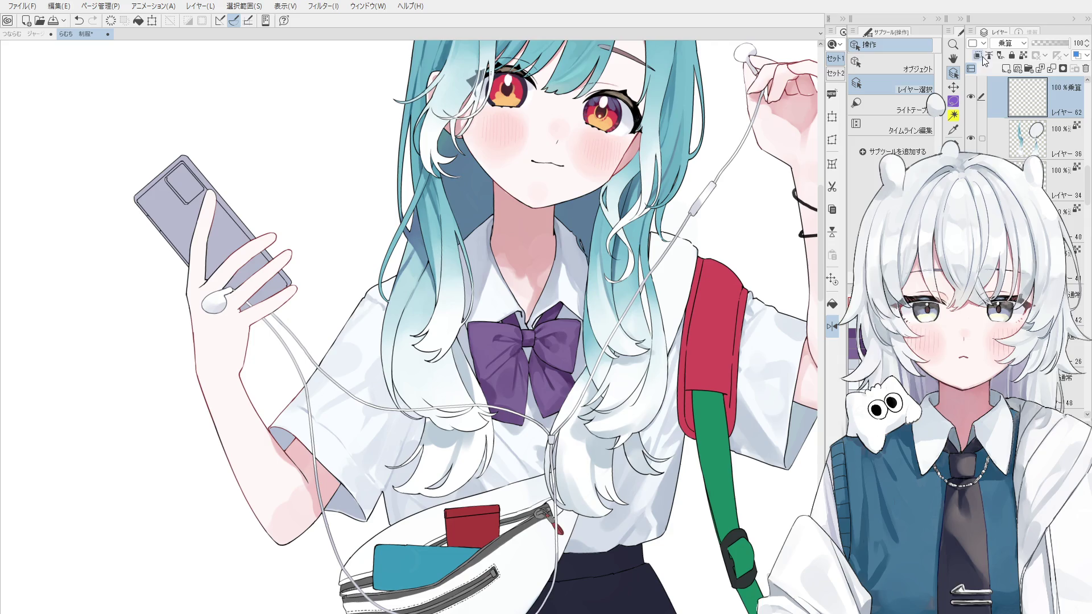
key("b")
Step: Eyedrop a blue from the hair and shrink the brush for shading
scroll(419, 368, "up", 1)
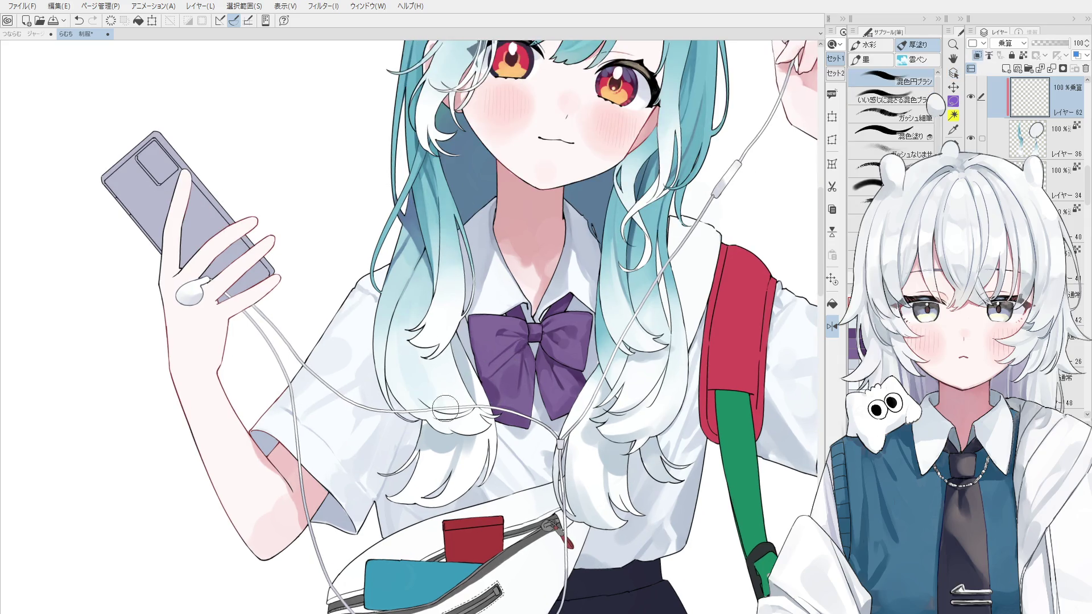
left_click(418, 364, "alt")
key("i")
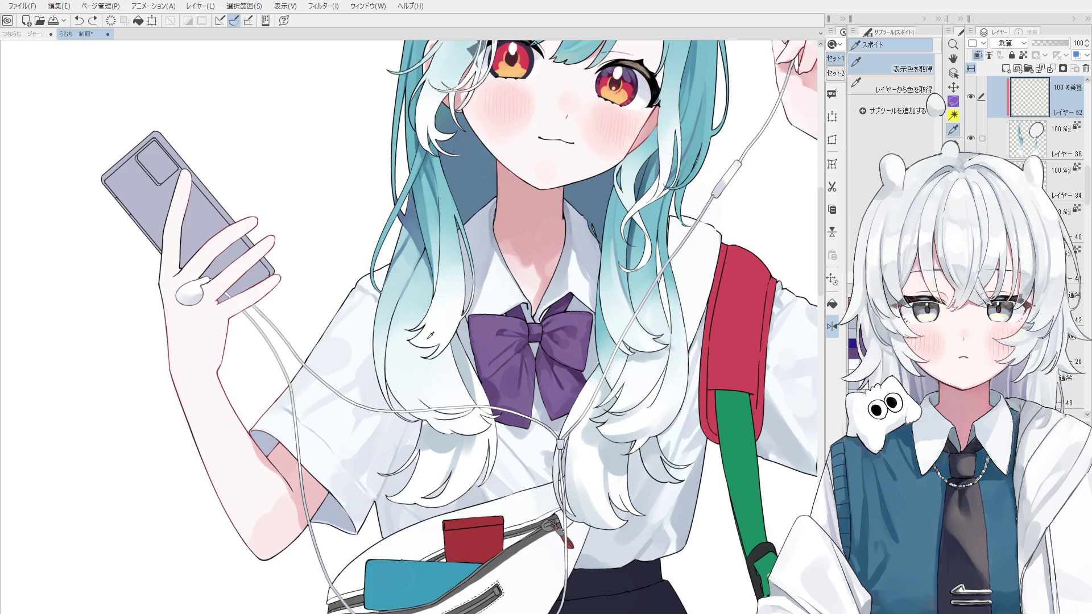
key("b")
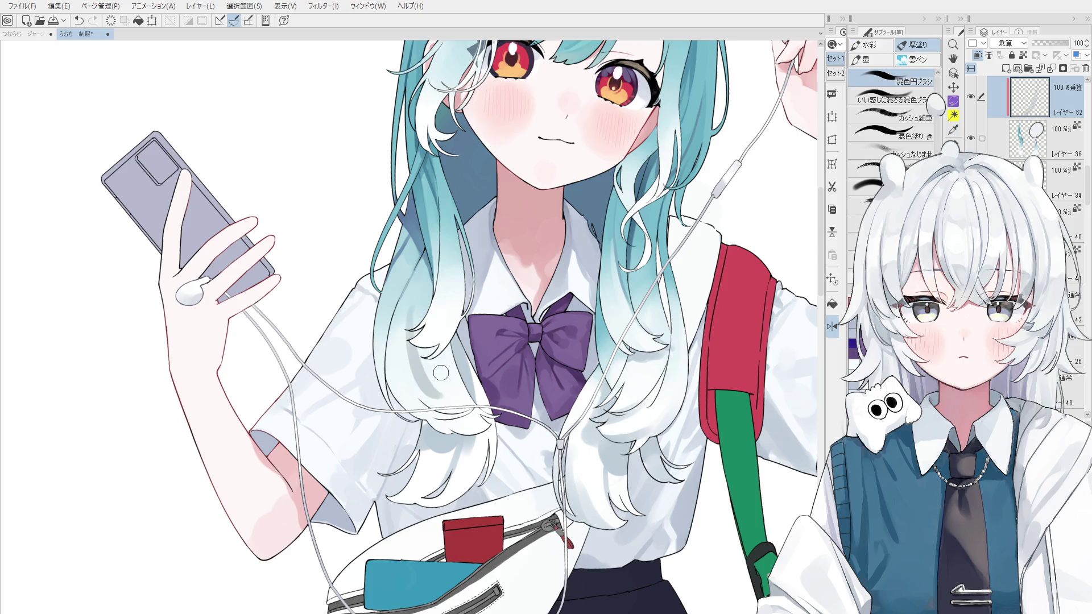
left_click_drag(453, 353, 425, 380)
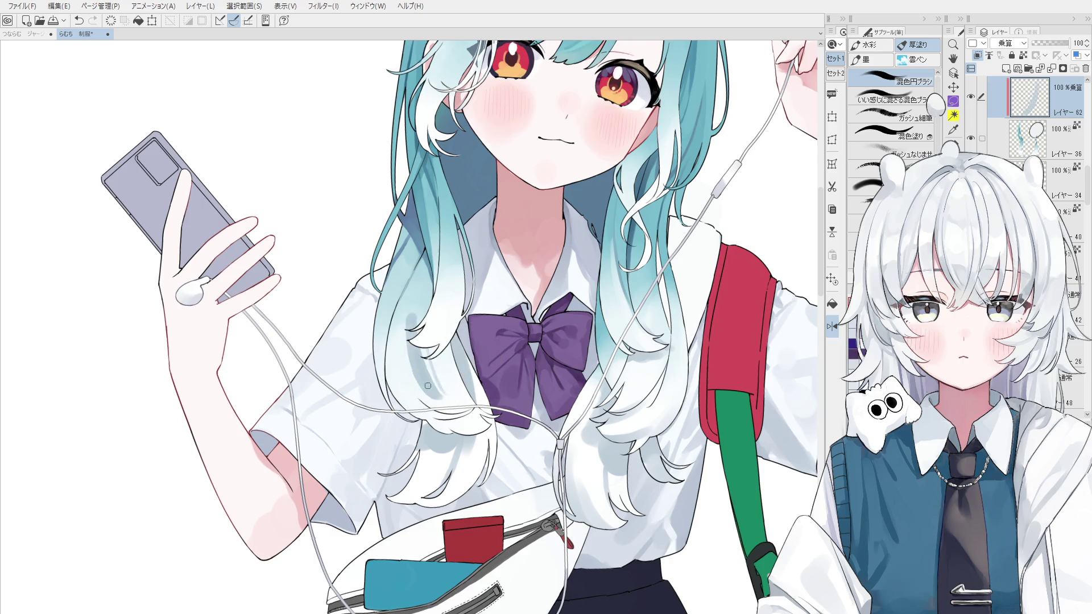
key("i")
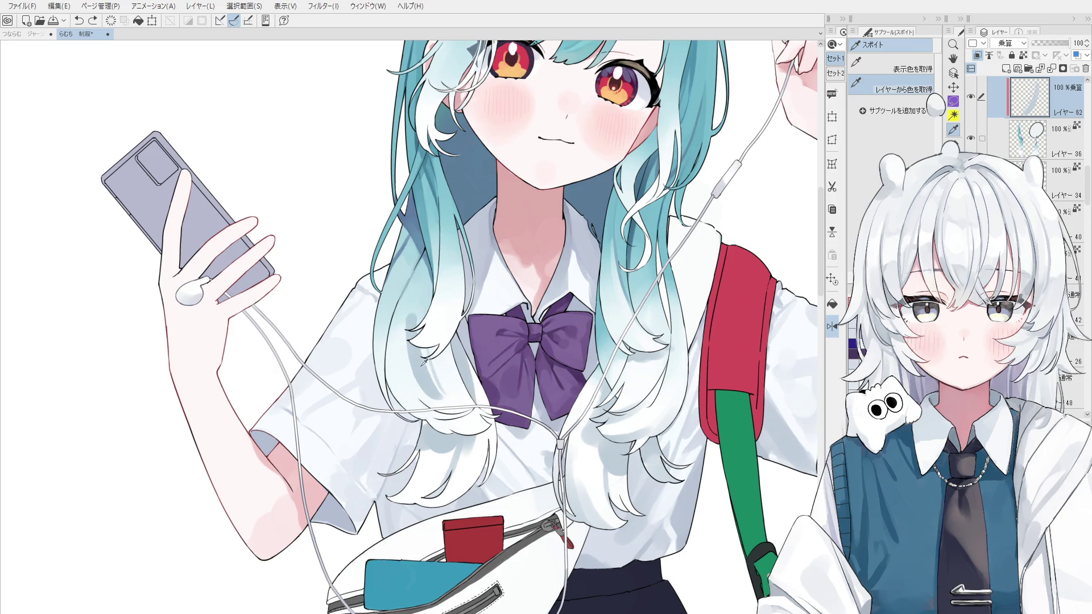
key("b")
scroll(422, 347, "up", 2)
scroll(422, 348, "down", 1)
scroll(419, 335, "down", 1)
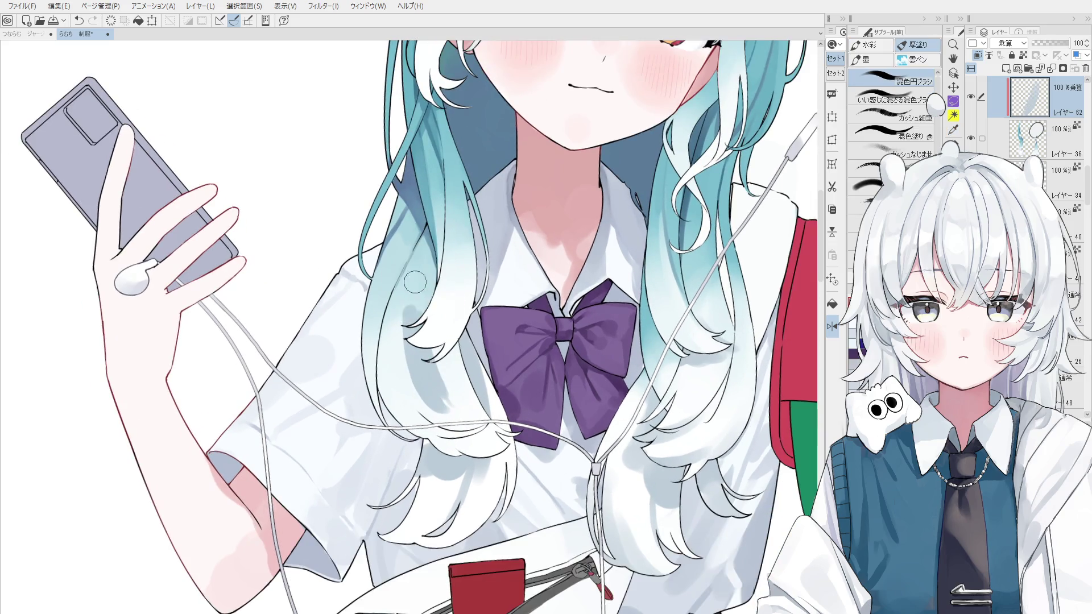
scroll(412, 340, "up", 1)
Step: Shade the hair-tip strands on layer 62 with soft blue strokes, resampling the hair colour
mouse_move(412, 340)
left_mouse_down()
mouse_move(435, 387)
mouse_move(434, 354)
left_mouse_up()
key("b")
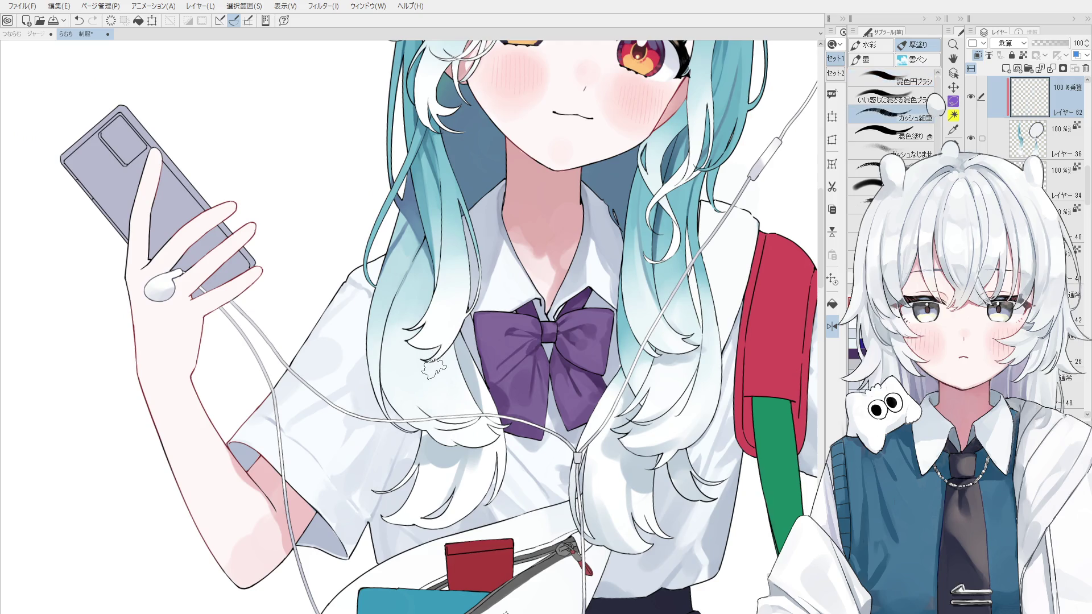
key("b")
left_click(467, 369, "alt")
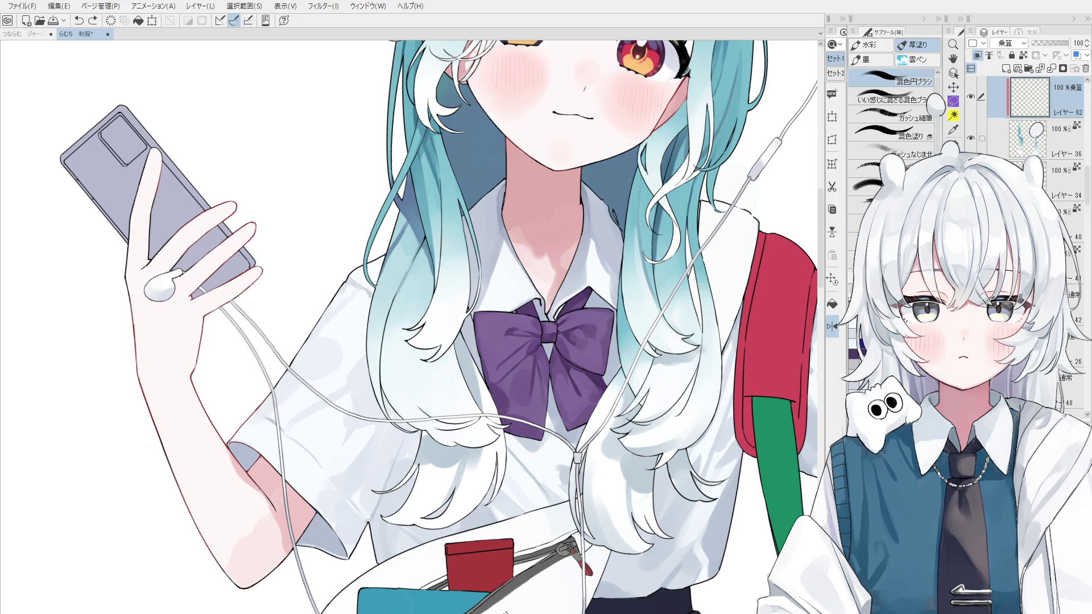
scroll(432, 449, "up", 2)
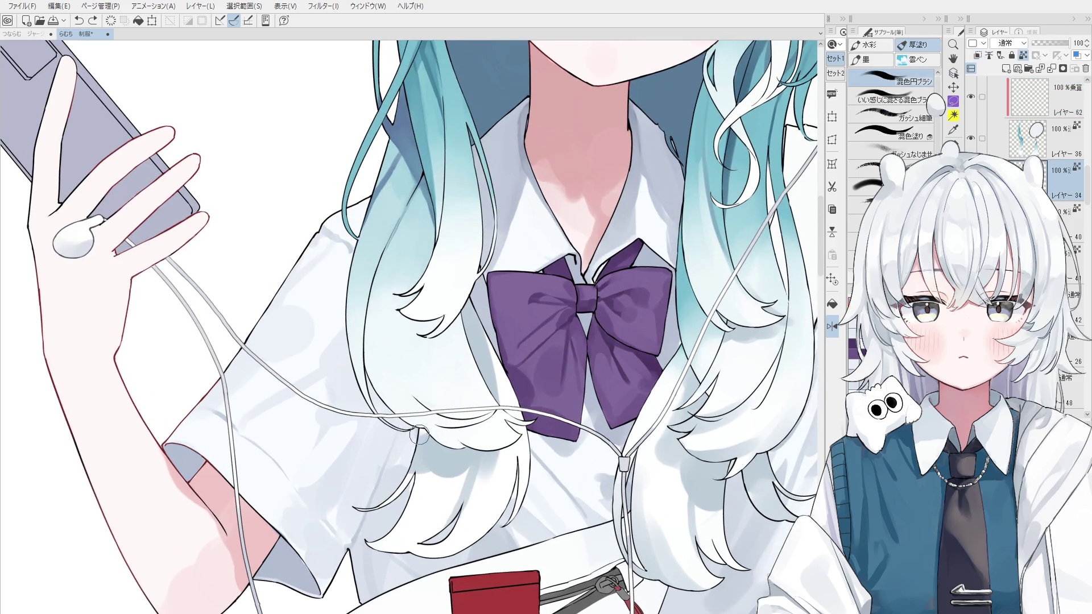
key("e")
scroll(424, 437, "up", 1)
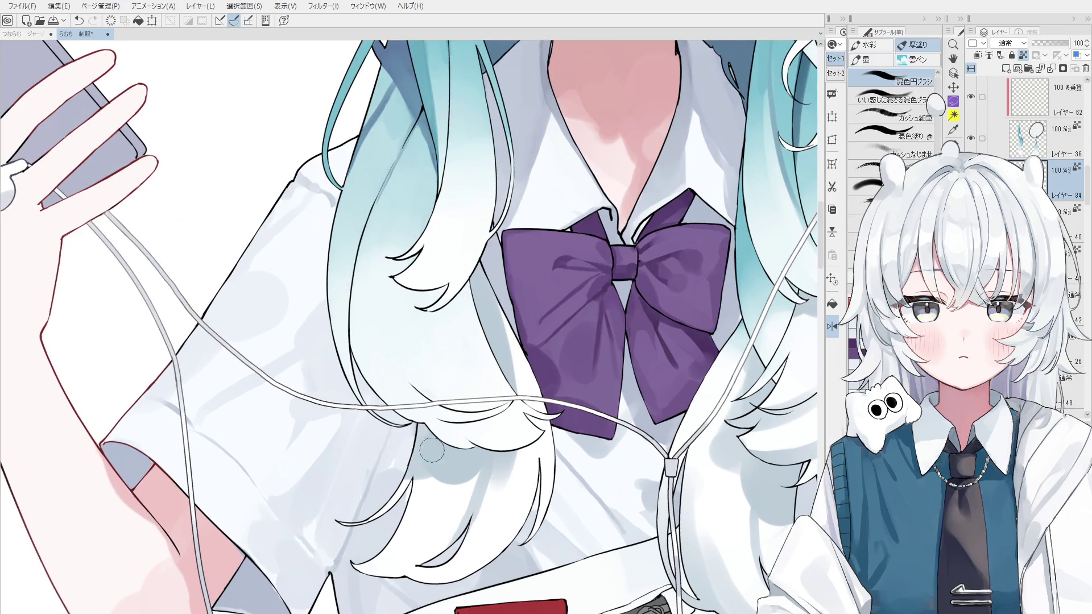
Step: Check hair layer 36, then add another blue shading stroke across the hair on layer 62
key("o")
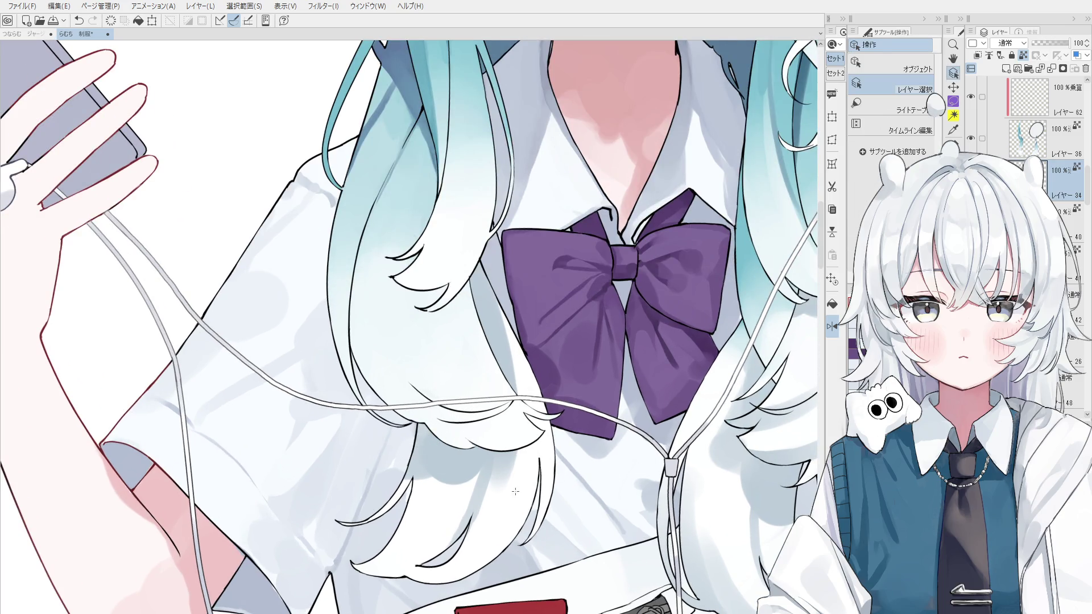
scroll(529, 492, "down", 1)
left_click(427, 418)
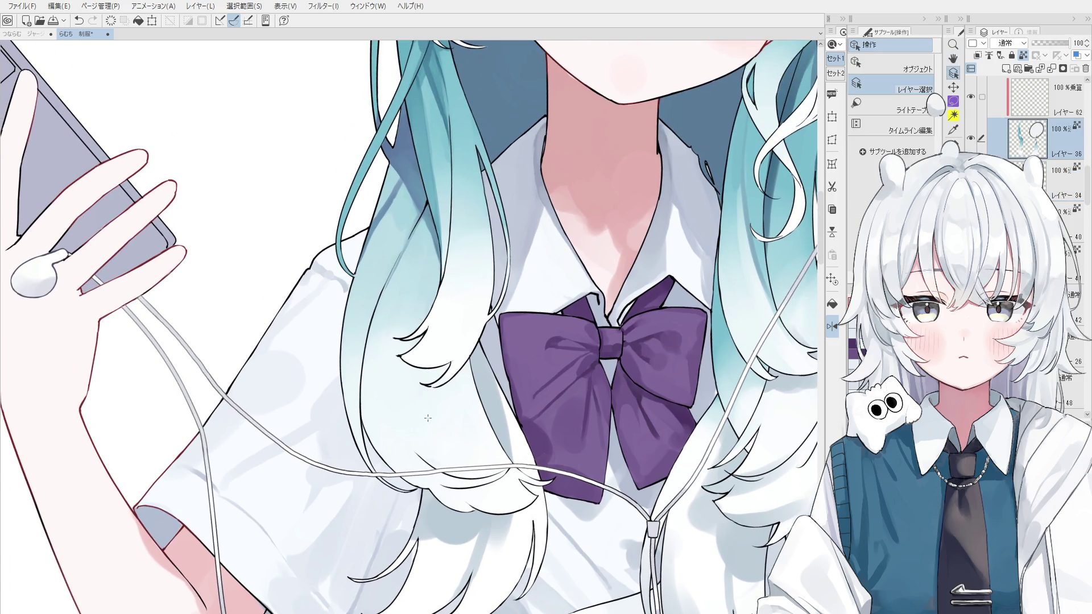
left_click(1015, 111)
key("b")
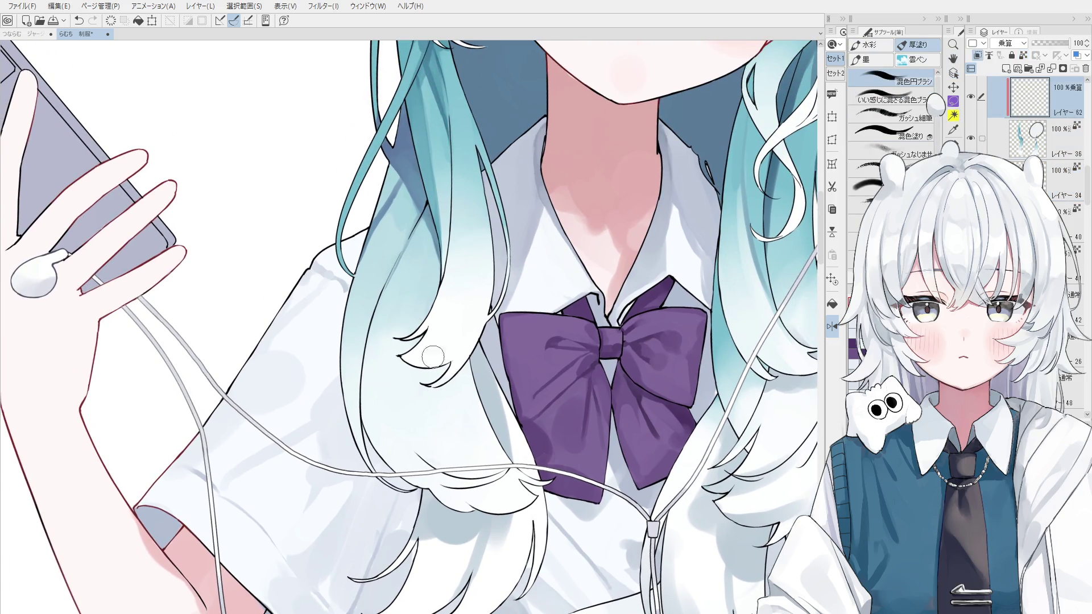
mouse_move(392, 370)
left_mouse_down()
mouse_move(445, 353)
mouse_move(449, 364)
left_mouse_up()
scroll(433, 382, "up", 2)
key("e")
scroll(434, 382, "up", 2)
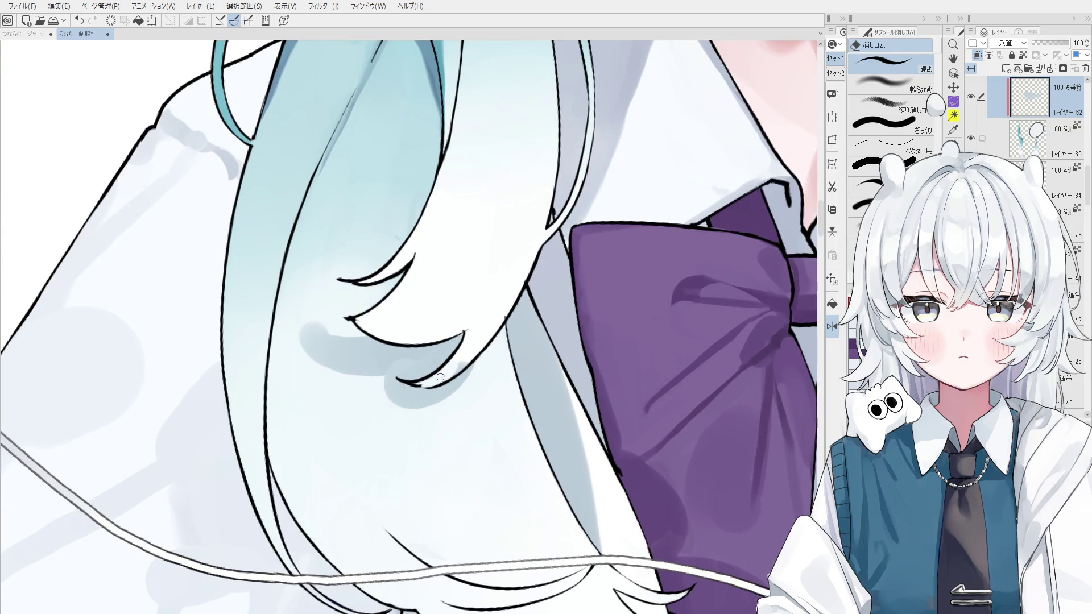
Step: Try hair layers 18 and 40 as the active layer, switching between pen and mixing brush
left_click(348, 319, "ctrl+shift")
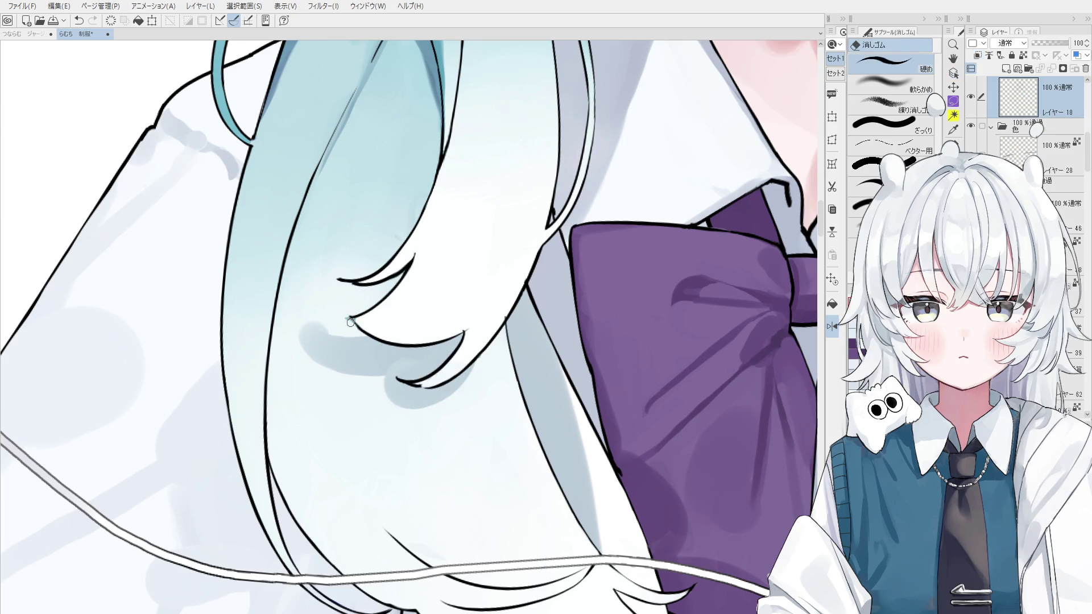
scroll(351, 323, "up", 1)
key("p")
scroll(352, 322, "up", 1)
scroll(364, 327, "up", 1)
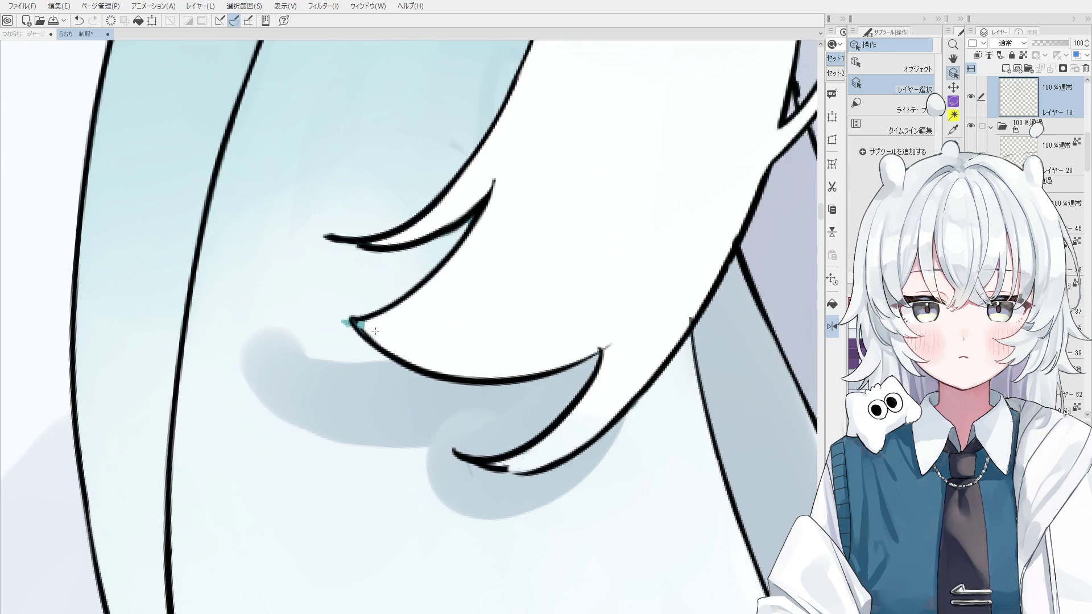
key("b")
left_click(375, 327, "ctrl+shift")
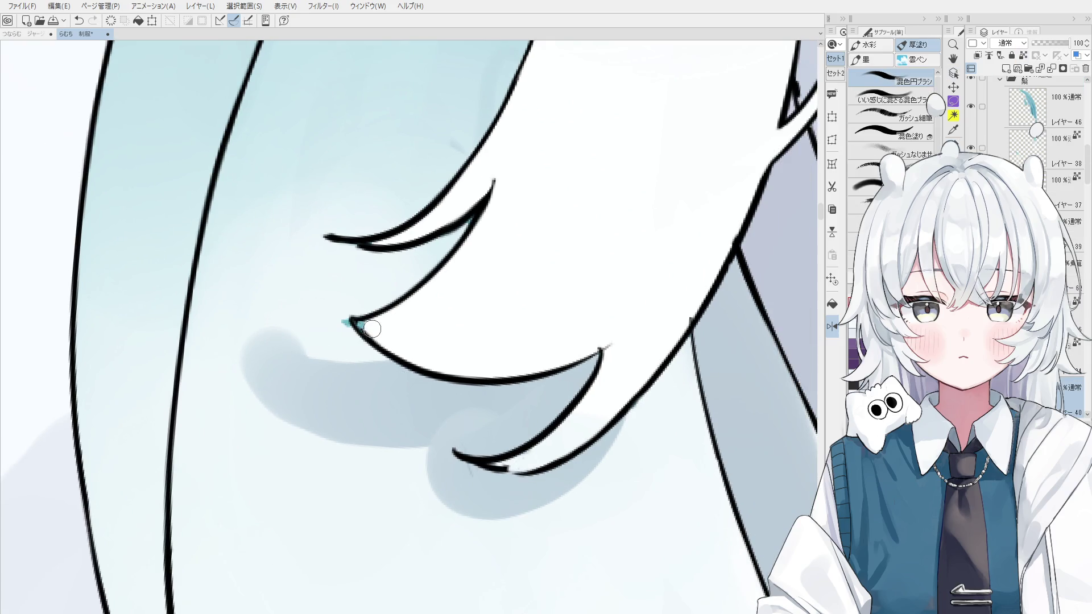
left_click(339, 303, "ctrl+shift")
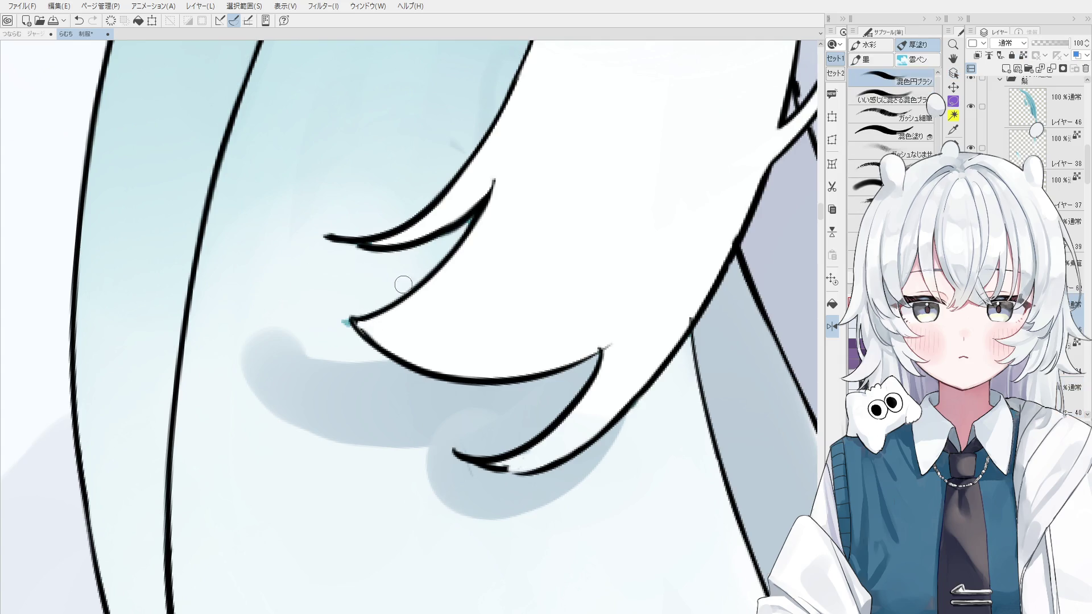
Step: Pick the Multiply shadow layer beneath the hair tuft and return to the brush
scroll(342, 312, "down", 1)
key("o")
scroll(364, 315, "down", 1)
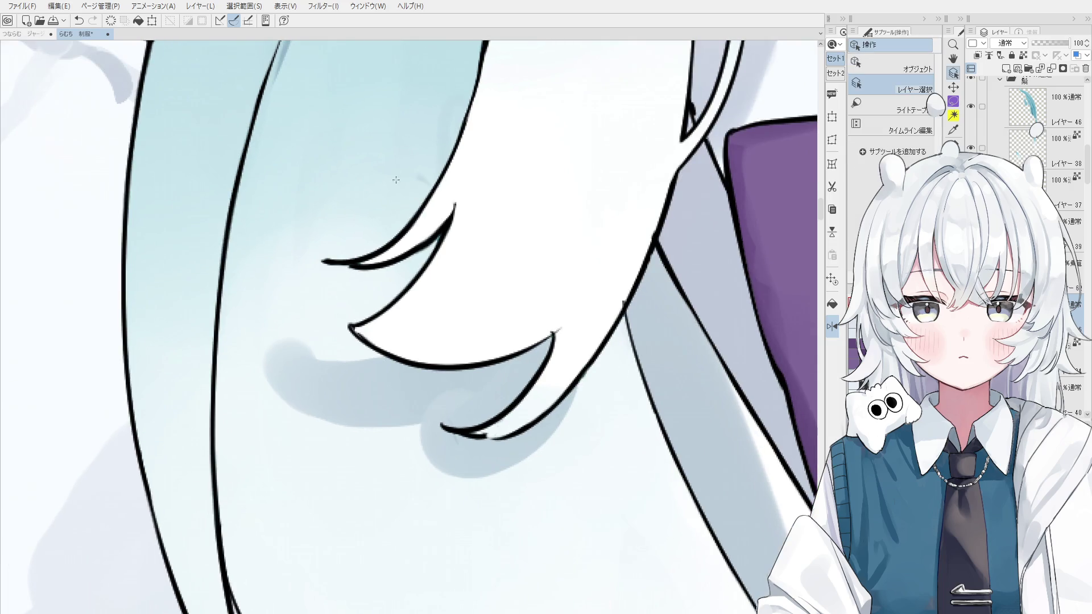
left_click(371, 396, "ctrl+shift")
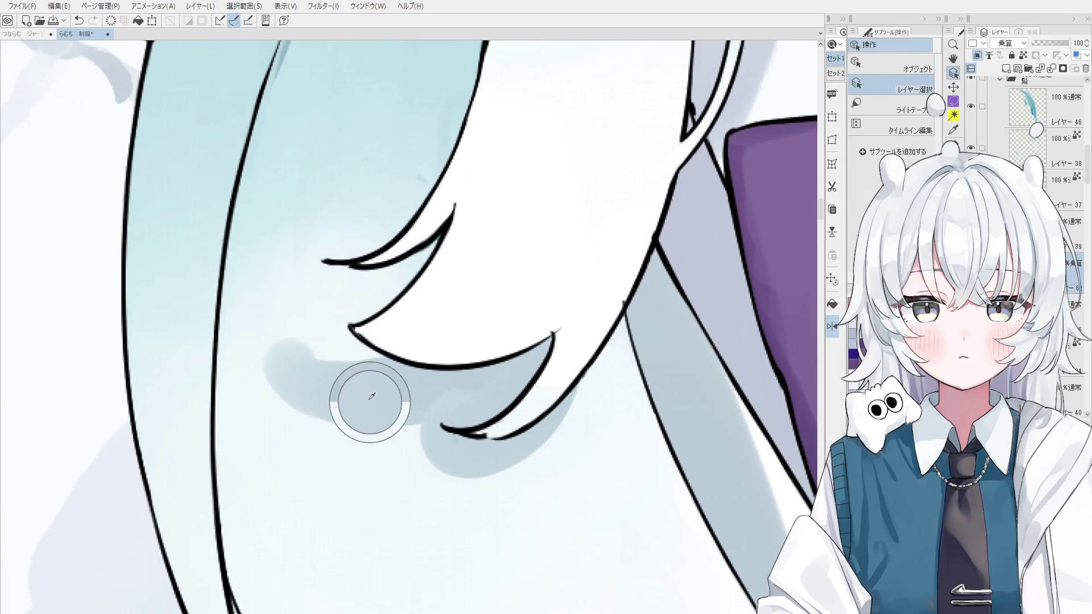
scroll(372, 396, "down", 1)
key("b")
scroll(399, 353, "down", 4)
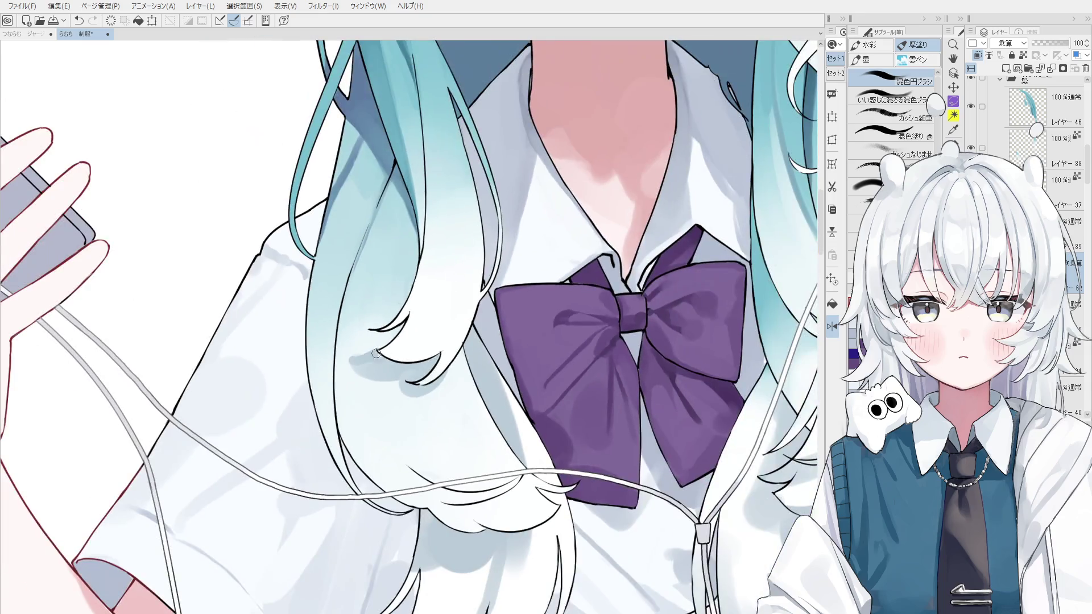
Step: Eyedrop the grey-blue shadow and paint under the hair curl, toggling undo/redo to compare
scroll(387, 330, "down", 1)
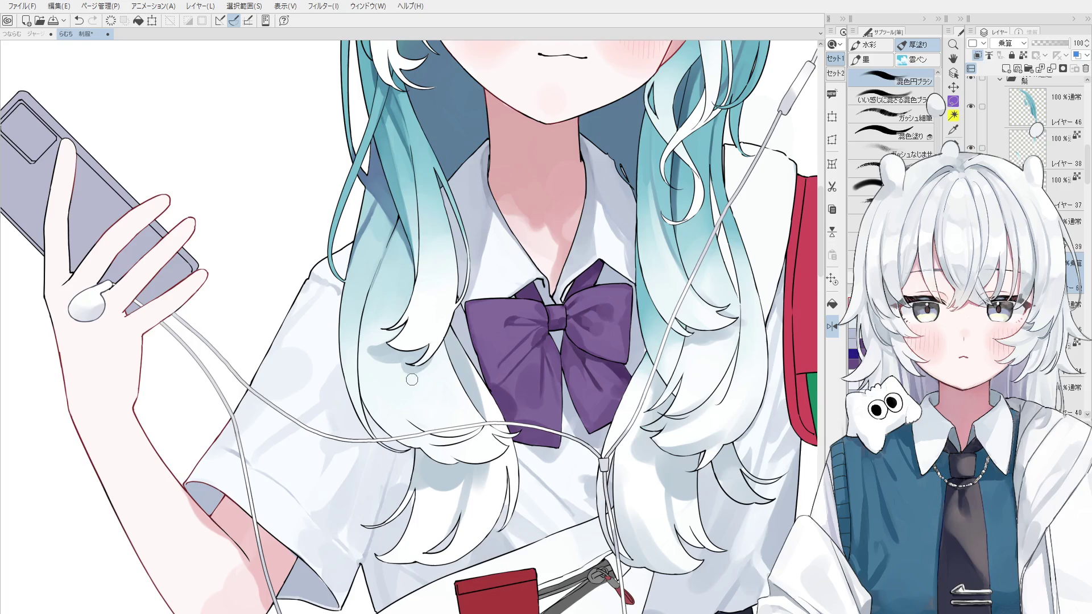
scroll(372, 311, "up", 1)
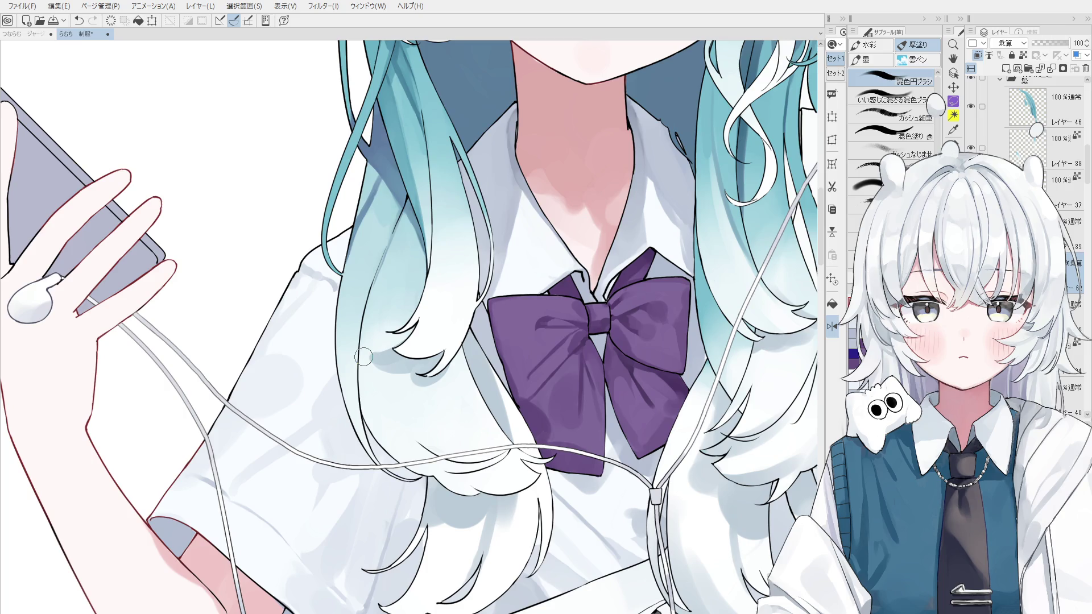
left_click(341, 340, "alt")
mouse_move(342, 340)
left_mouse_down()
mouse_move(386, 359)
mouse_move(418, 319)
left_mouse_up()
key("ctrl+z")
key("ctrl+y")
key("ctrl+z")
key("ctrl+y")
Step: Try a short stroke near the hair strand and compare the shadow with and without it
scroll(421, 310, "down", 1)
left_click_drag(428, 281, 419, 312)
key("ctrl+z")
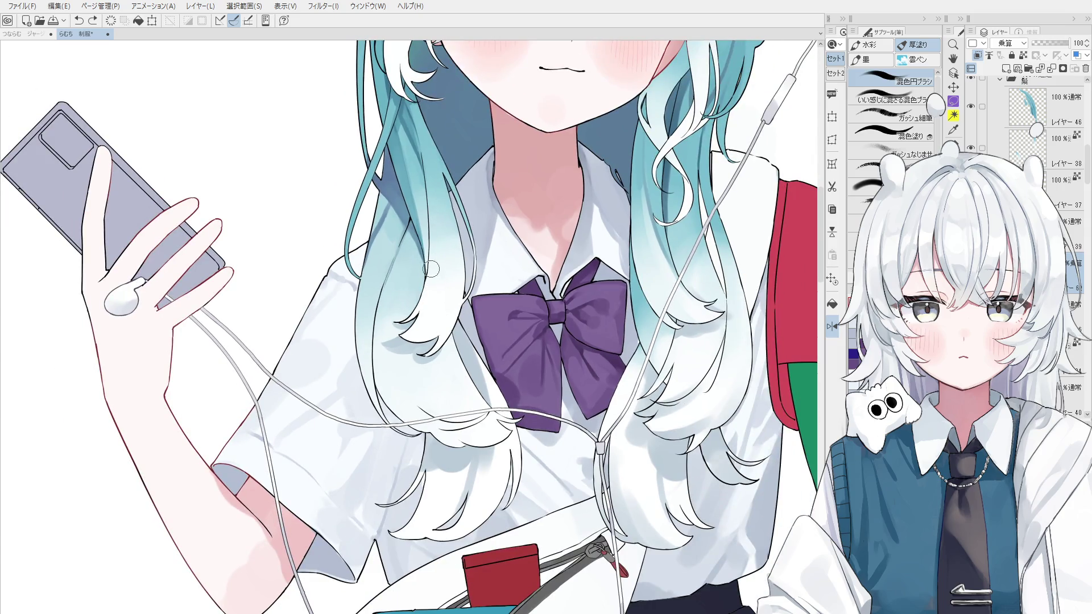
key("ctrl+y")
key("ctrl+z")
key("ctrl+y")
scroll(438, 358, "up", 2)
scroll(432, 349, "up", 1)
Step: Sample a darker shadow colour and deepen the shadow beneath the hair tip
key("ctrl+z")
left_click(422, 338, "alt")
left_click_drag(418, 354, 446, 348)
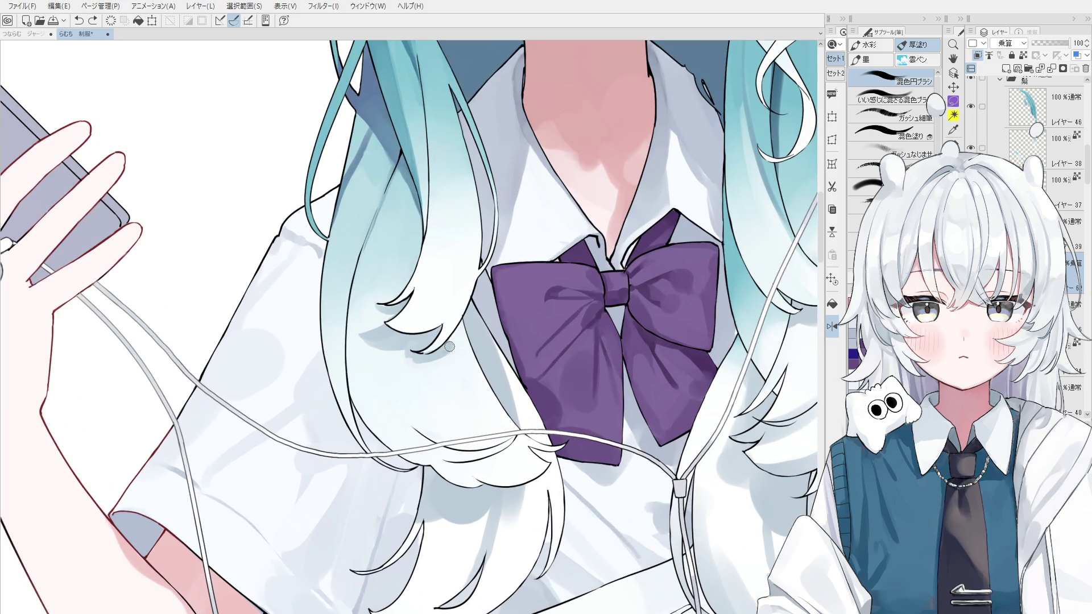
scroll(439, 345, "up", 1)
key("e")
scroll(450, 336, "up", 1)
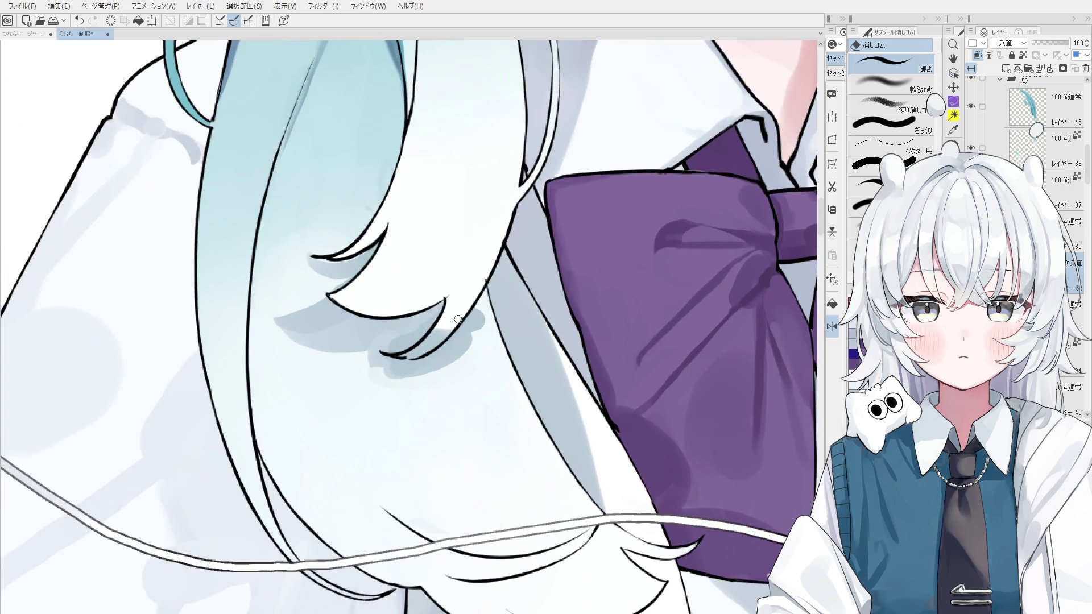
Step: Erase the stray shading strip beside the hair-tip outline, then reselect layer 62 for painting
key("alt+bracketleft")
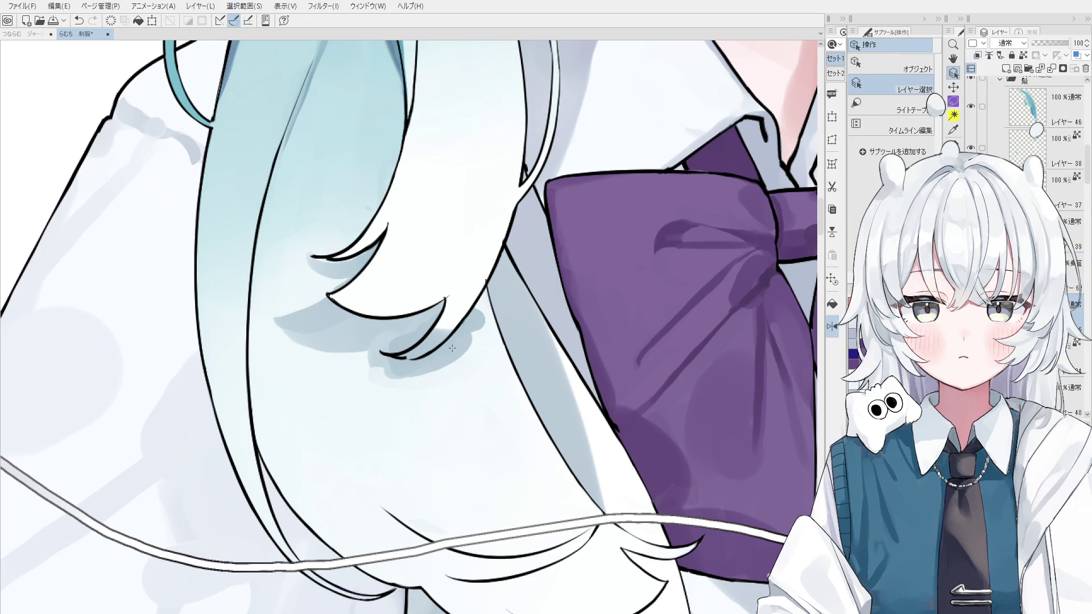
scroll(415, 354, "up", 1)
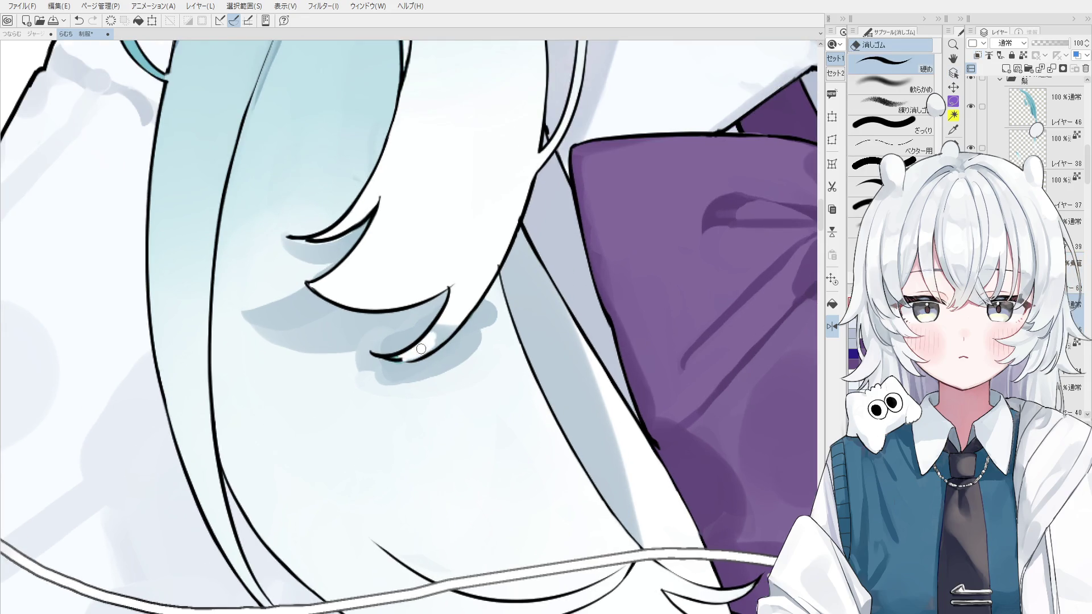
left_click_drag(430, 335, 428, 348)
left_click(415, 355, "ctrl+shift")
scroll(407, 358, "down", 1)
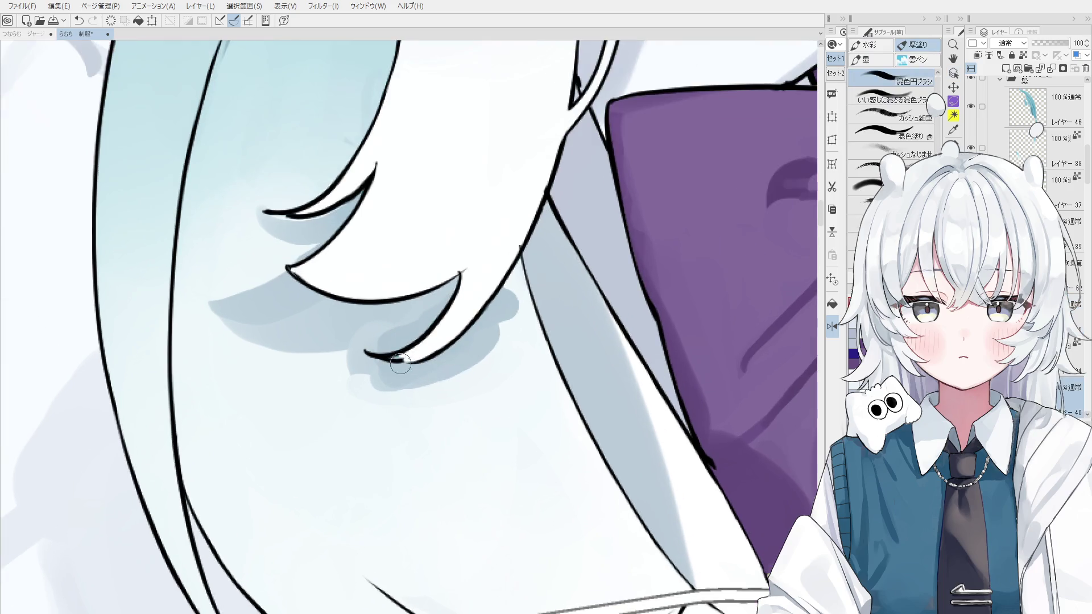
left_click(402, 360, "ctrl+shift")
scroll(412, 355, "down", 3)
key("b")
left_click(454, 350, "ctrl+shift")
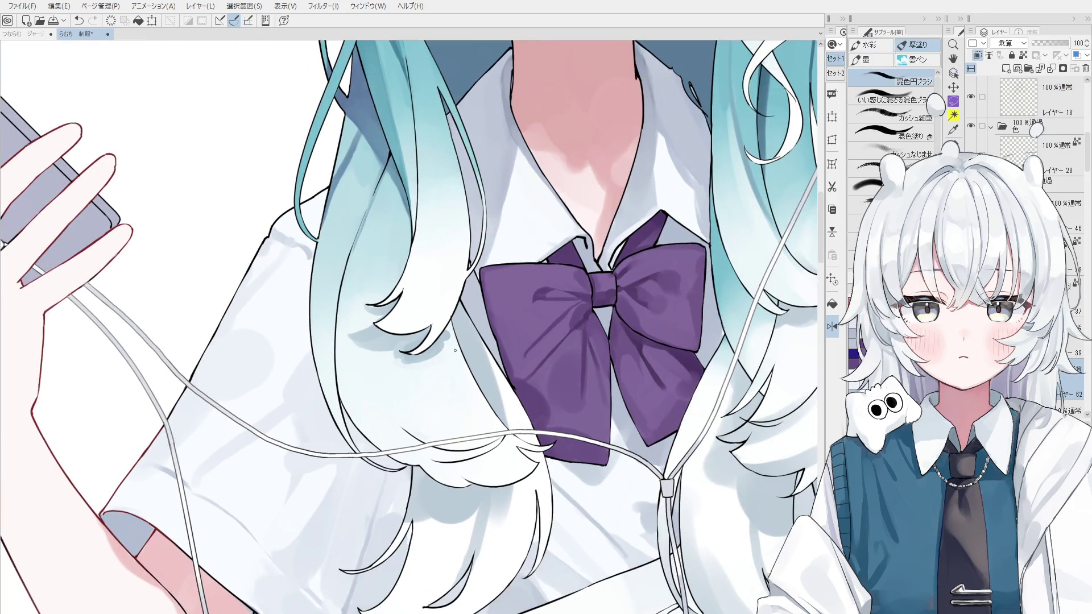
Step: Try soft shading strokes on the pale hair below the tuft, undoing the unwanted ones
scroll(446, 341, "down", 2)
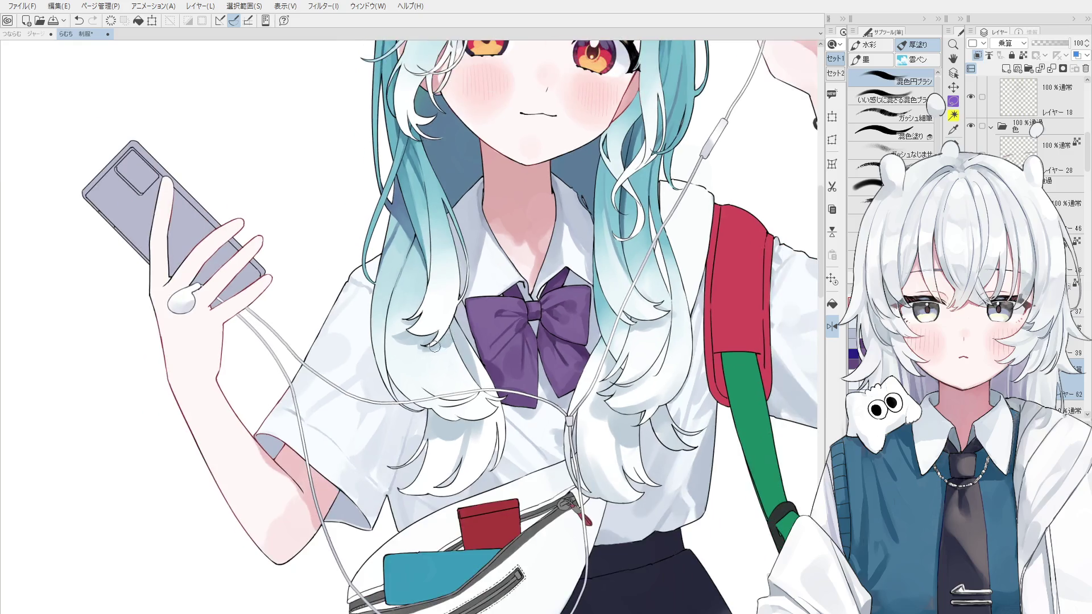
scroll(439, 345, "up", 2)
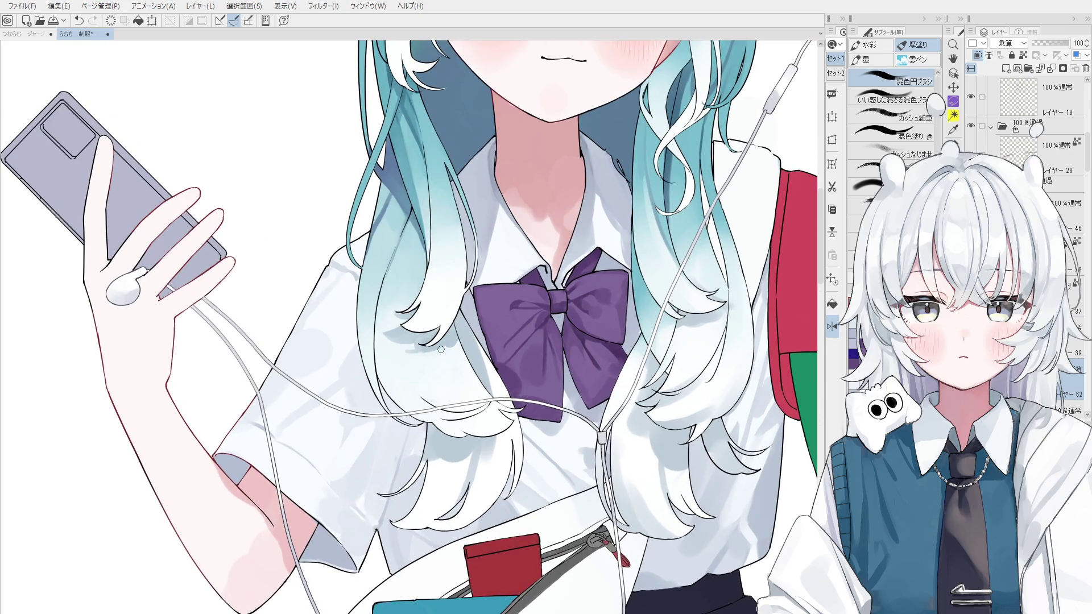
scroll(424, 364, "up", 1)
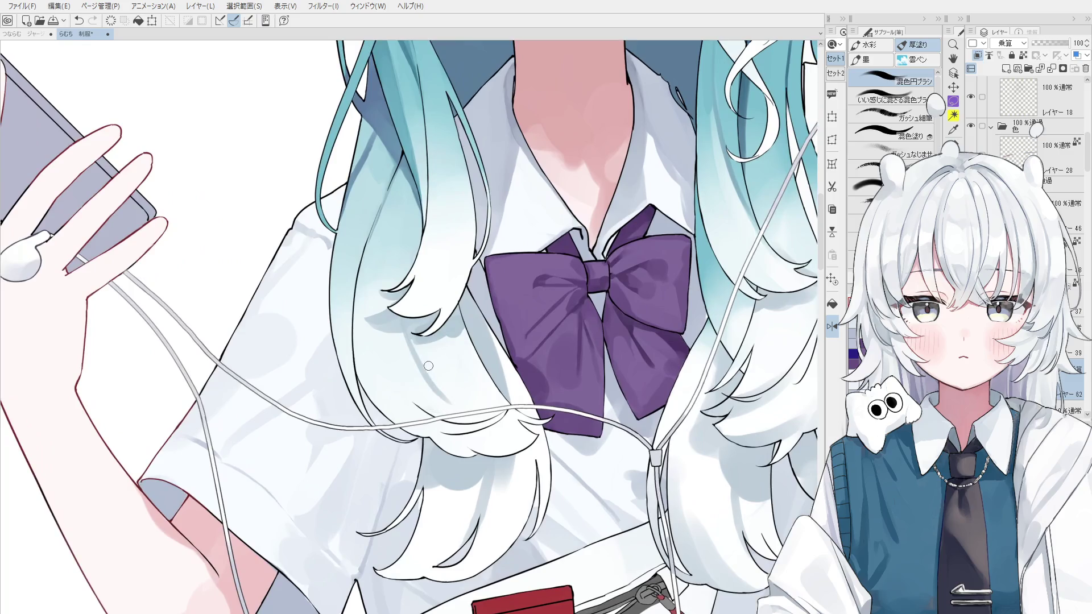
left_click_drag(404, 324, 449, 388)
key("ctrl+z")
key("ctrl+z")
left_click_drag(392, 360, 435, 398)
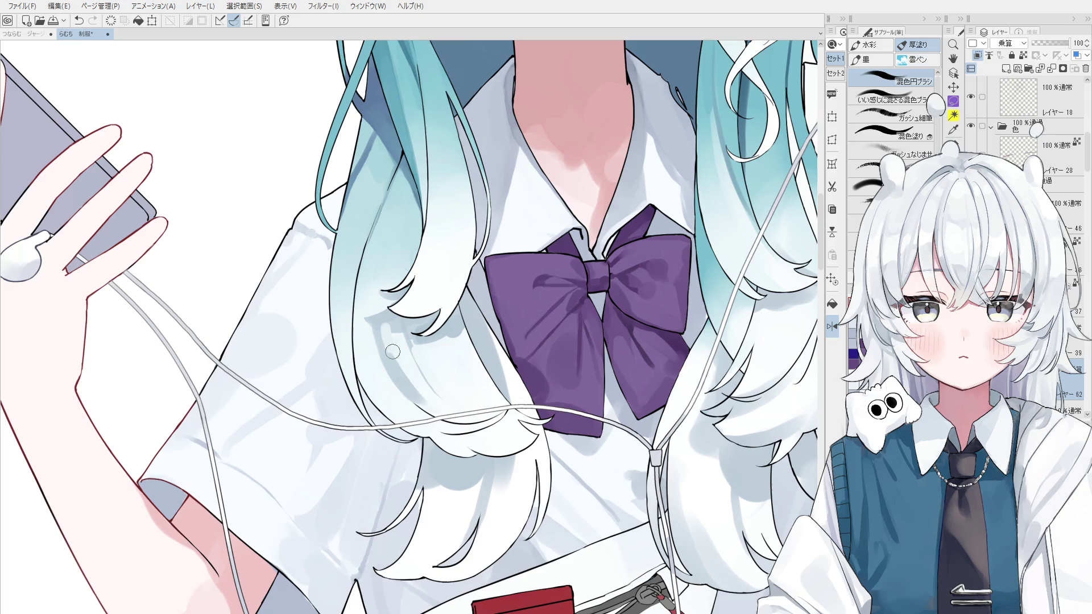
left_click_drag(398, 333, 432, 350)
key("ctrl+z")
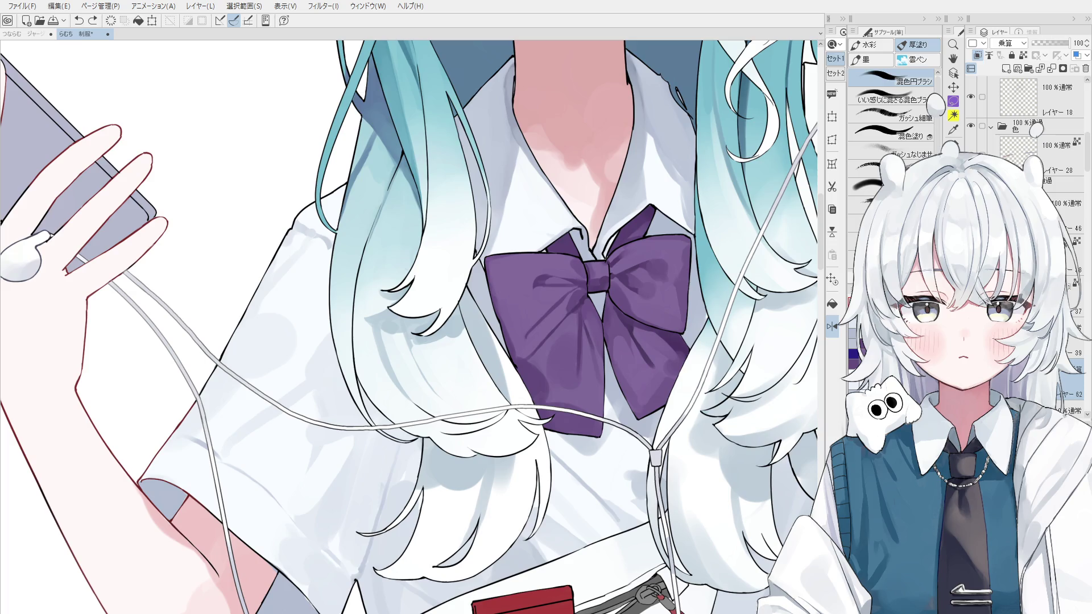
Step: Pick a layer from the canvas, return to the brush, and enlarge the brush size
key("o")
scroll(399, 334, "up", 1)
scroll(399, 334, "up", 1)
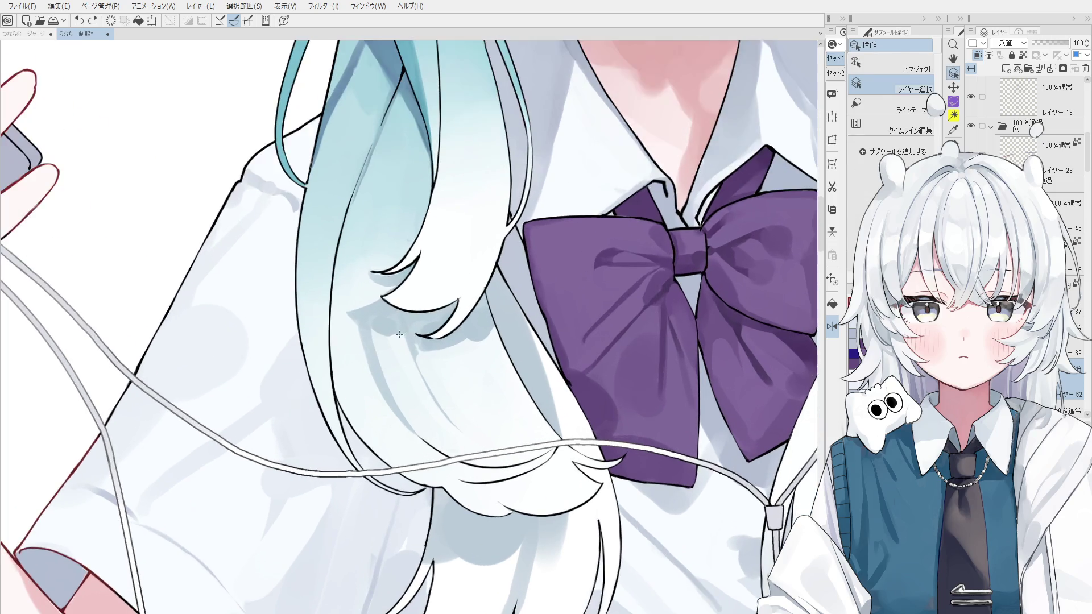
key("b")
scroll(401, 332, "down", 1)
scroll(403, 330, "down", 1)
scroll(415, 331, "down", 1)
scroll(424, 333, "down", 1)
scroll(434, 335, "down", 1)
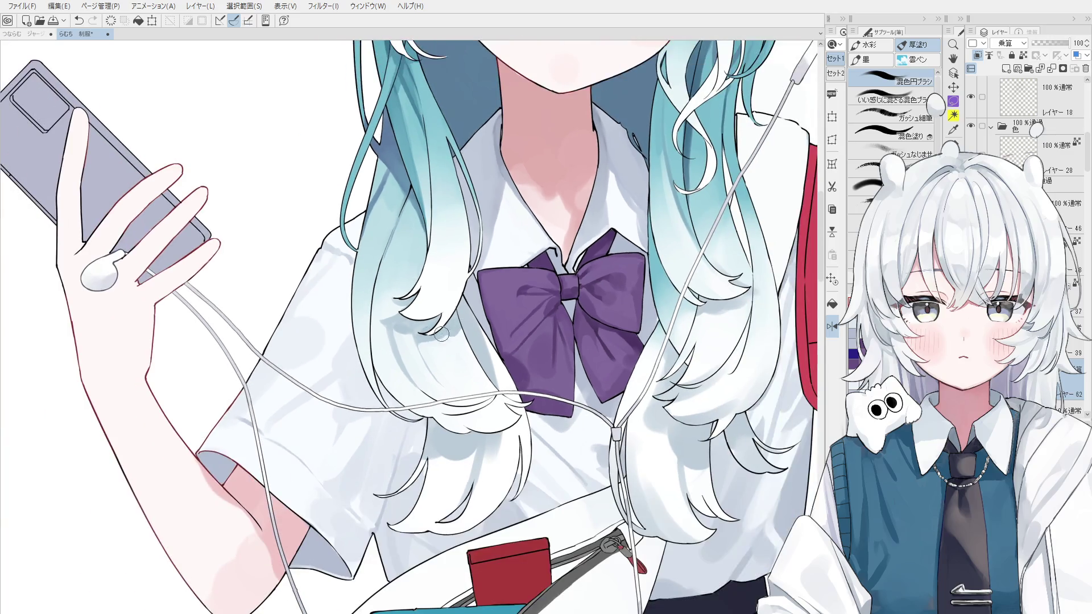
scroll(454, 327, "down", 2)
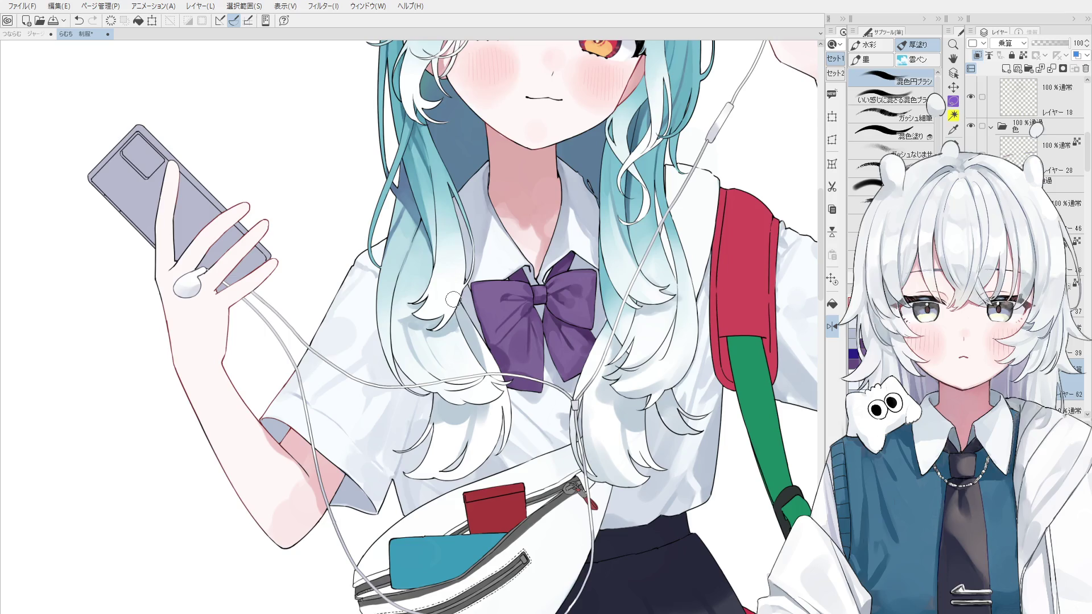
scroll(455, 302, "up", 1)
scroll(466, 354, "down", 1)
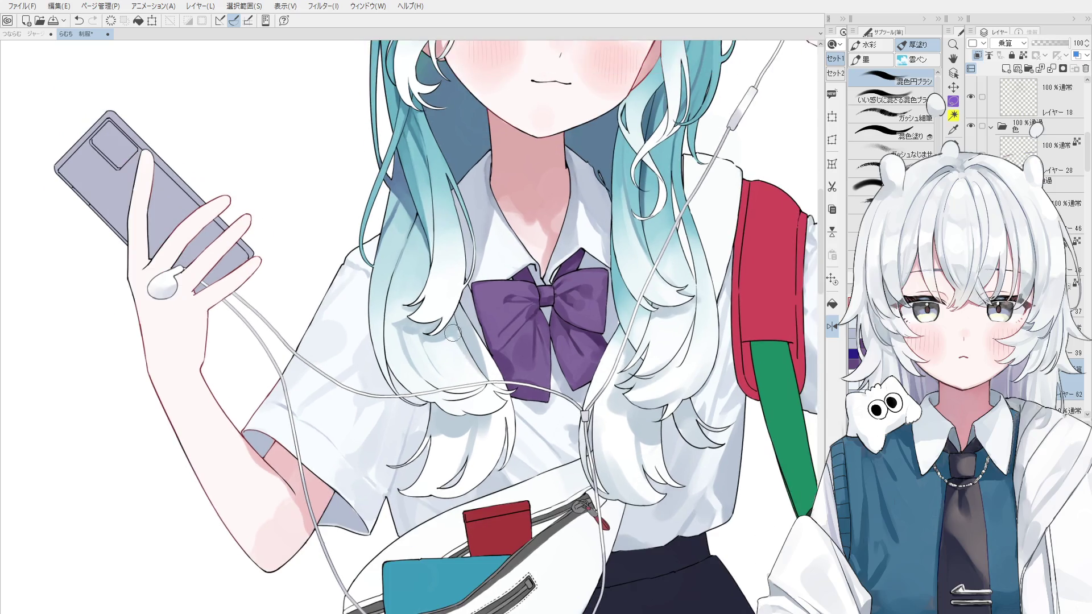
scroll(465, 350, "down", 1)
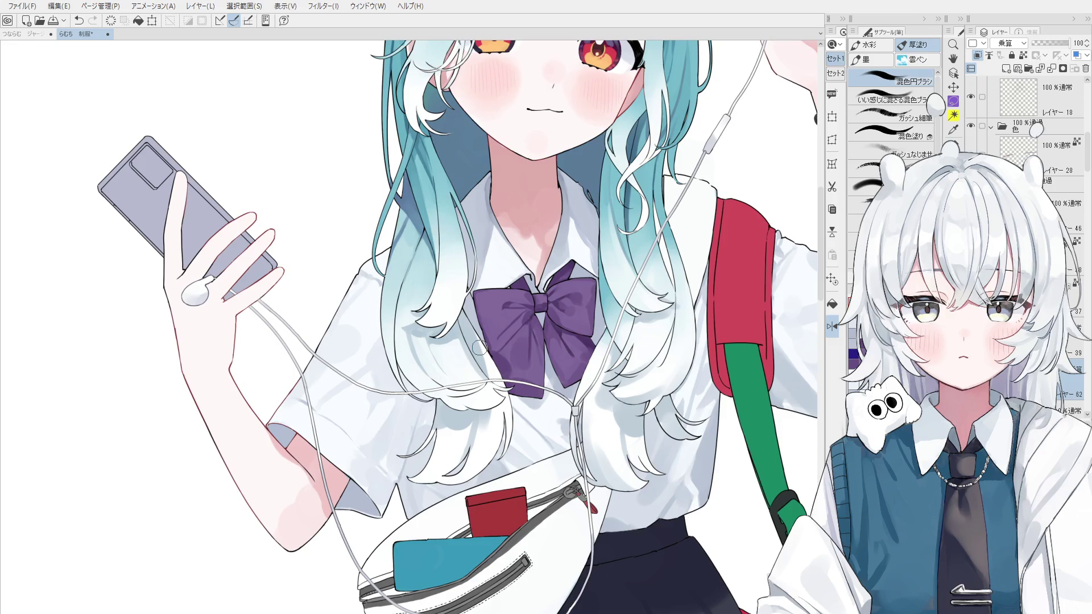
scroll(440, 372, "up", 1)
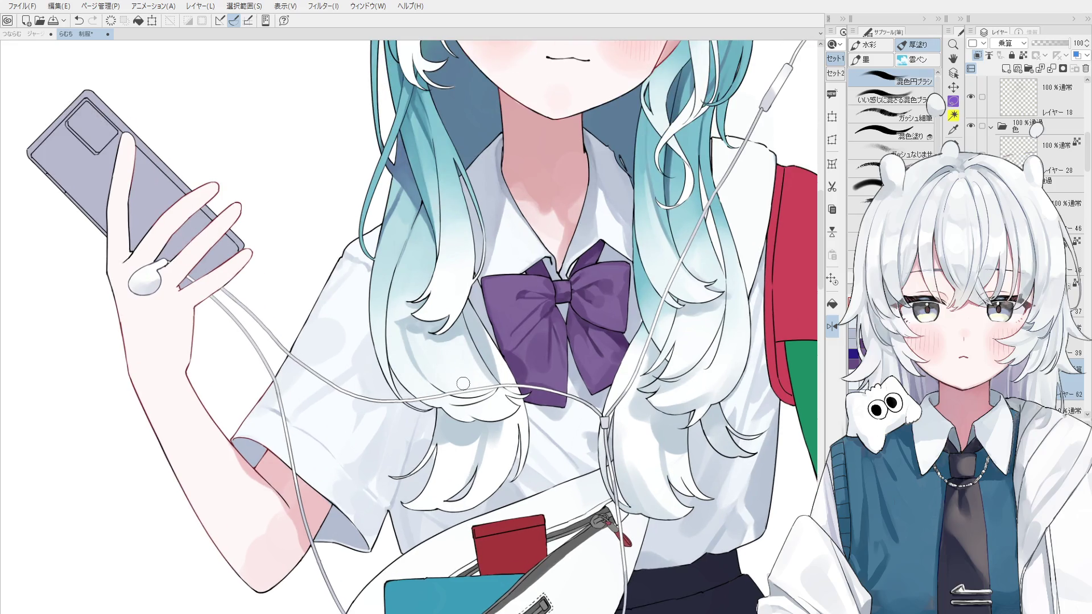
key("bracketright")
key("bracketright")
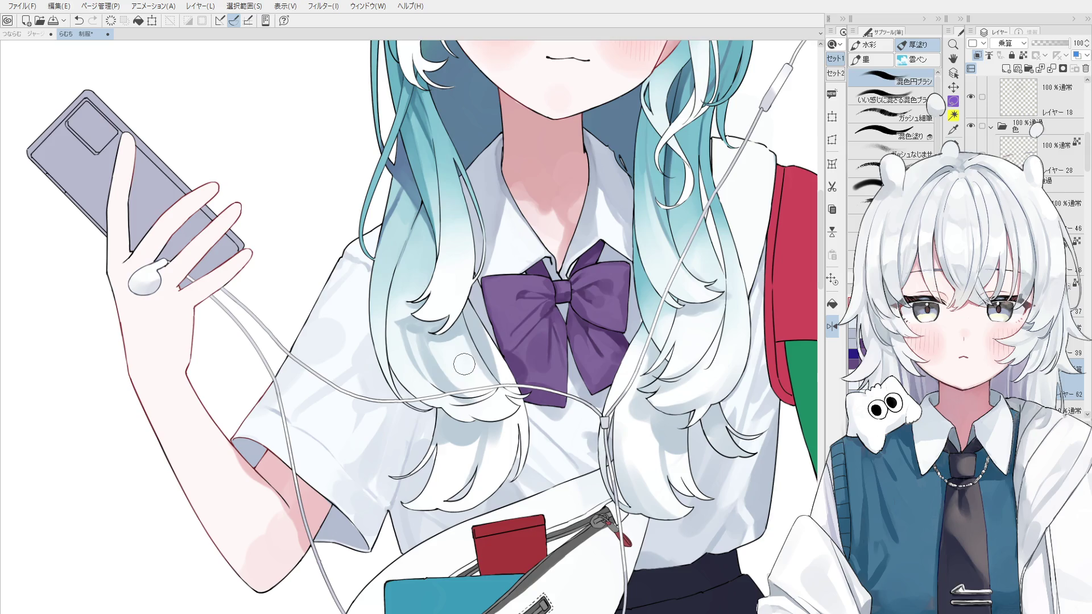
scroll(455, 398, "down", 1)
Step: Mirror the canvas view horizontally to check the hair shading
key("h")
scroll(454, 405, "down", 1)
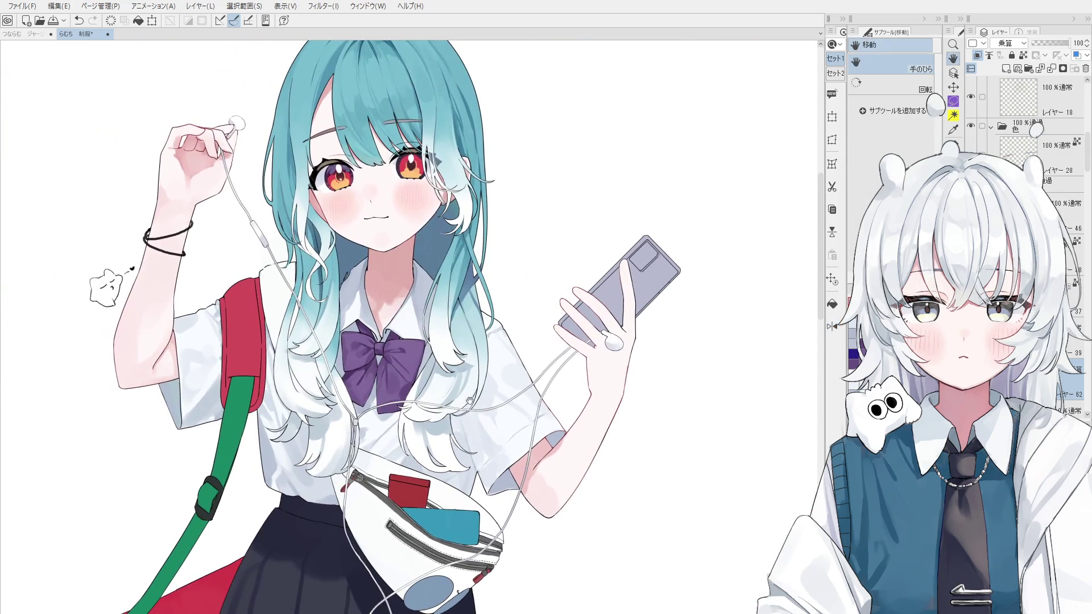
scroll(444, 393, "up", 1)
scroll(428, 410, "up", 1)
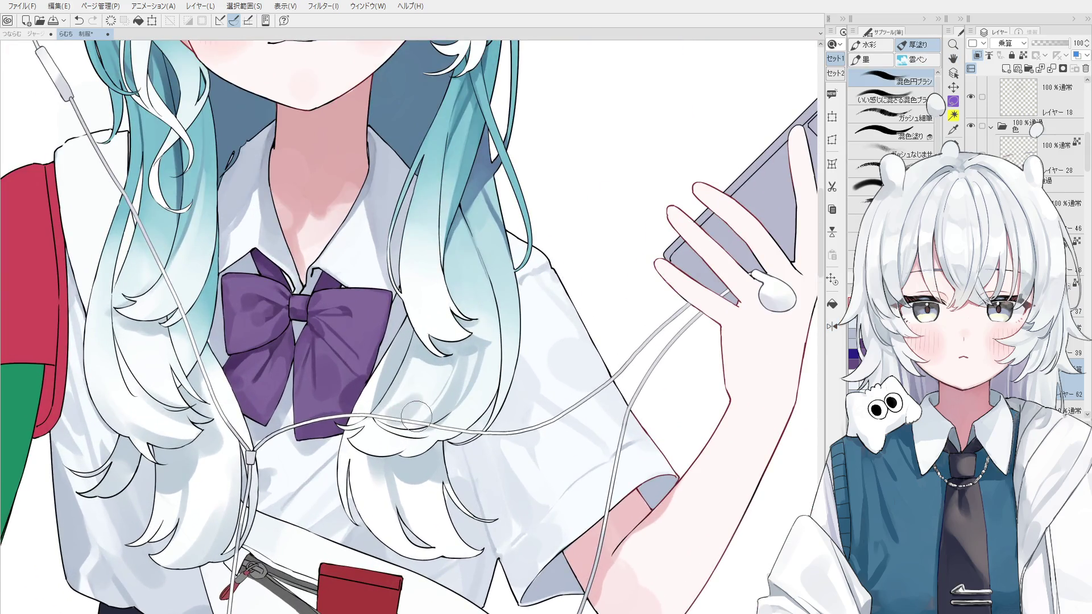
Step: Test a shading stroke near the cord, adjust the brush size, and pick a normal-mode layer
left_click_drag(383, 455, 401, 426)
key("ctrl+z")
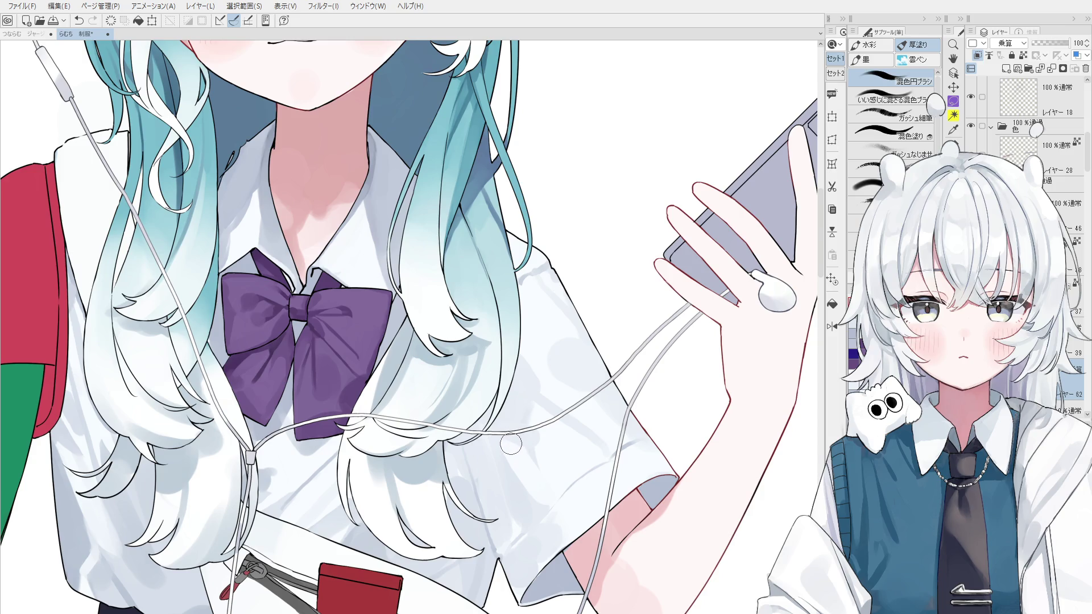
left_click_drag(405, 448, 410, 442)
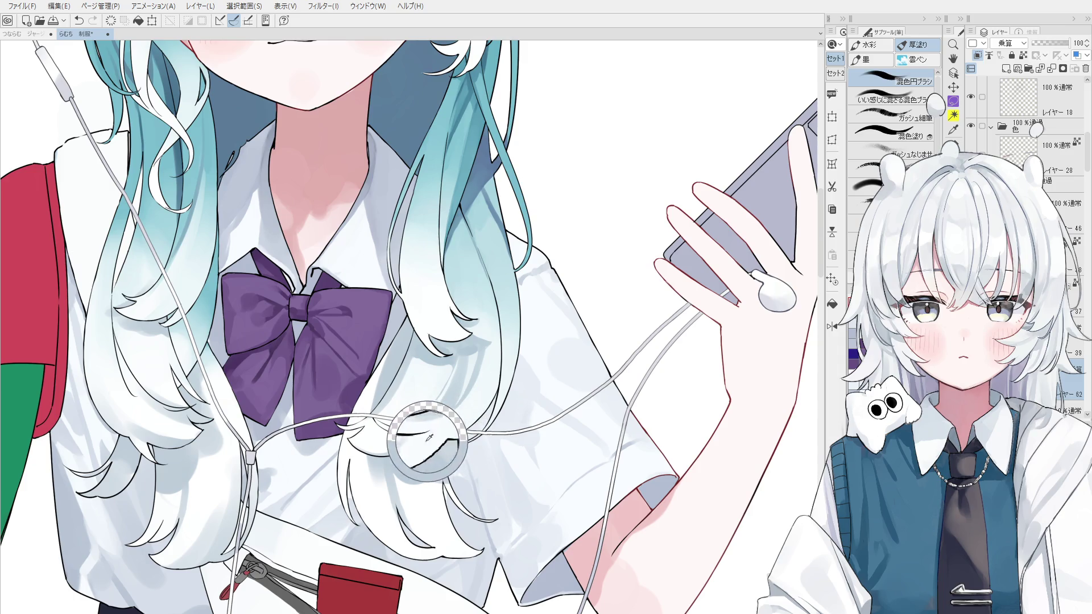
scroll(409, 443, "up", 2)
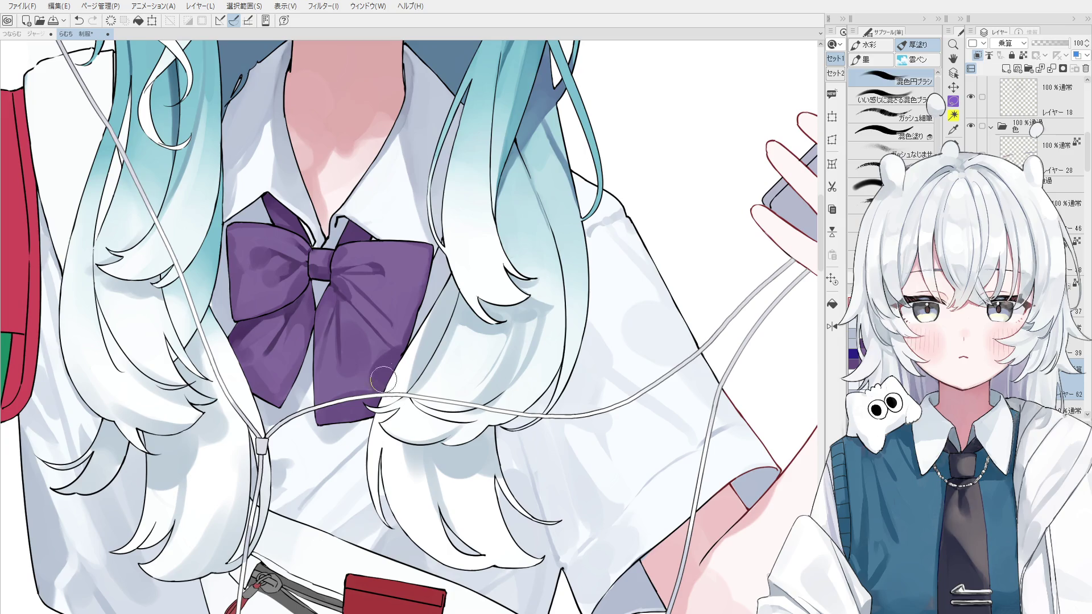
left_click(449, 438, "ctrl+shift")
Step: Repaint and undo a shading stroke on the hair beneath the earphone cord
scroll(449, 435, "up", 1)
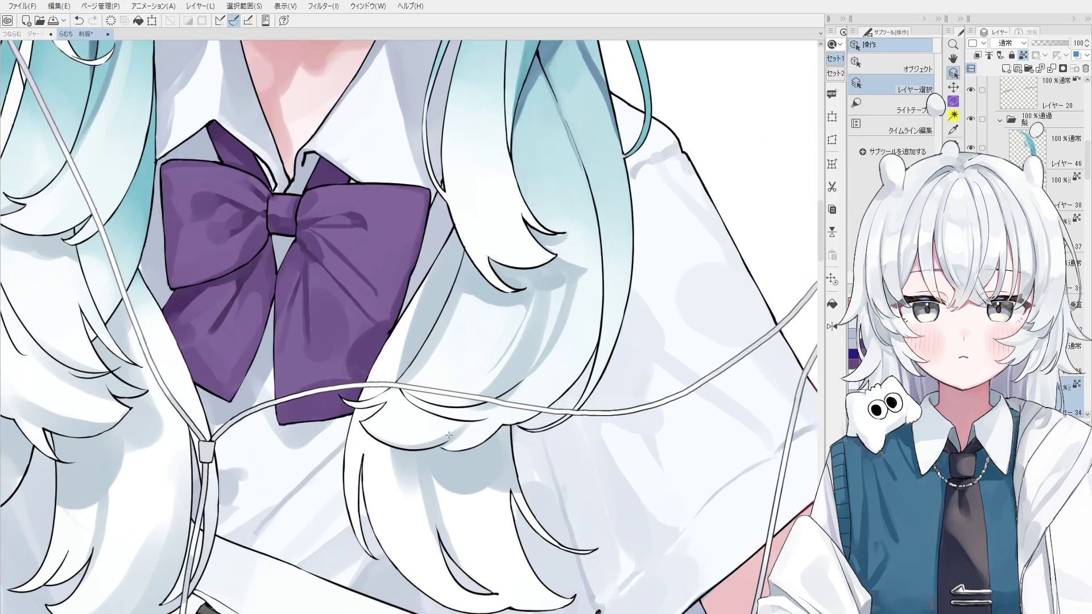
scroll(484, 425, "down", 1)
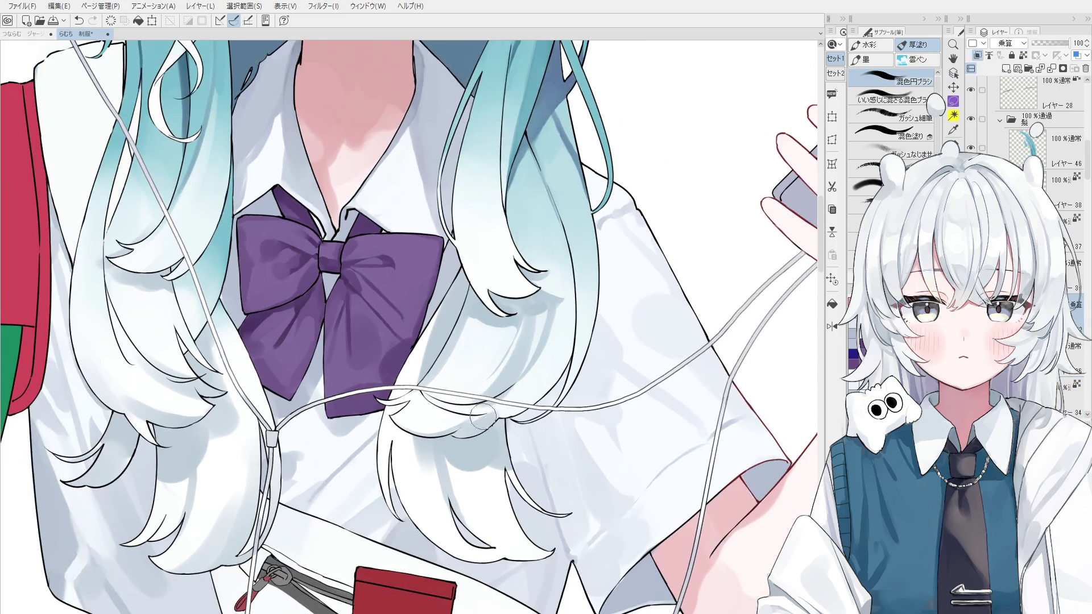
key("ctrl+z")
left_click_drag(467, 408, 487, 396)
key("ctrl+z")
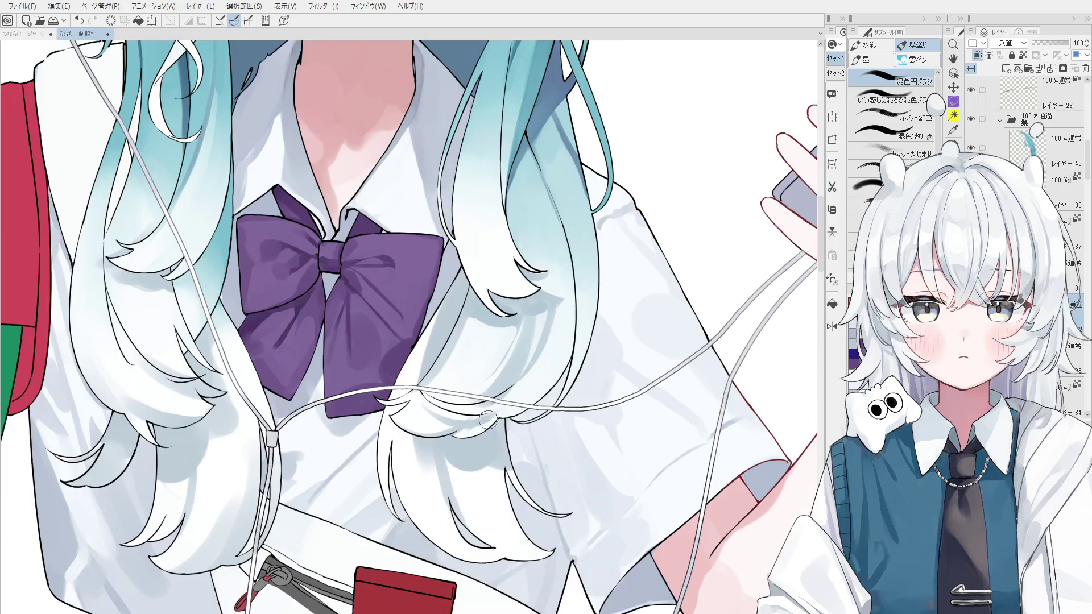
Step: With the view mirrored horizontally, paint a soft stroke over the hair strands
key("h")
scroll(465, 438, "up", 2)
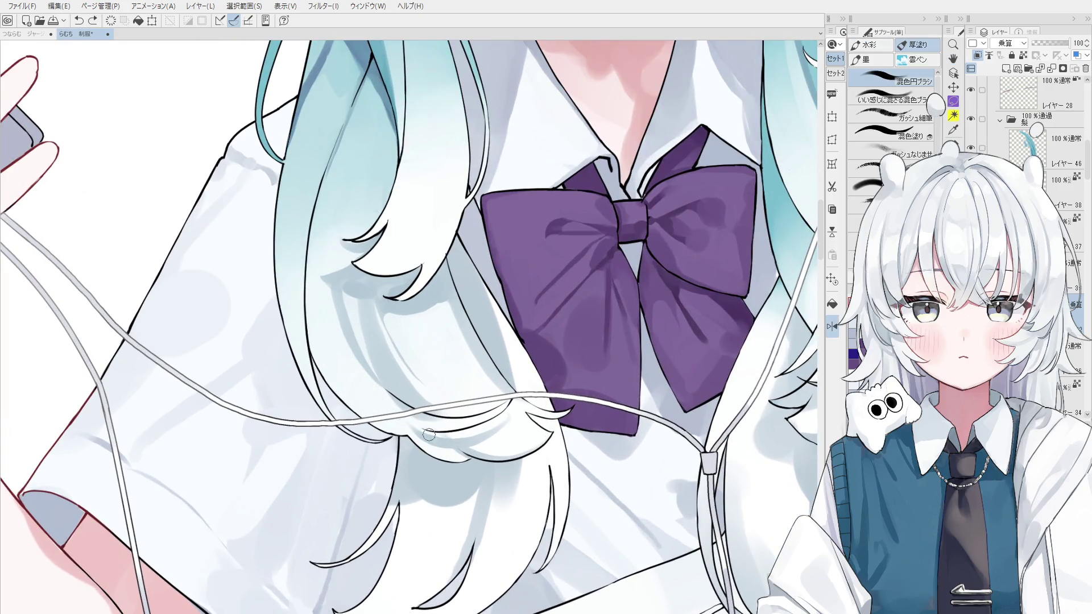
scroll(490, 432, "up", 2)
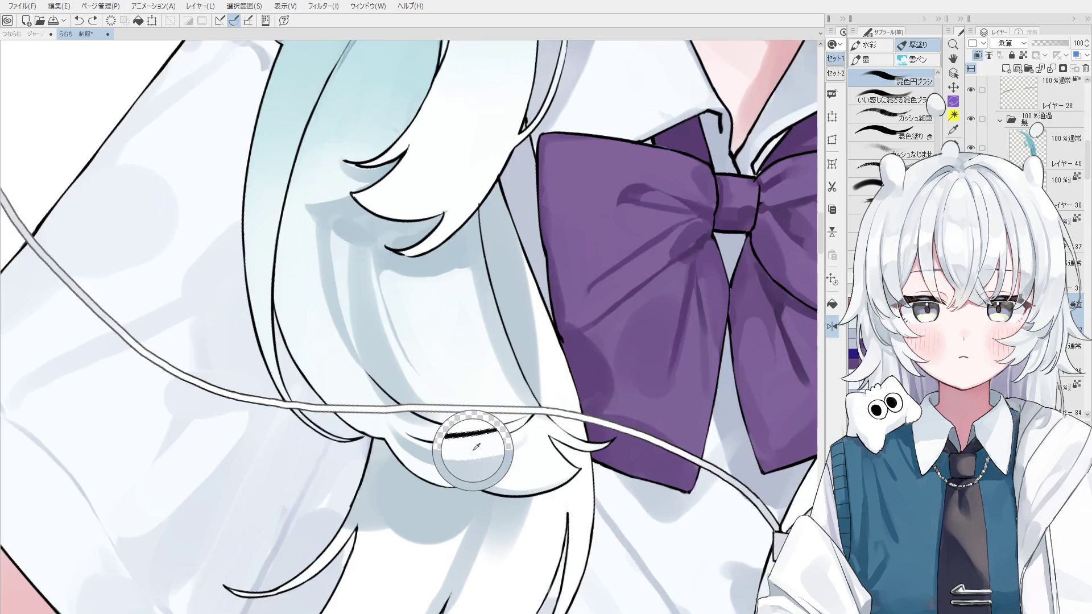
scroll(376, 433, "up", 1)
scroll(373, 452, "down", 1)
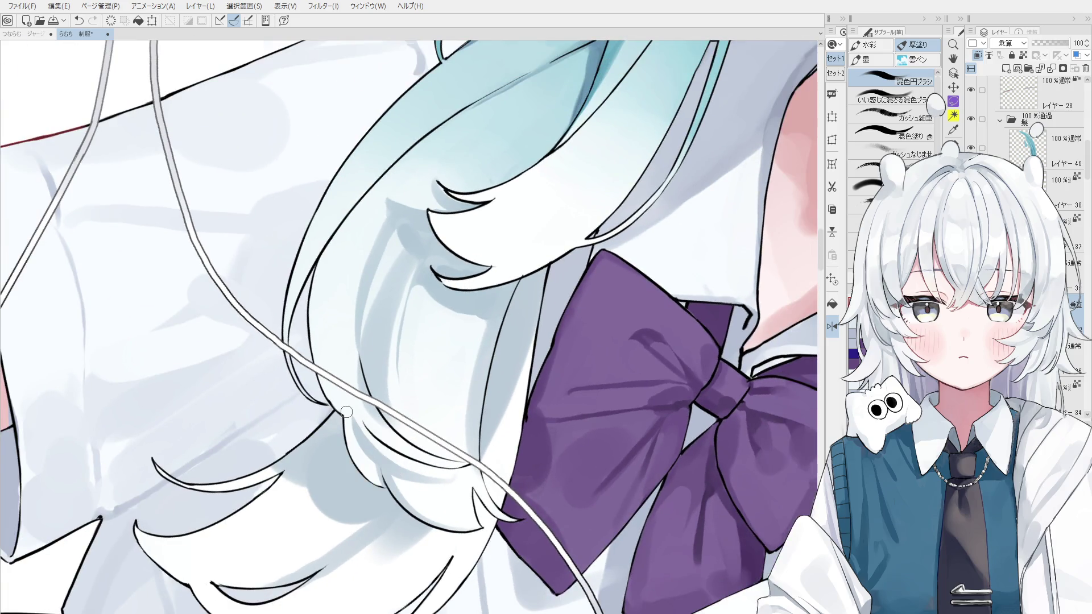
scroll(349, 420, "up", 1)
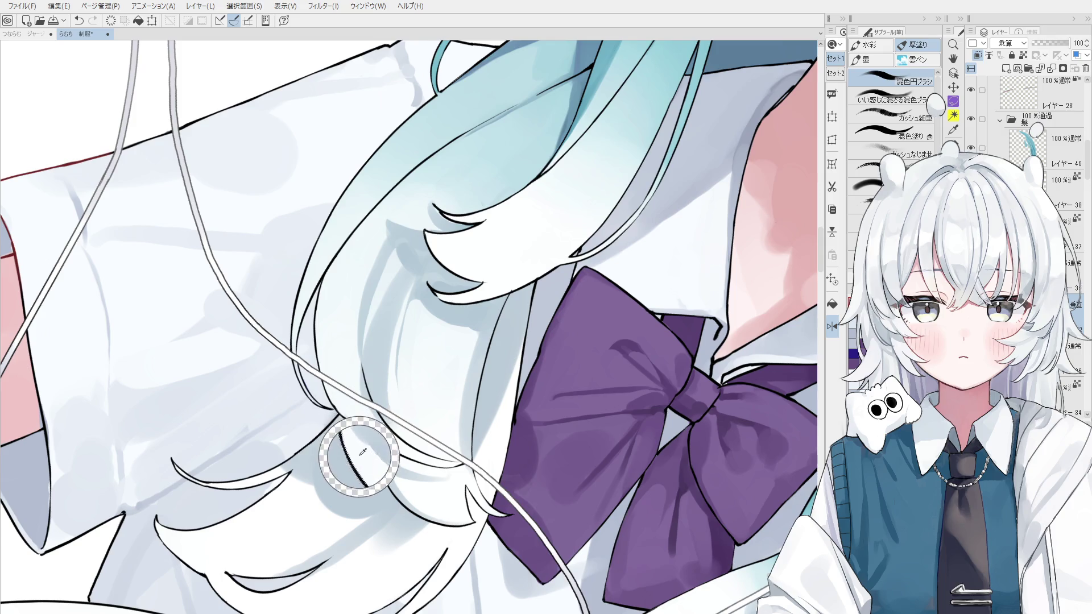
scroll(404, 470, "down", 1)
scroll(404, 469, "down", 1)
key("ctrl+z")
left_click_drag(391, 461, 401, 469)
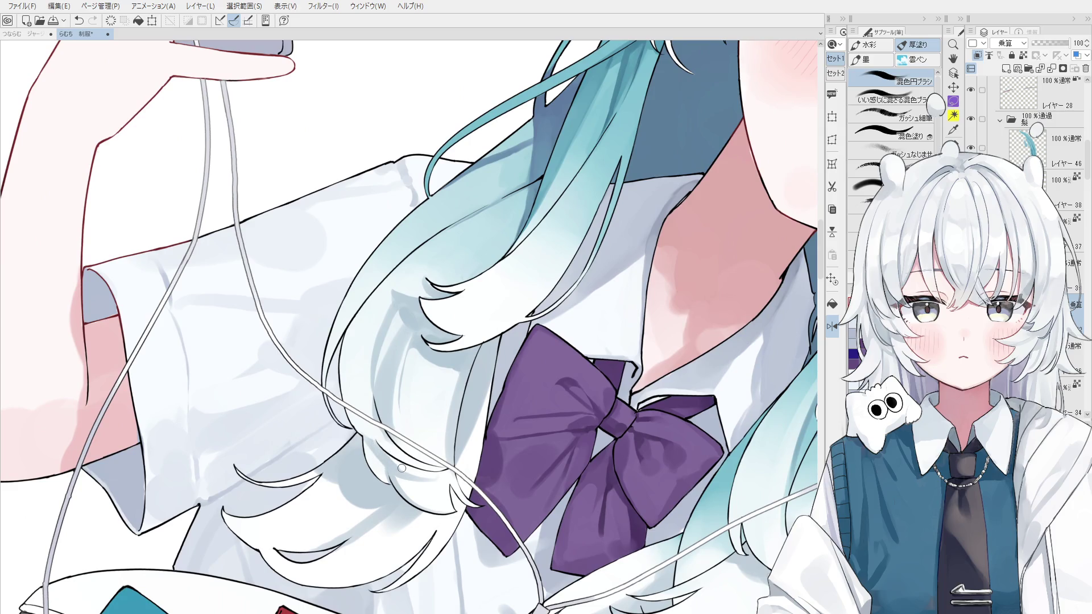
Step: Flip the view back to normal and try a shading dab on the hair near the cable
scroll(400, 469, "down", 1)
key("h")
scroll(408, 450, "down", 1)
scroll(467, 422, "up", 1)
scroll(467, 422, "up", 1)
key("ctrl+z")
key("ctrl+z")
mouse_move(467, 422)
left_mouse_down()
mouse_move(492, 364)
mouse_move(479, 407)
left_mouse_up()
key("ctrl+z")
key("ctrl+z")
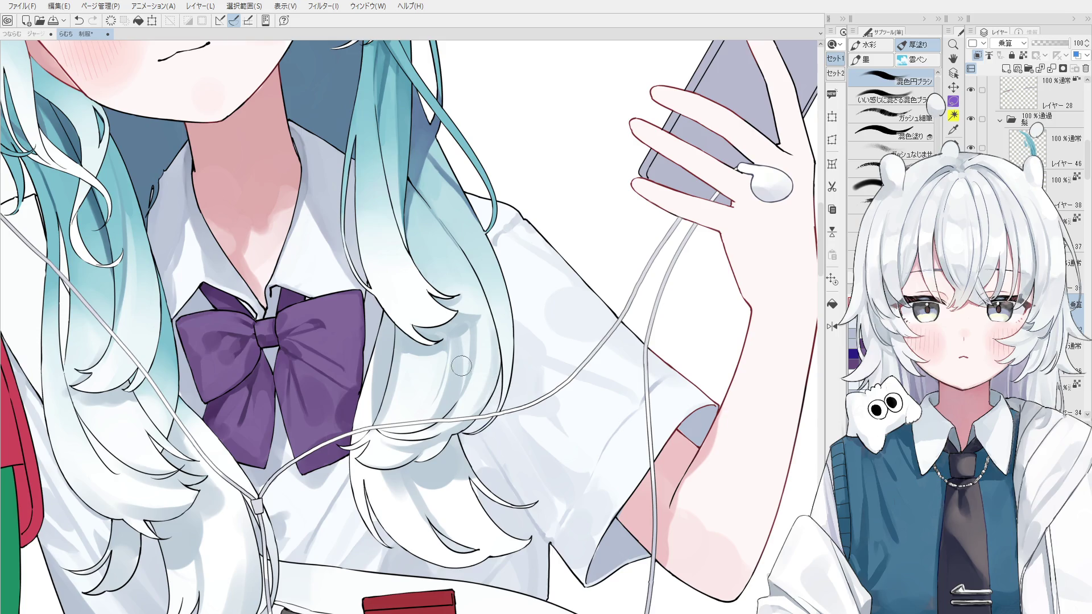
Step: Zoom out over the upper body and select the layer for sketching a note
key("o")
scroll(459, 321, "up", 3)
key("b")
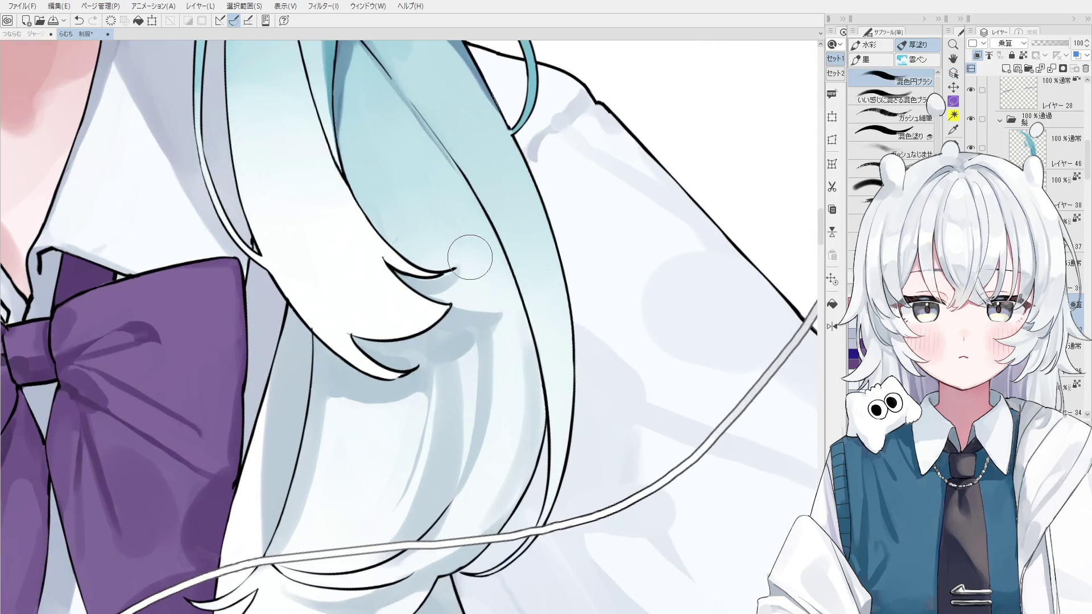
scroll(463, 244, "down", 2)
scroll(466, 319, "down", 2)
scroll(466, 319, "down", 1)
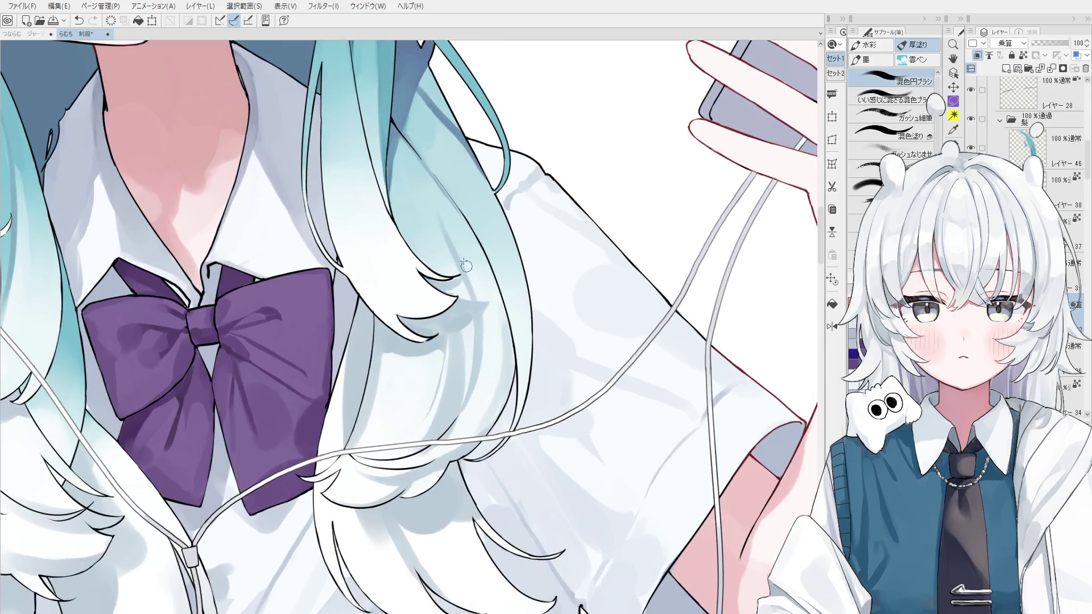
scroll(468, 282, "down", 1)
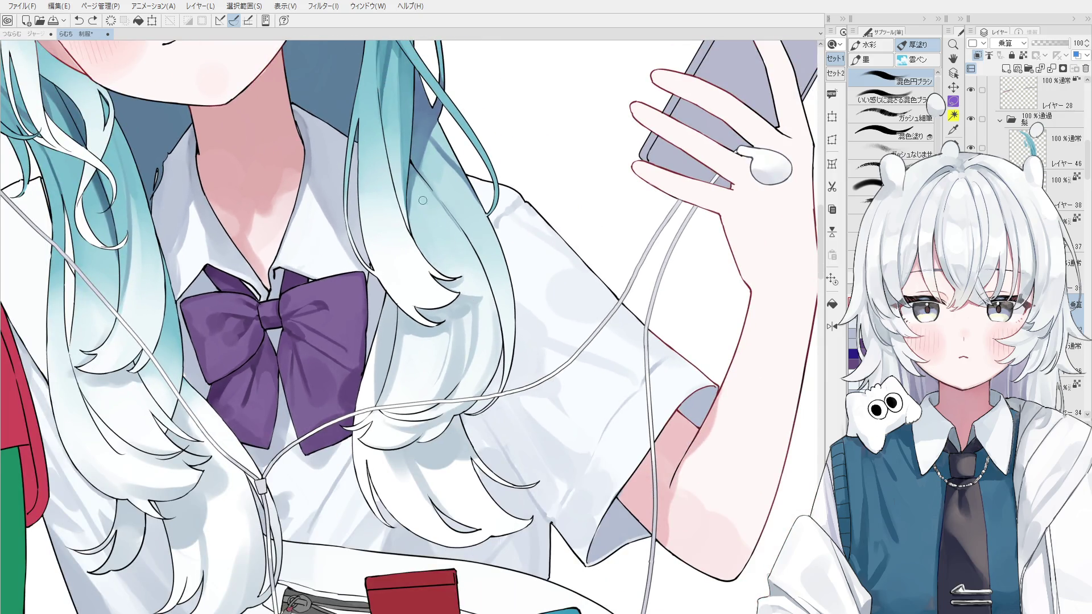
scroll(472, 273, "down", 1)
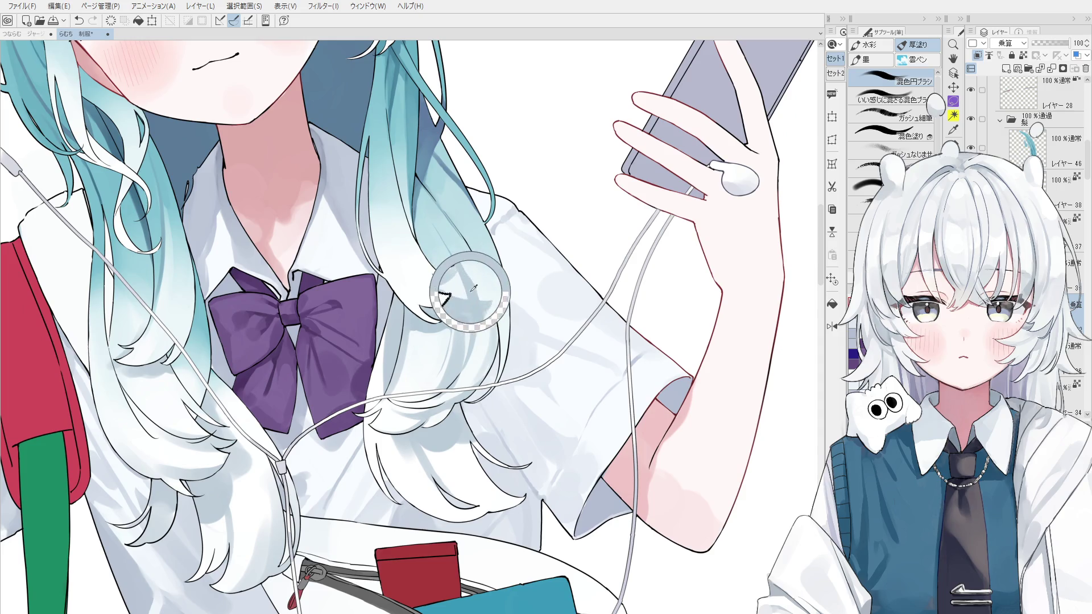
scroll(452, 256, "down", 2)
scroll(452, 256, "up", 1)
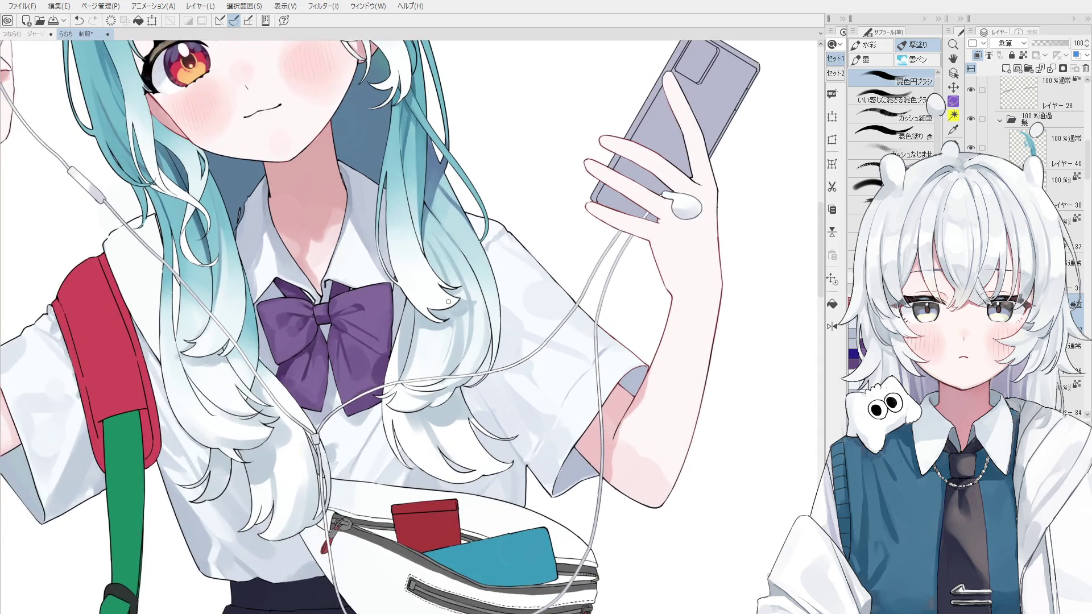
scroll(437, 252, "down", 2)
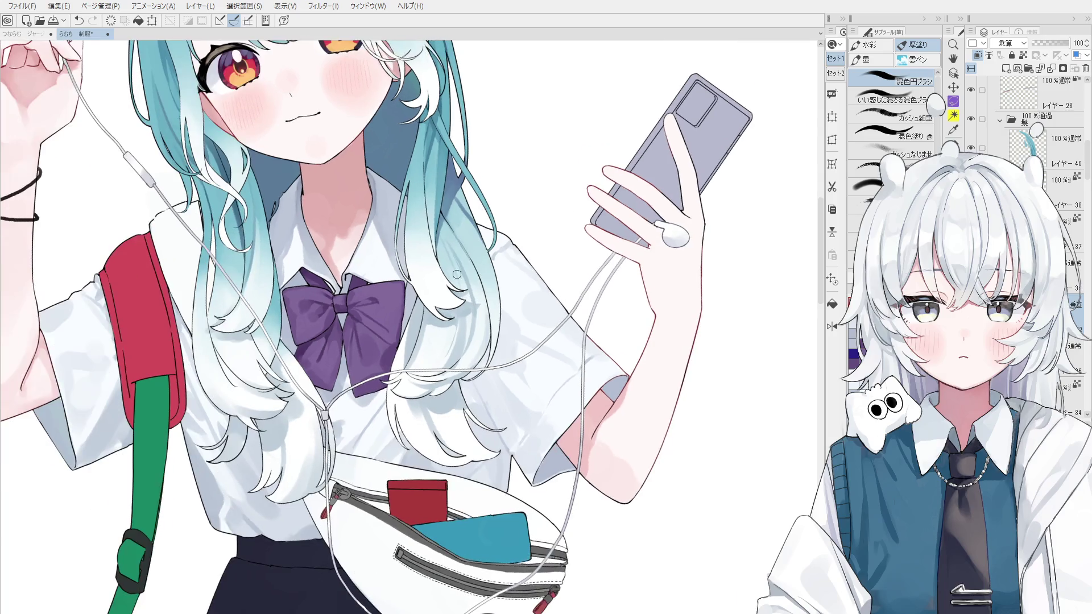
left_click_drag(459, 256, 559, 329)
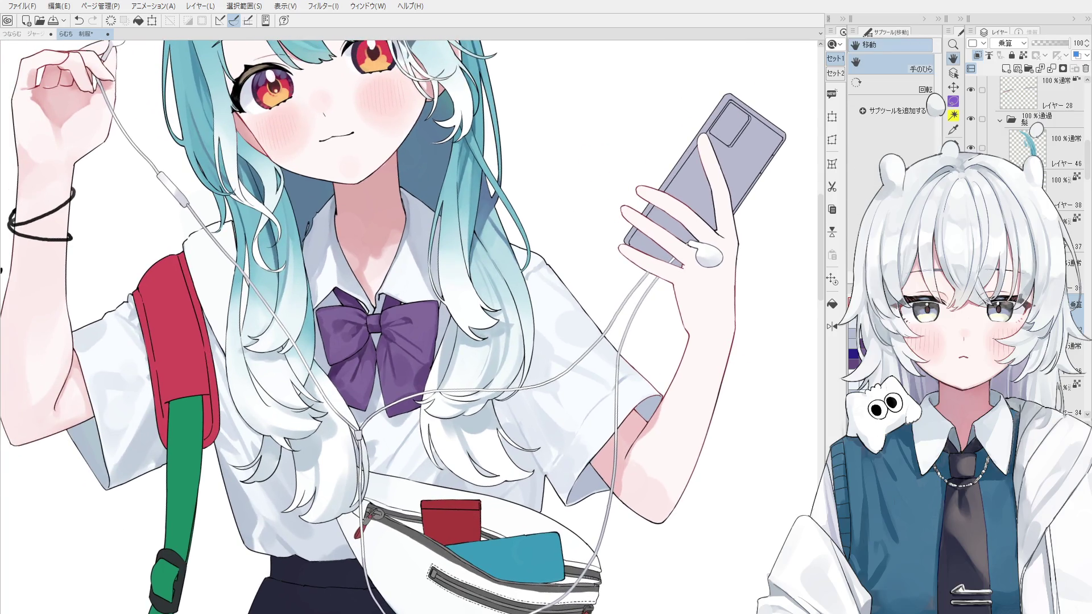
scroll(1041, 228, "up", 3)
left_click(1070, 293)
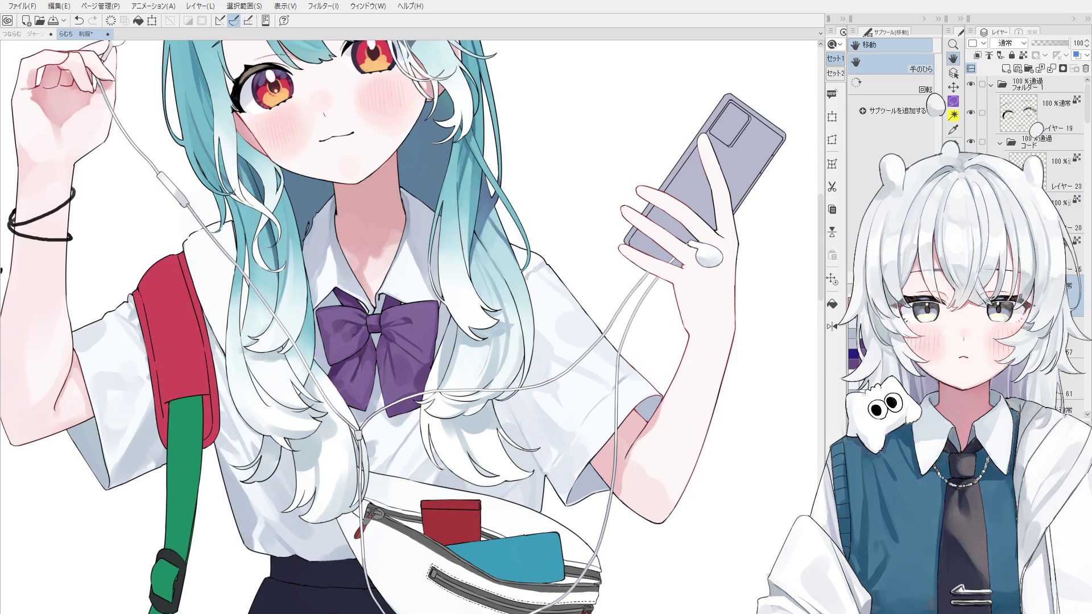
Step: Write トイレ with a small flower doodle beside the face in pen, then save with Ctrl+S
key("p")
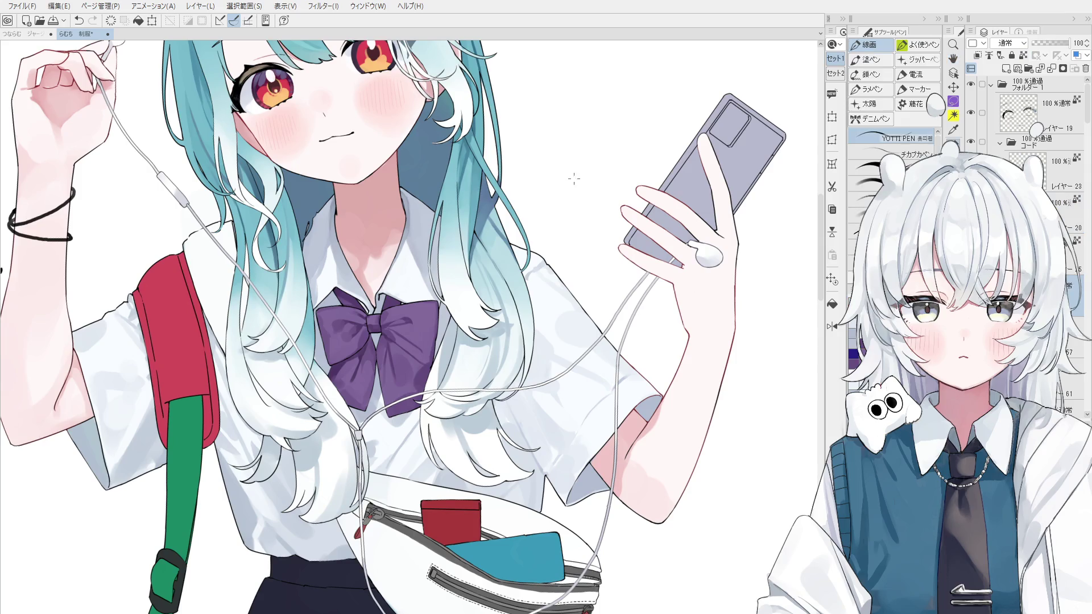
mouse_move(532, 182)
left_mouse_down()
mouse_move(547, 213)
mouse_move(556, 193)
left_mouse_up()
mouse_move(561, 187)
left_mouse_down()
mouse_move(564, 197)
mouse_move(569, 176)
mouse_move(586, 185)
mouse_move(591, 172)
mouse_move(554, 205)
left_mouse_up()
scroll(568, 179, "up", 1)
key("ctrl+z")
key("ctrl+z")
key("ctrl+z")
mouse_move(615, 159)
left_mouse_down()
mouse_move(622, 147)
mouse_move(607, 152)
mouse_move(635, 169)
mouse_move(612, 181)
mouse_move(664, 290)
mouse_move(641, 287)
left_mouse_up()
scroll(664, 291, "up", 2)
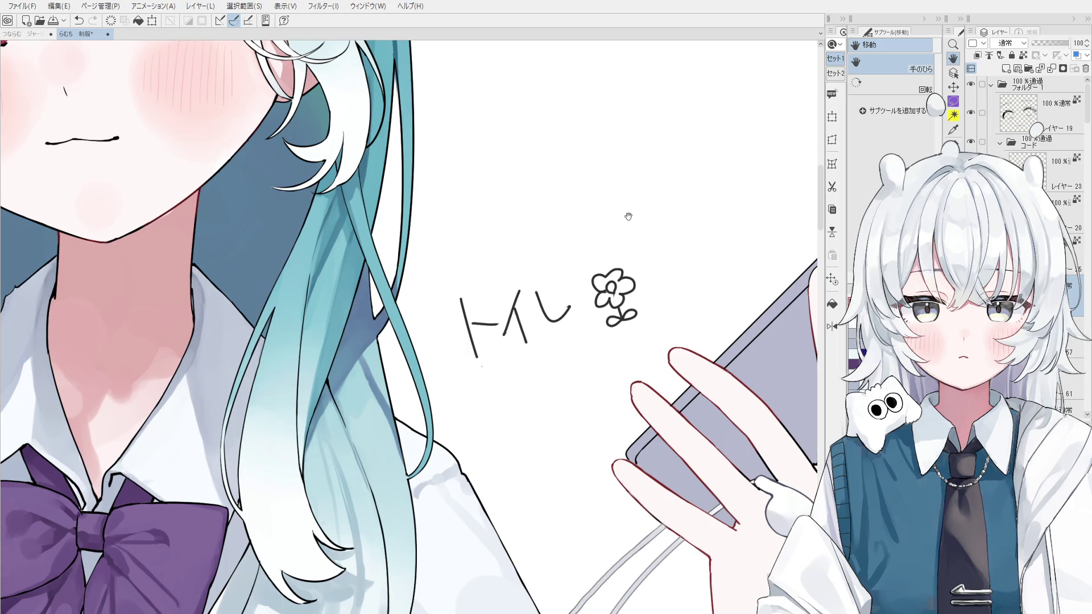
key("ctrl+s")
Step: Zoom out and pan to frame the whole figure
scroll(504, 370, "down", 2)
scroll(504, 370, "down", 2)
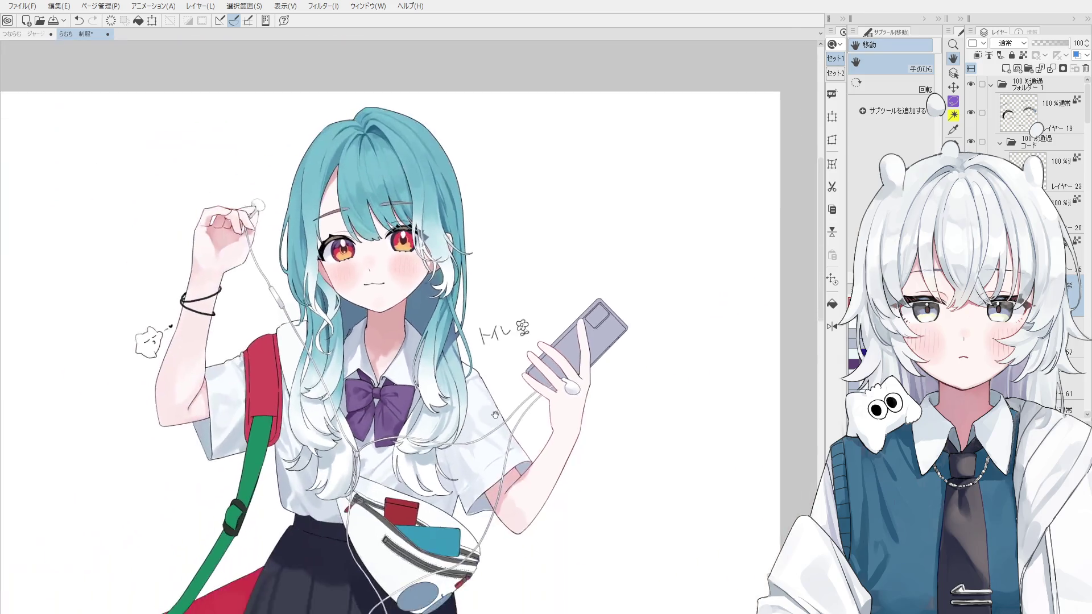
scroll(504, 370, "down", 1)
scroll(504, 370, "down", 1)
left_click_drag(504, 370, 506, 262)
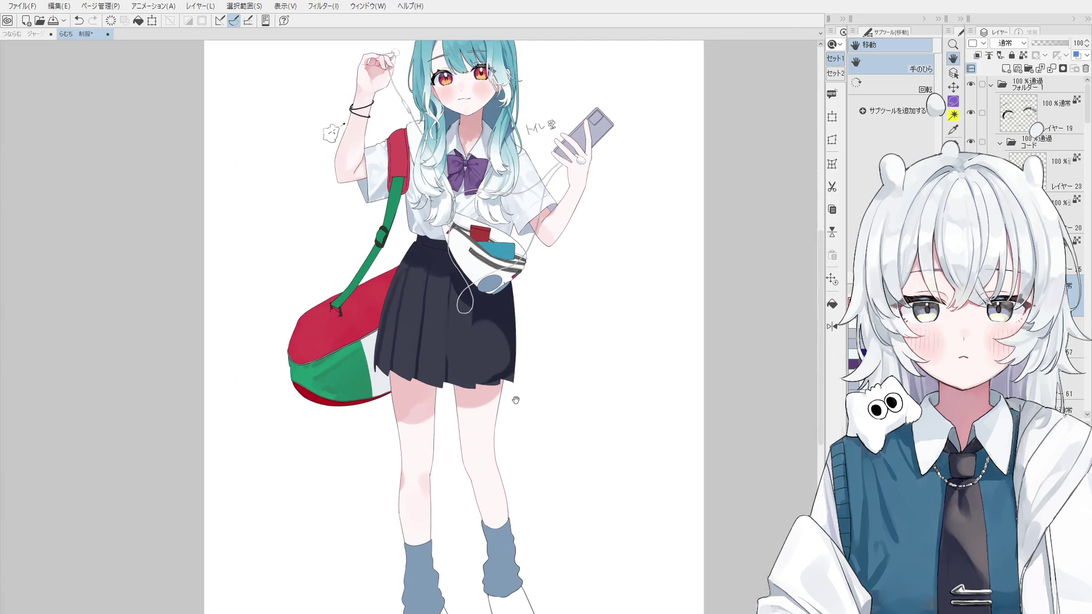
left_click_drag(516, 402, 519, 480)
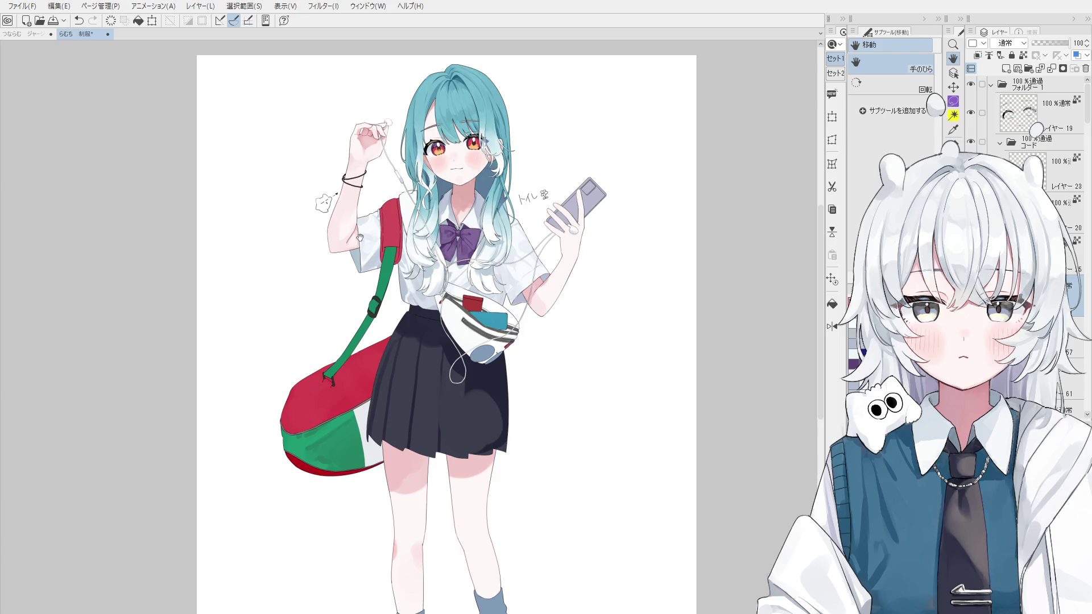
scroll(355, 242, "up", 2)
Step: Blend the elbow crease on the raised arm's layer, then pick the note layer for erasing
left_click(347, 234, "ctrl+shift")
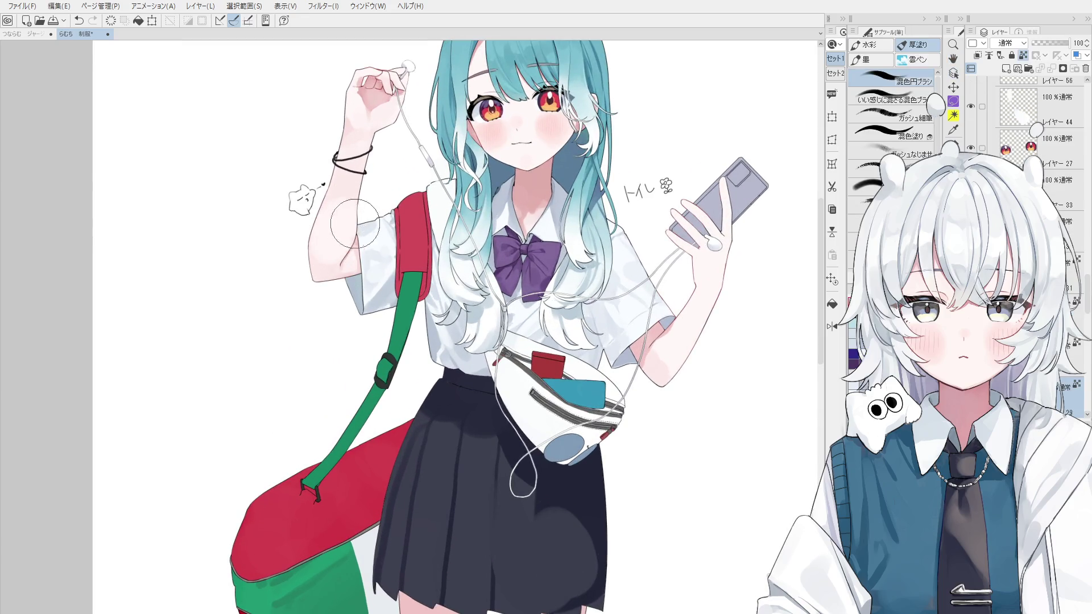
scroll(332, 281, "down", 1)
left_click_drag(332, 281, 317, 287)
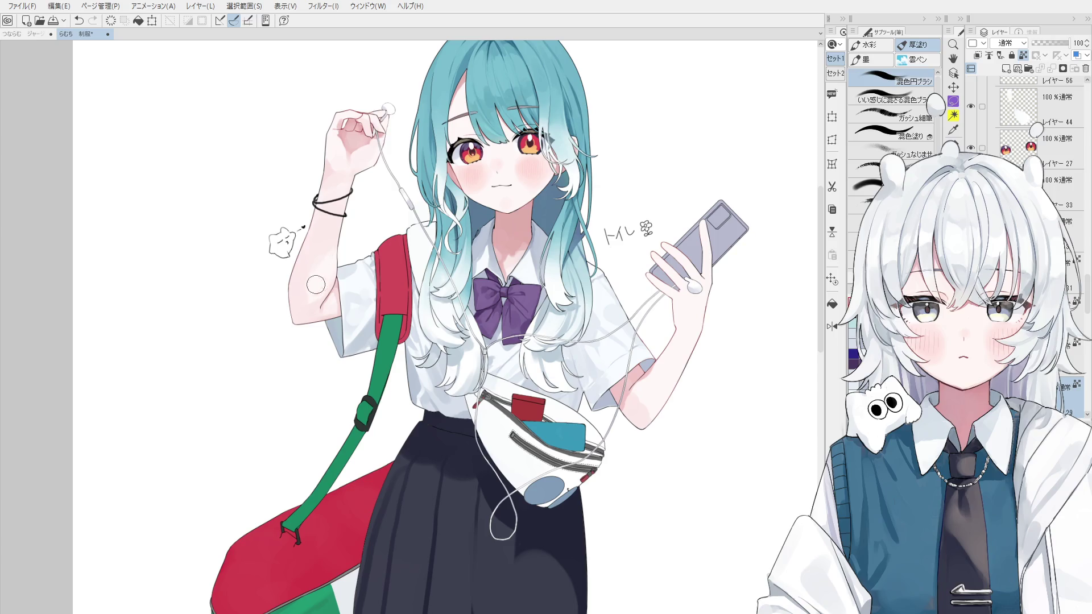
key("e")
left_click(645, 230, "ctrl+shift")
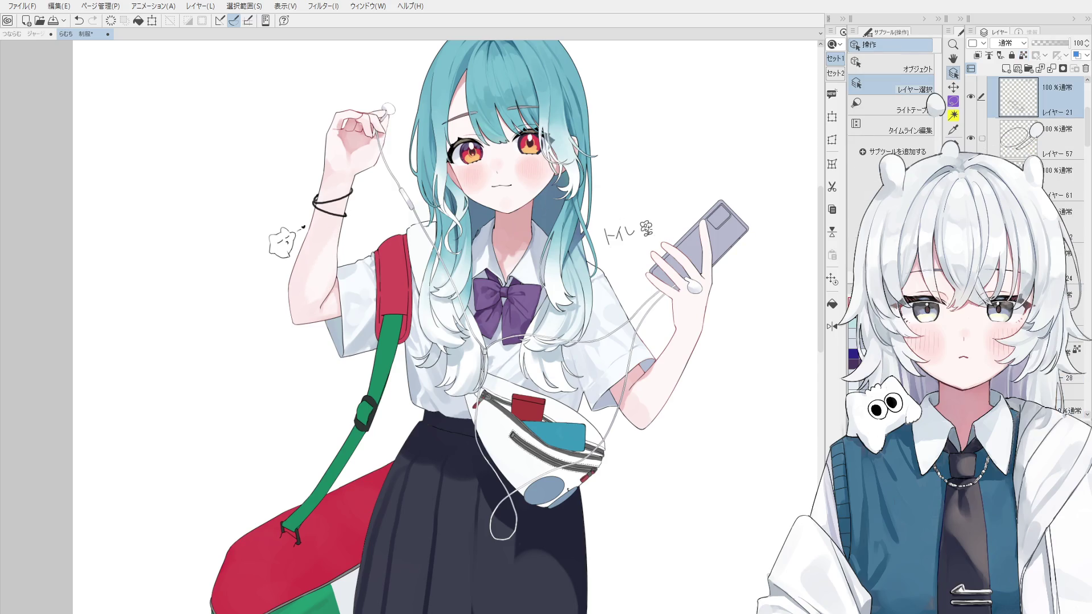
Step: Erase the トイレ note and flower doodle, then return to the brush
left_click_drag(637, 226, 612, 236)
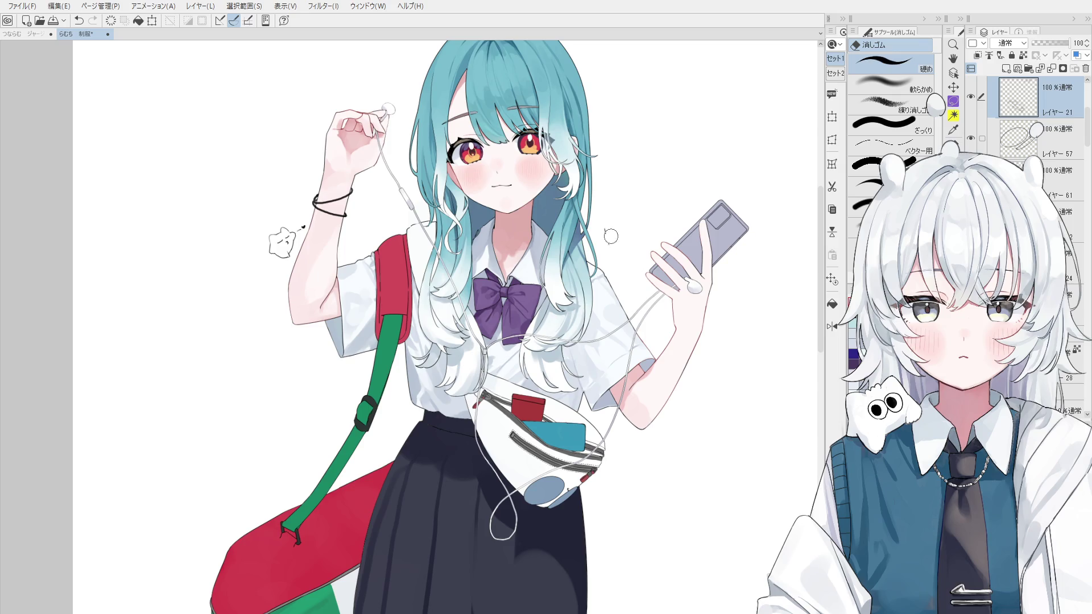
key("o")
key("b")
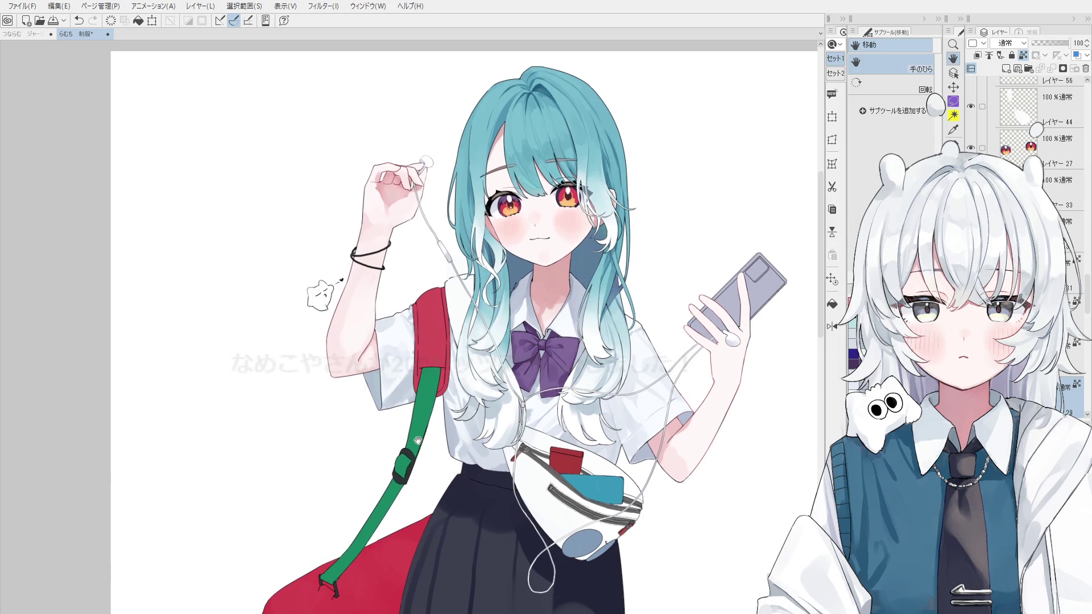
scroll(347, 256, "up", 2)
key("b")
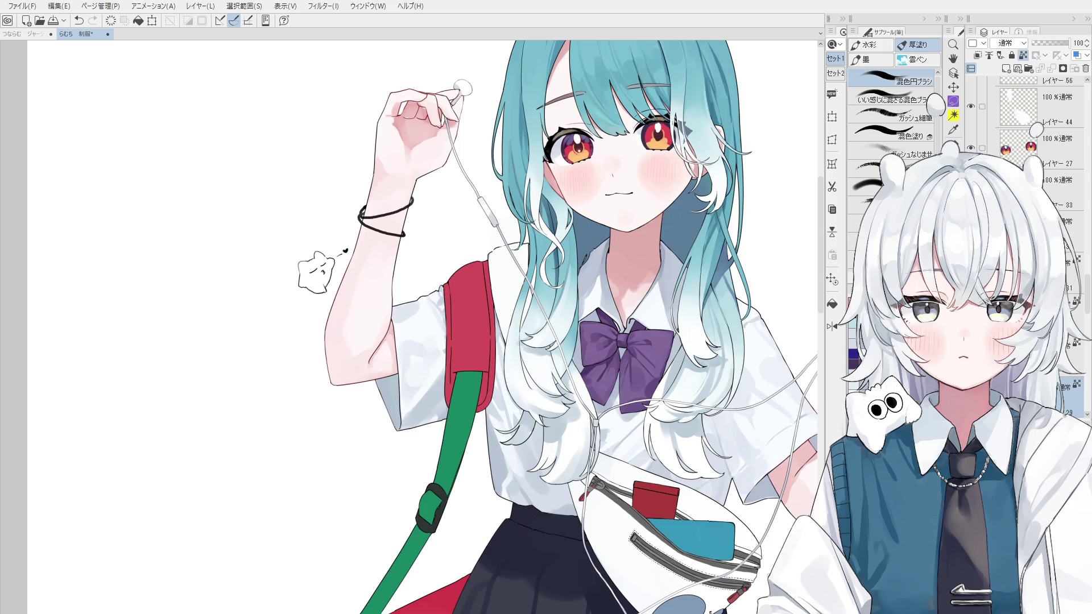
Step: Zoom in on the elbow and compare the last elbow stroke using undo and redo
scroll(355, 330, "up", 3)
scroll(357, 334, "down", 2)
scroll(356, 334, "down", 1)
scroll(364, 318, "down", 1)
scroll(359, 307, "down", 1)
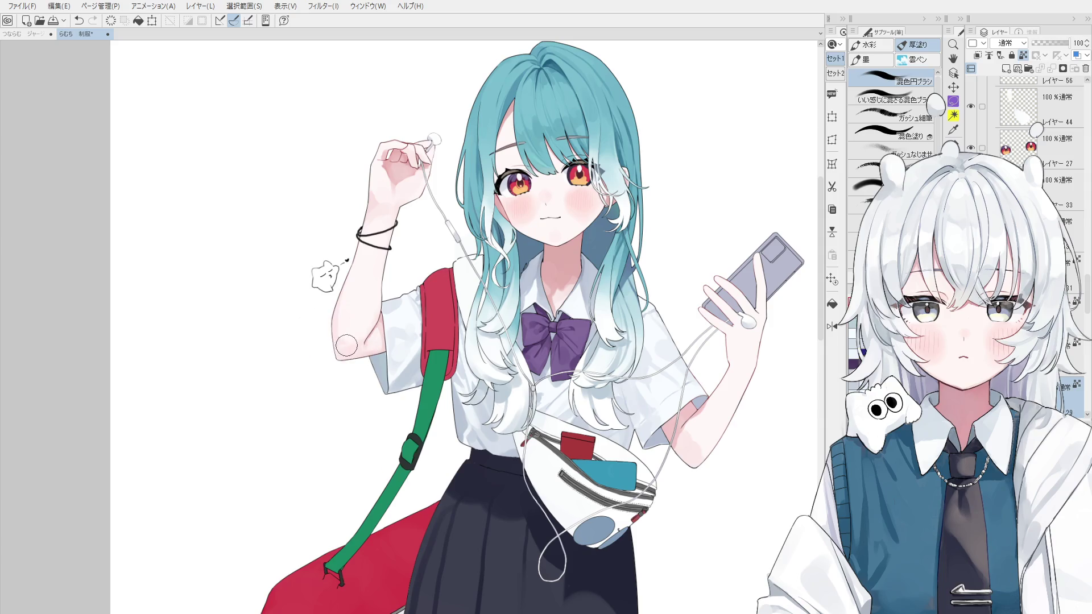
scroll(353, 321, "up", 1)
scroll(353, 322, "up", 1)
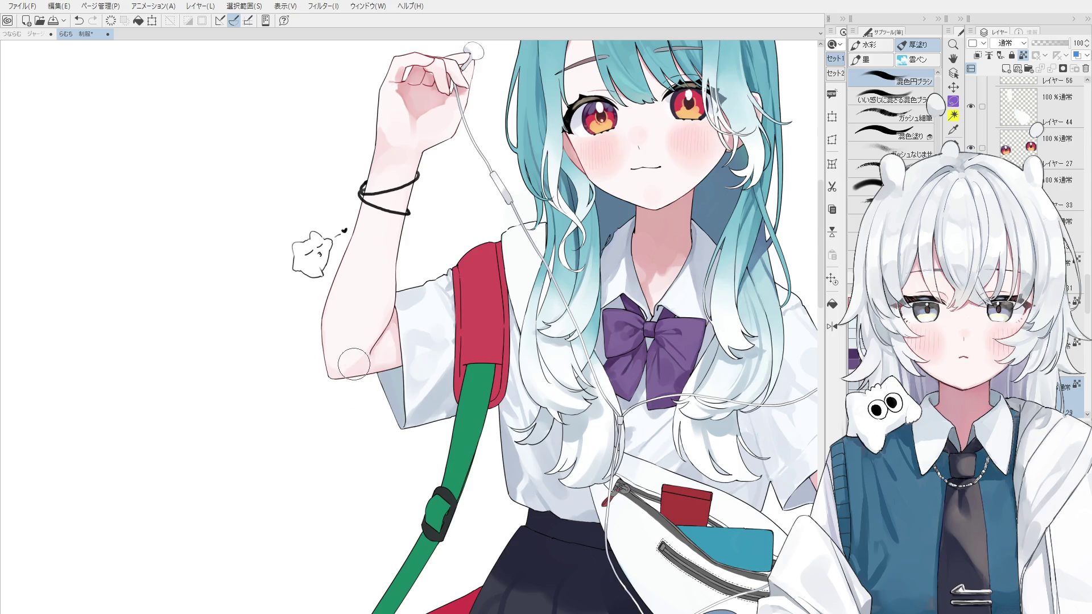
scroll(365, 367, "down", 1)
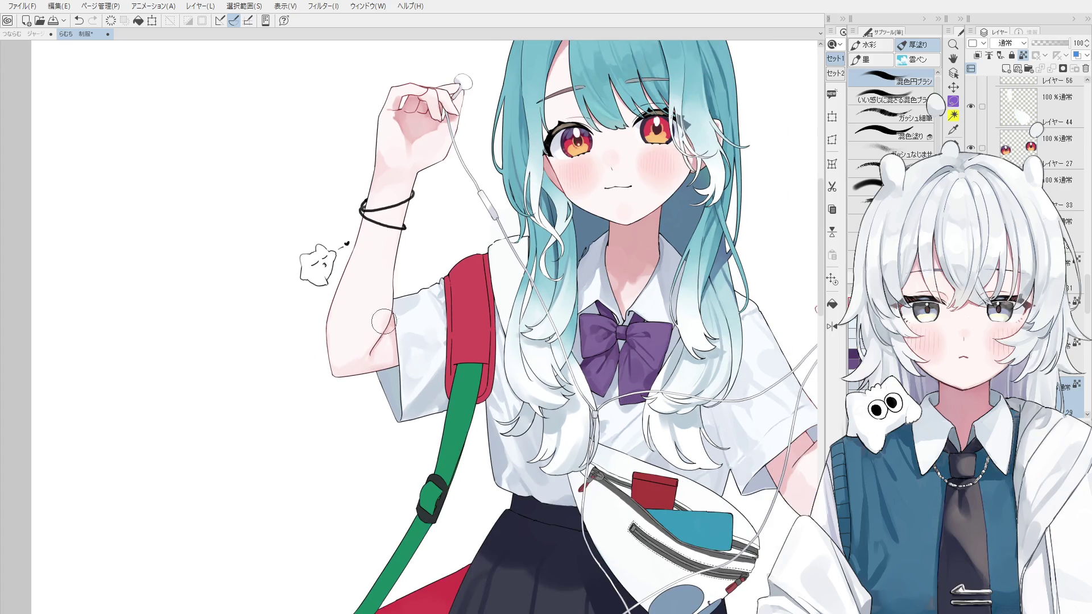
scroll(392, 333, "up", 2)
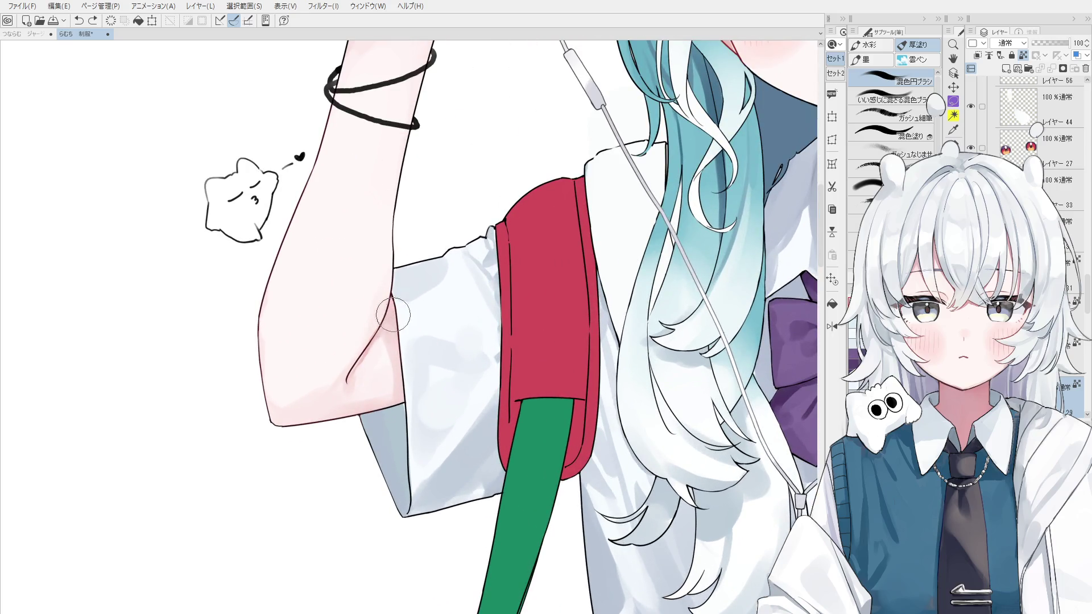
scroll(386, 341, "down", 1)
key("ctrl+z")
key("ctrl+y")
key("ctrl+z")
key("ctrl+y")
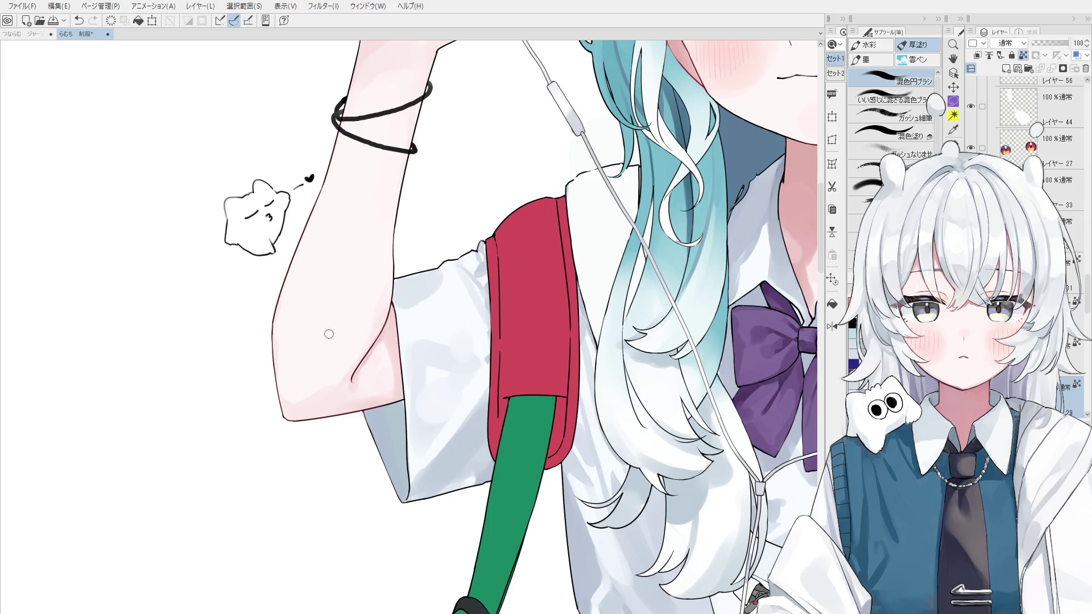
Step: Blend shading around the elbow and sleeve edge, deepening the inner crease with a smaller brush
left_click_drag(330, 332, 336, 325)
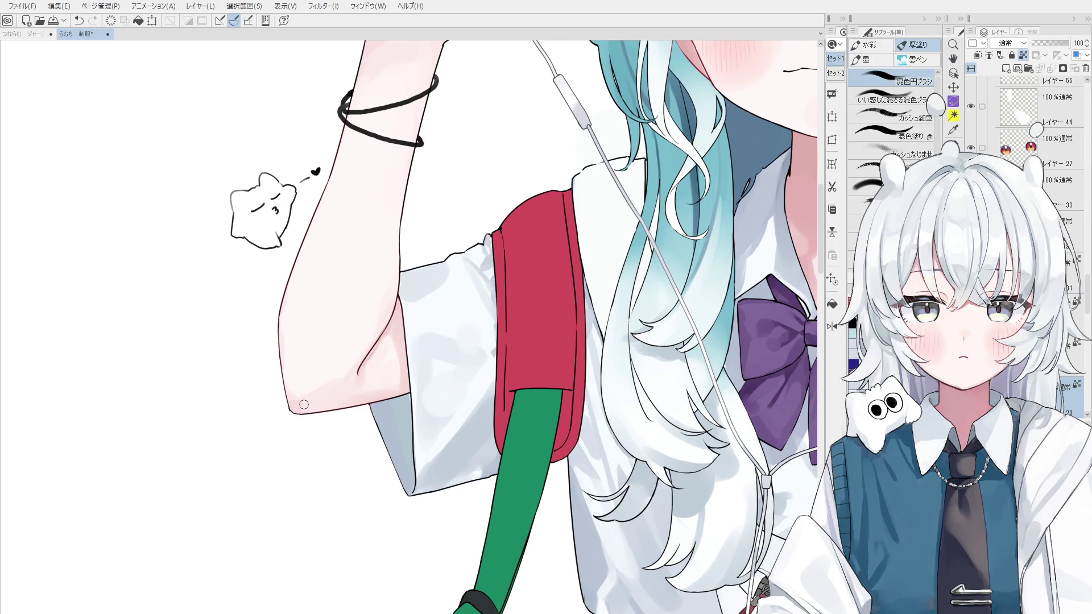
scroll(310, 401, "down", 1)
scroll(330, 407, "down", 1)
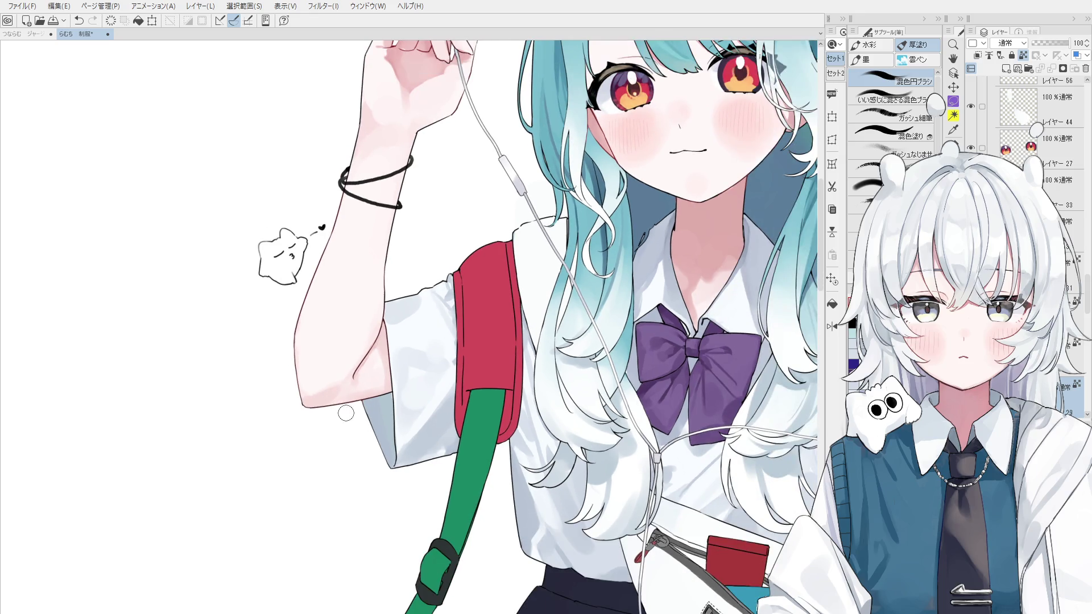
left_click_drag(345, 413, 377, 390)
scroll(386, 370, "down", 1)
scroll(375, 370, "up", 2)
key("bracketleft")
key("bracketleft")
key("bracketleft")
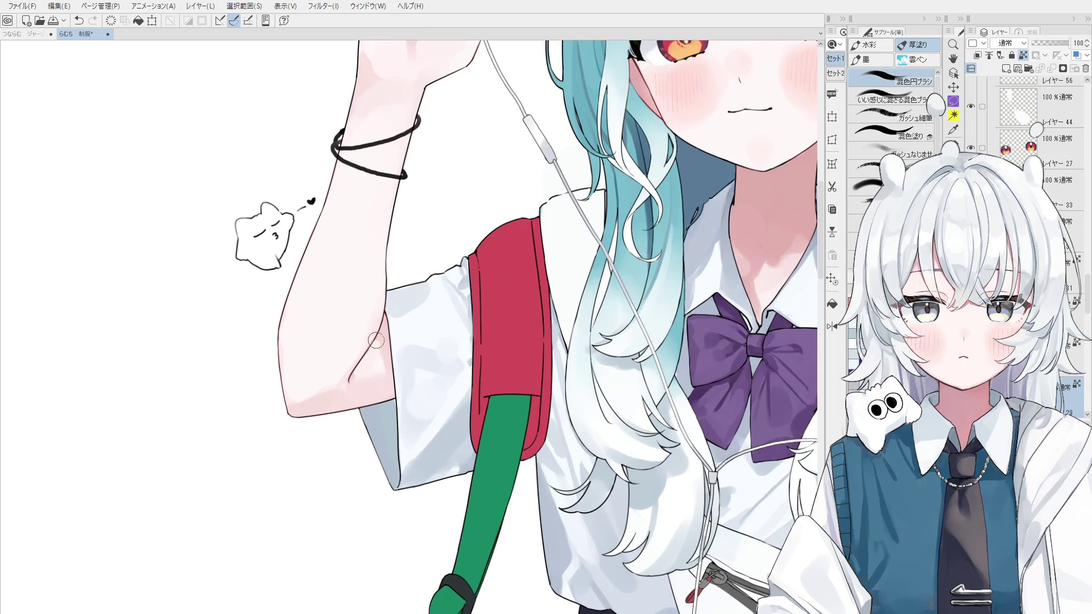
left_click_drag(376, 341, 339, 387)
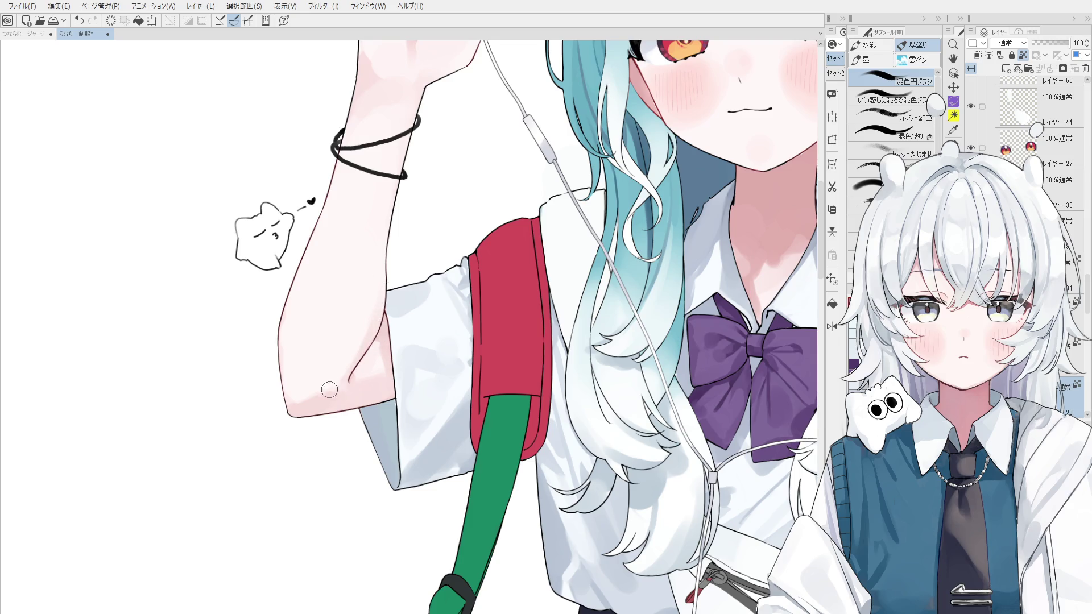
Step: Resize the brush and pan the view sideways across the illustration
key("bracketright")
key("bracketright")
key("bracketright")
scroll(341, 381, "down", 1)
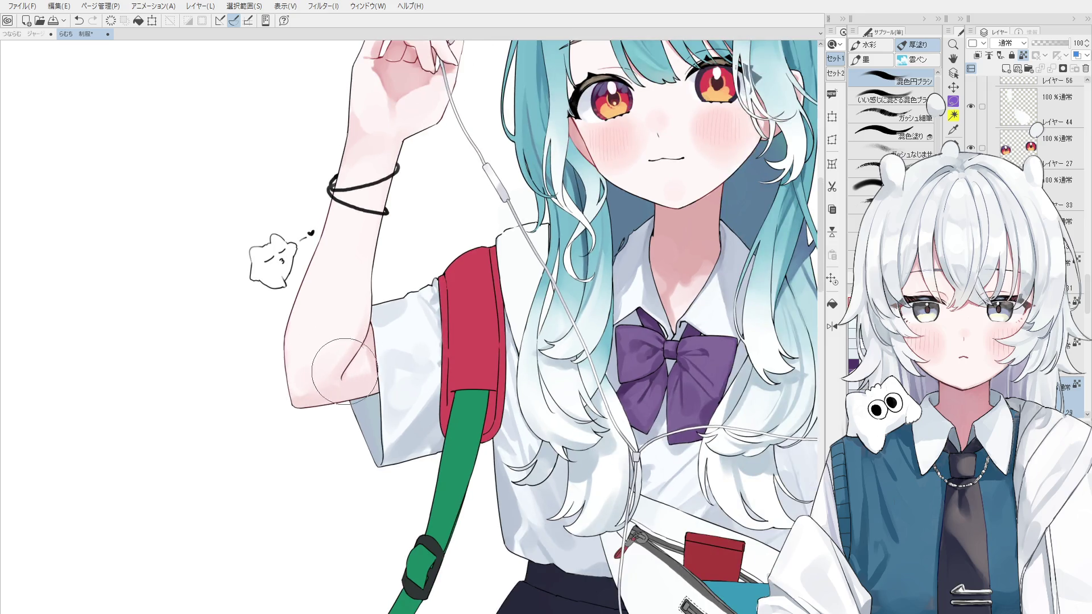
scroll(360, 346, "up", 1)
scroll(360, 345, "up", 1)
key("bracketleft")
key("bracketleft")
key("bracketleft")
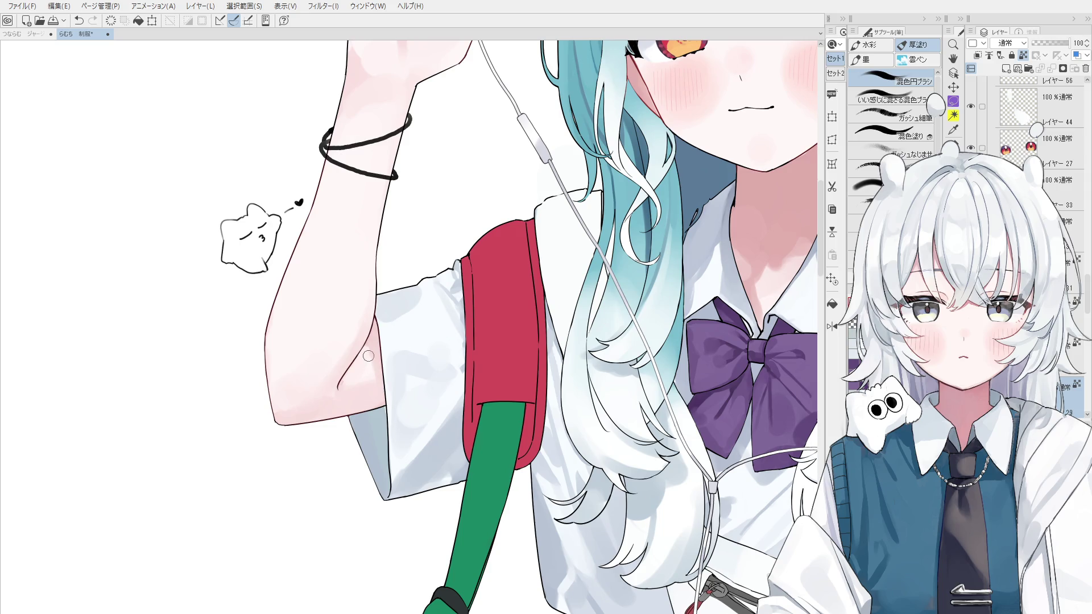
scroll(372, 360, "down", 1)
scroll(372, 350, "down", 1)
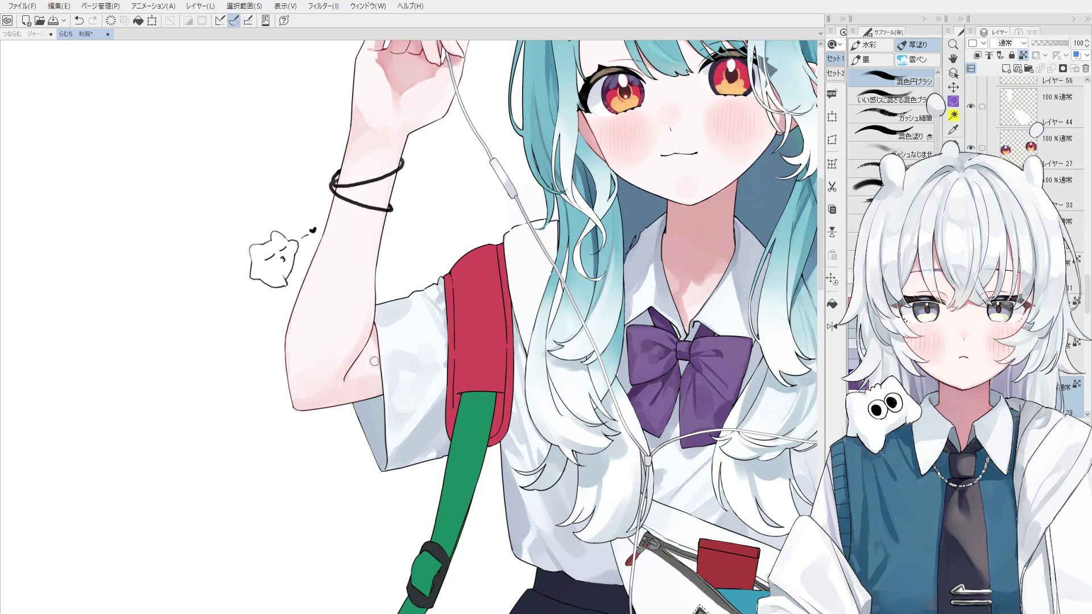
scroll(365, 365, "down", 2)
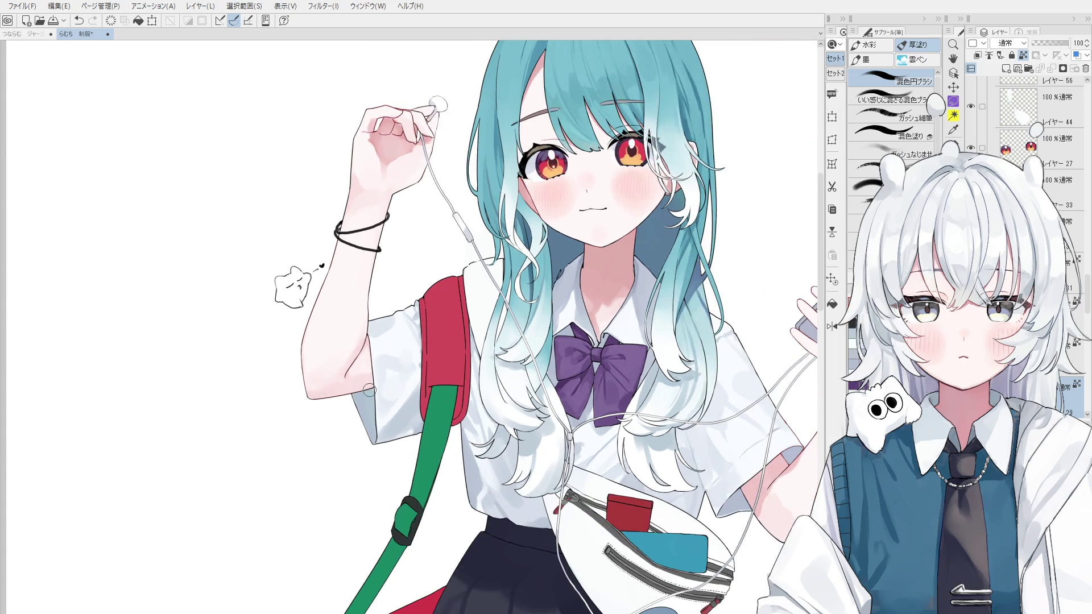
left_click_drag(364, 365, 316, 352)
key("b")
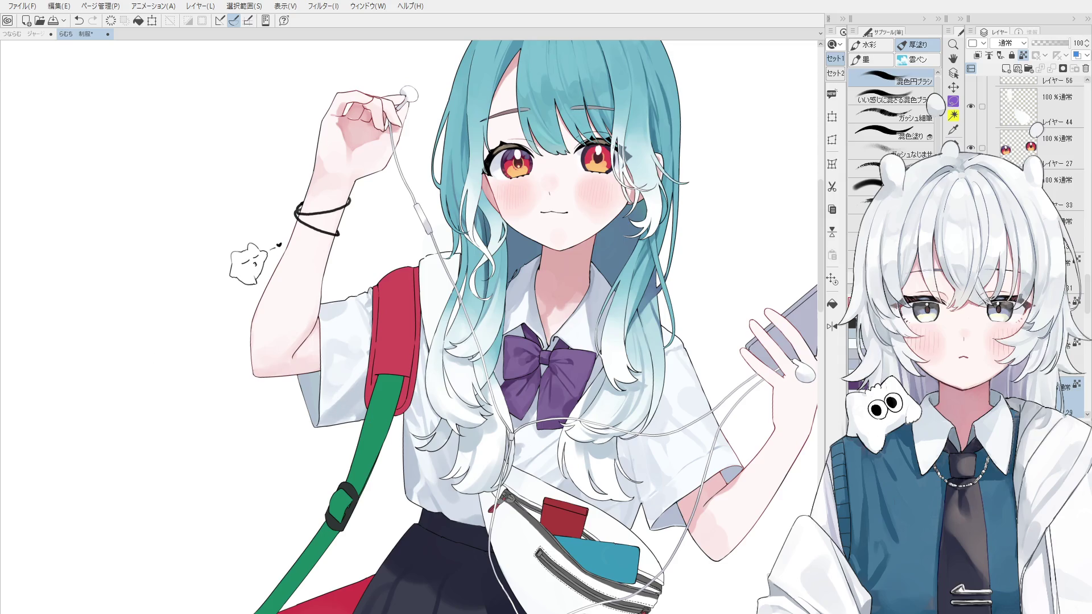
Step: Paint skin tone and a pink shadow band under the bracelet, comparing versions with undo/redo
scroll(307, 150, "up", 2)
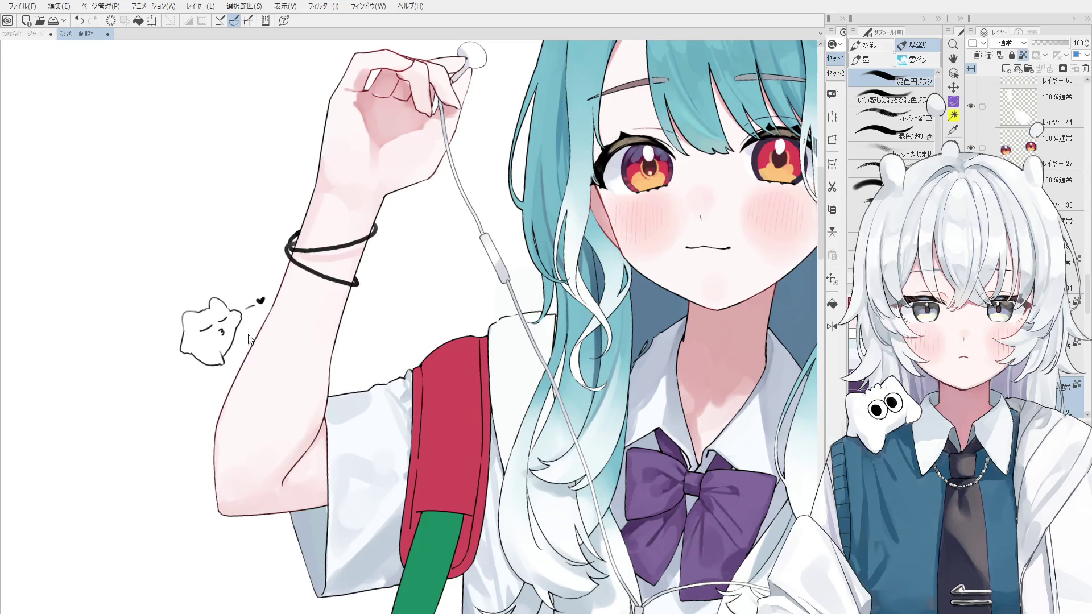
left_click_drag(340, 242, 376, 229)
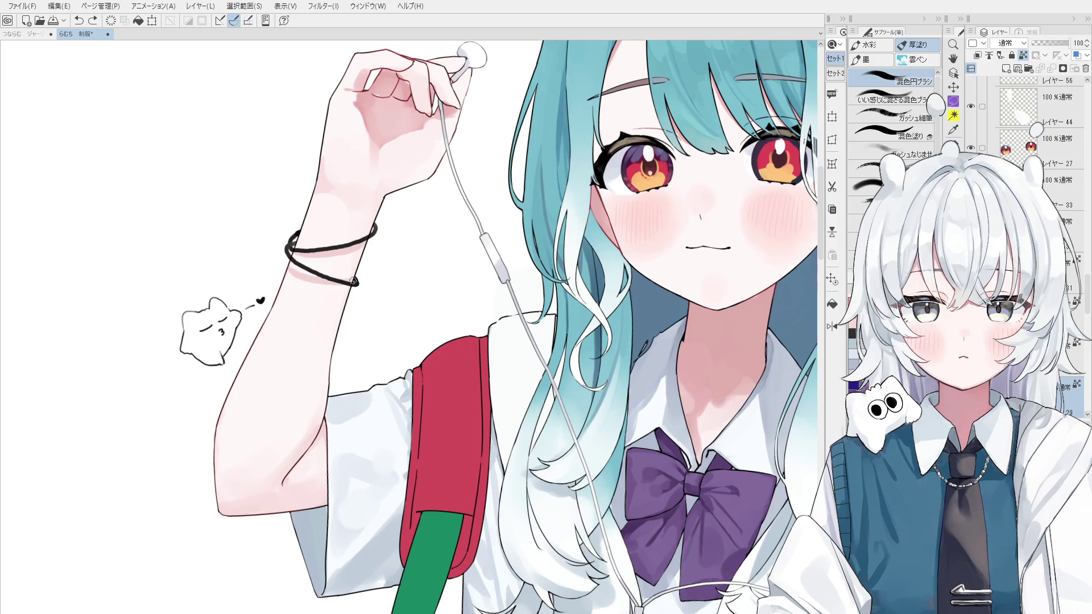
left_click_drag(353, 282, 319, 282)
key("ctrl+z")
key("ctrl+y")
scroll(332, 278, "down", 2)
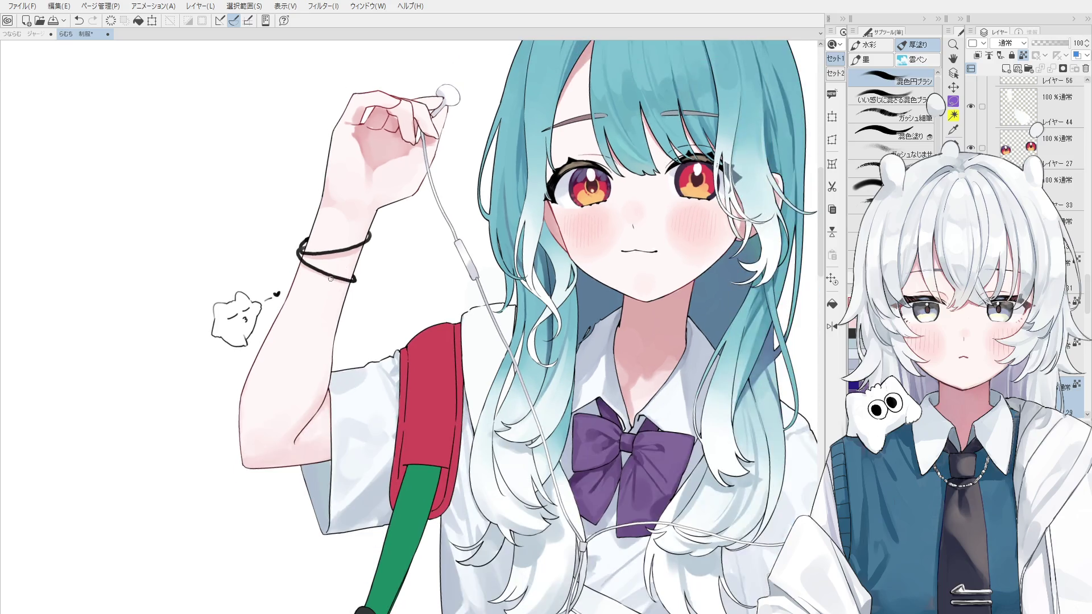
key("ctrl+z")
key("ctrl+y")
key("ctrl+z")
Step: Repaint a shorter pink shadow band under the bracelet and compare it with undo/redo
left_click_drag(353, 282, 337, 279)
key("ctrl+z")
key("ctrl+y")
key("ctrl+z")
key("ctrl+y")
scroll(404, 346, "down", 2)
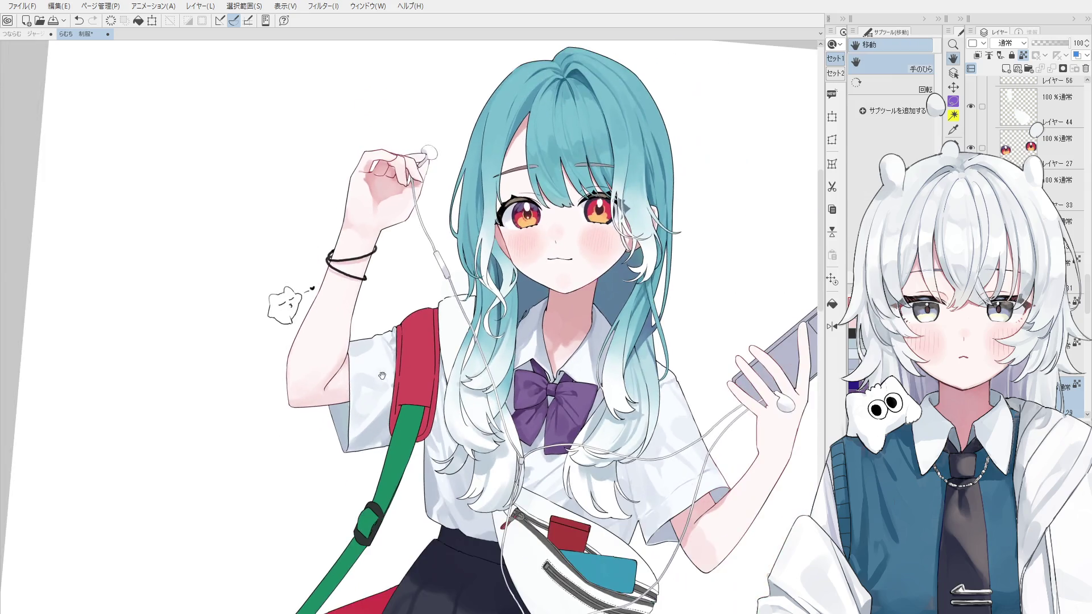
left_click_drag(403, 346, 624, 264)
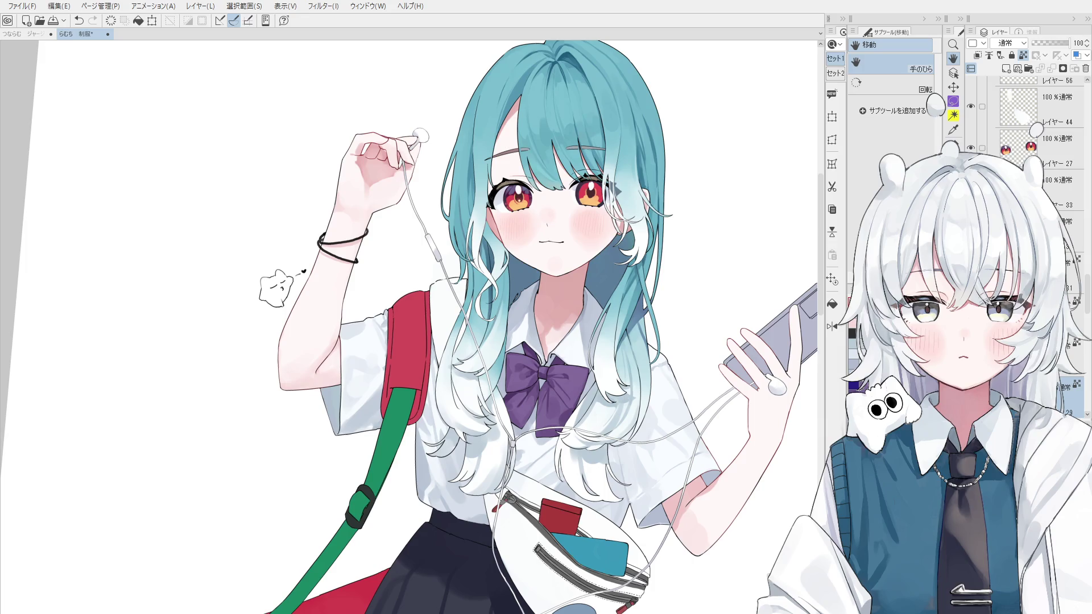
scroll(353, 390, "up", 2)
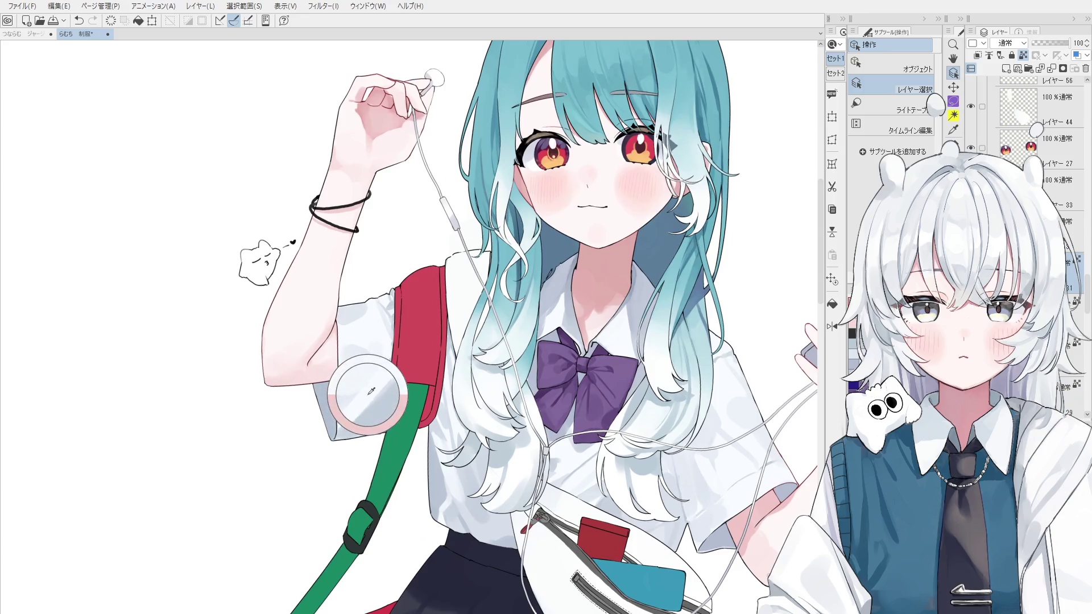
Step: With the blending brush, blend the grey shading down the raised arm's short sleeve
key("b")
scroll(328, 393, "up", 2)
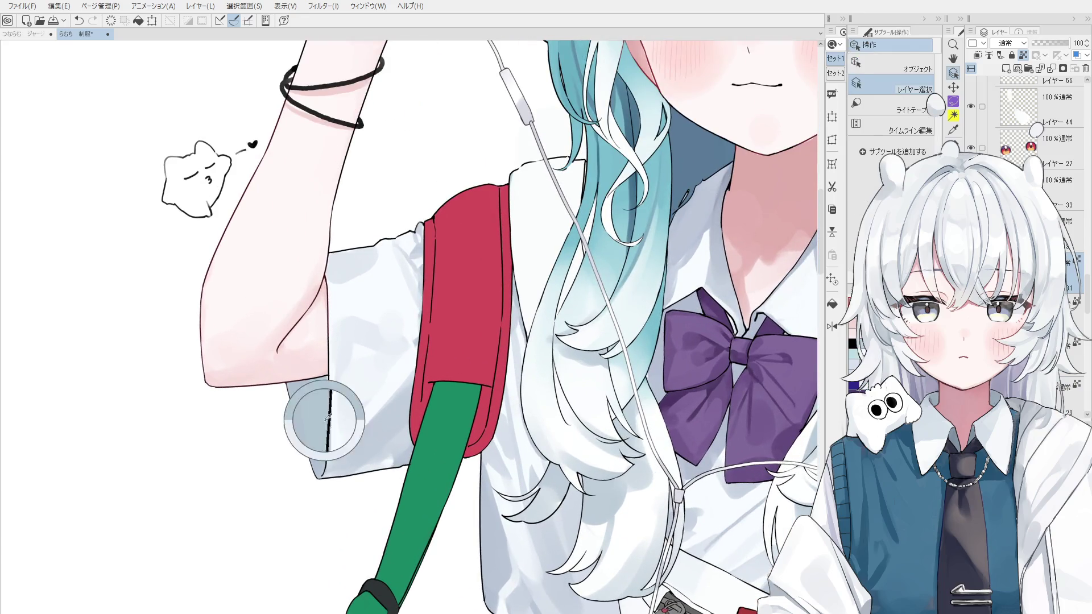
scroll(328, 393, "up", 2)
scroll(327, 370, "down", 1)
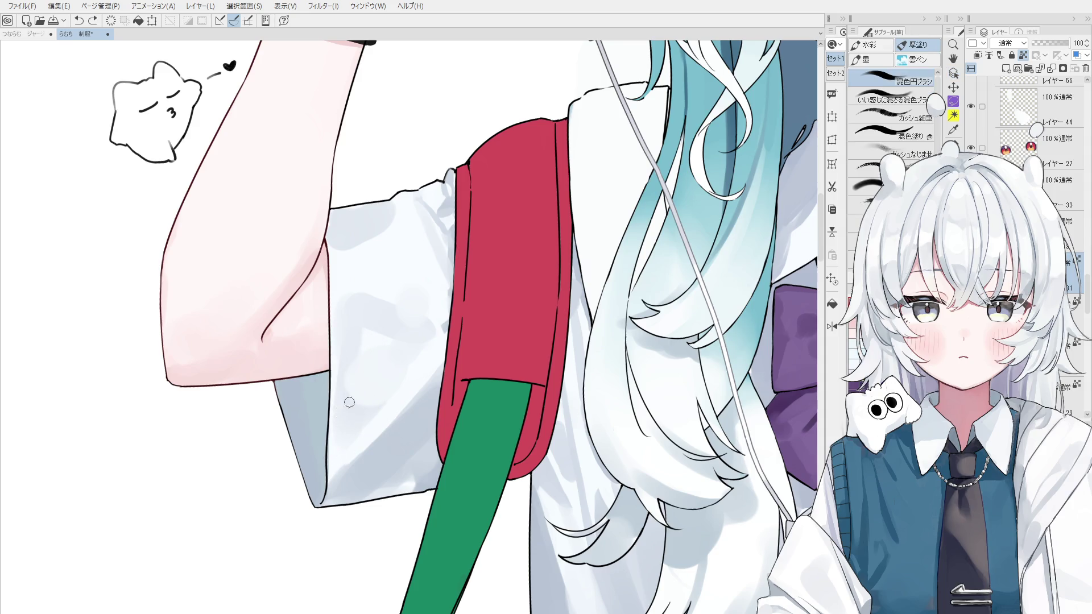
scroll(331, 386, "down", 1)
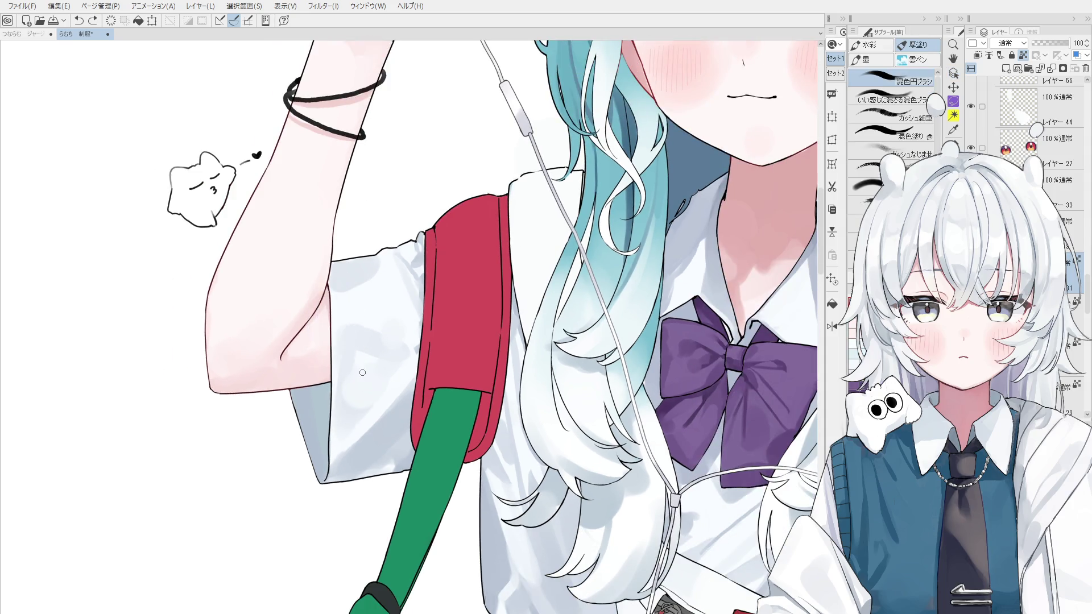
left_click_drag(355, 354, 341, 454)
left_click_drag(345, 432, 346, 353)
scroll(342, 426, "down", 1)
scroll(343, 426, "down", 1)
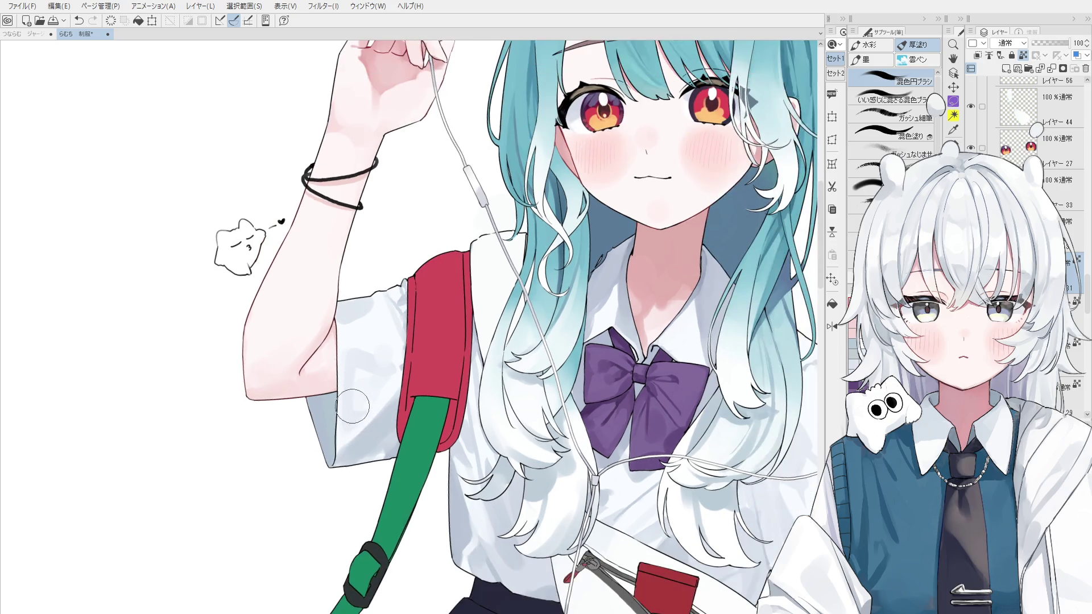
Step: Sample the sleeve's shading colours and blend small corrective strokes, undoing unwanted ones
left_click(348, 418, "alt")
scroll(364, 364, "up", 1)
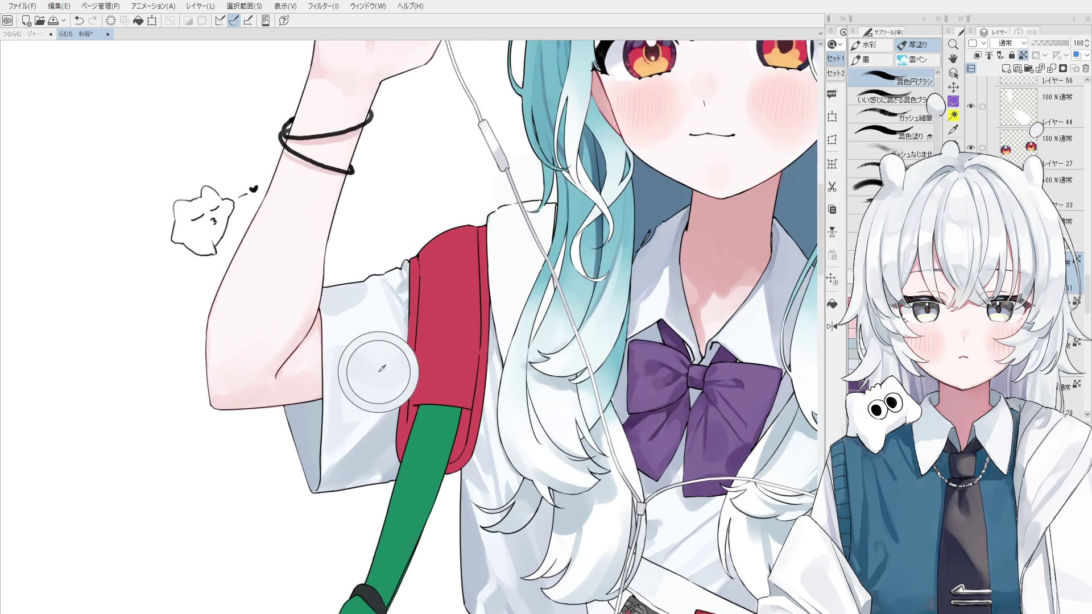
left_click(373, 357, "alt")
scroll(378, 358, "down", 2)
key("ctrl+z")
left_click_drag(381, 357, 394, 360)
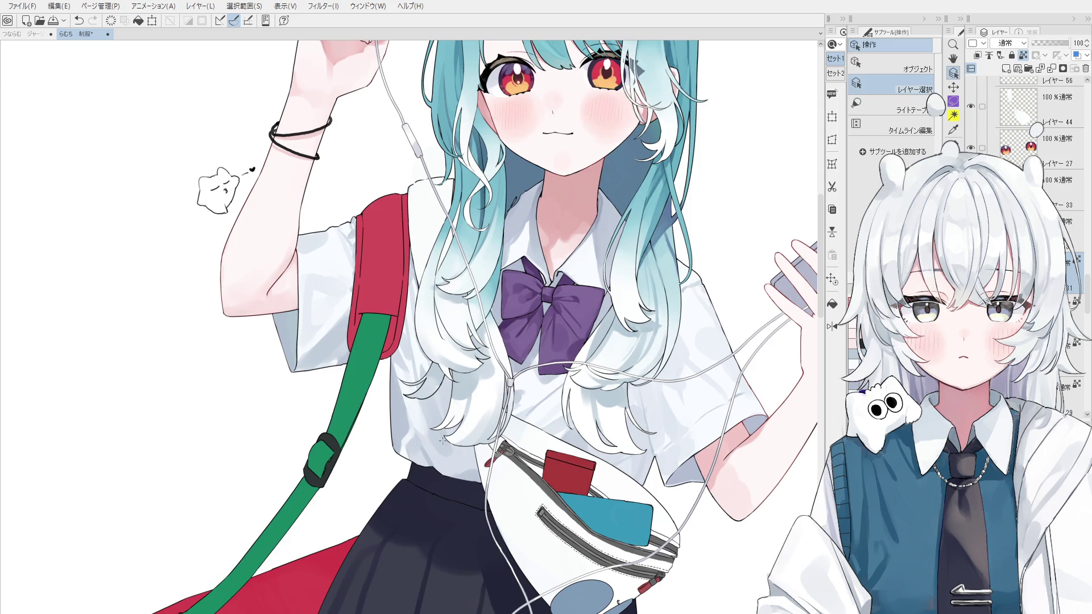
left_click(404, 415, "alt")
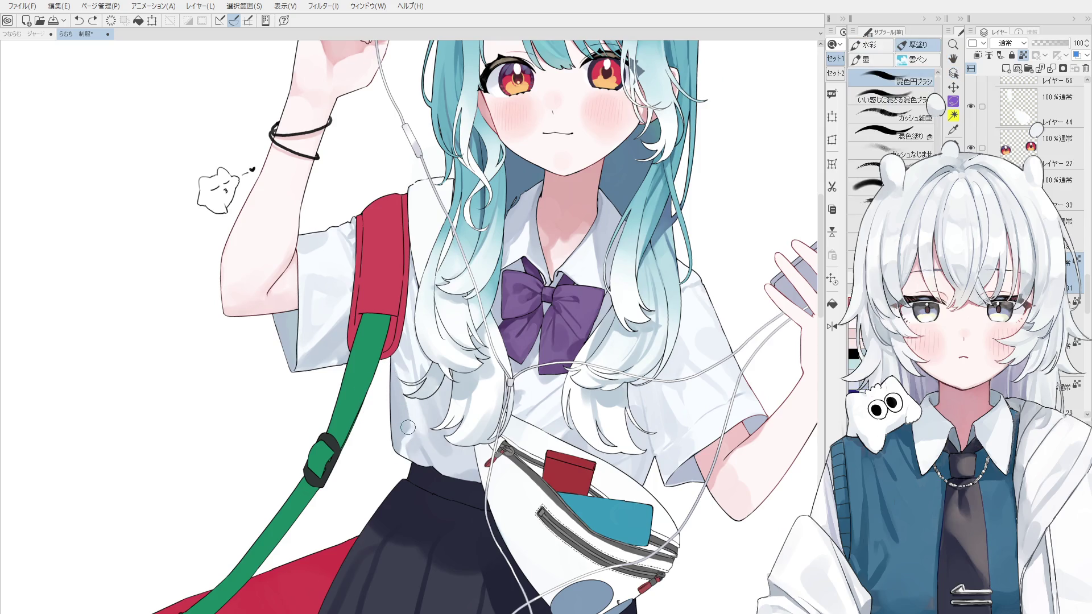
scroll(418, 441, "down", 2)
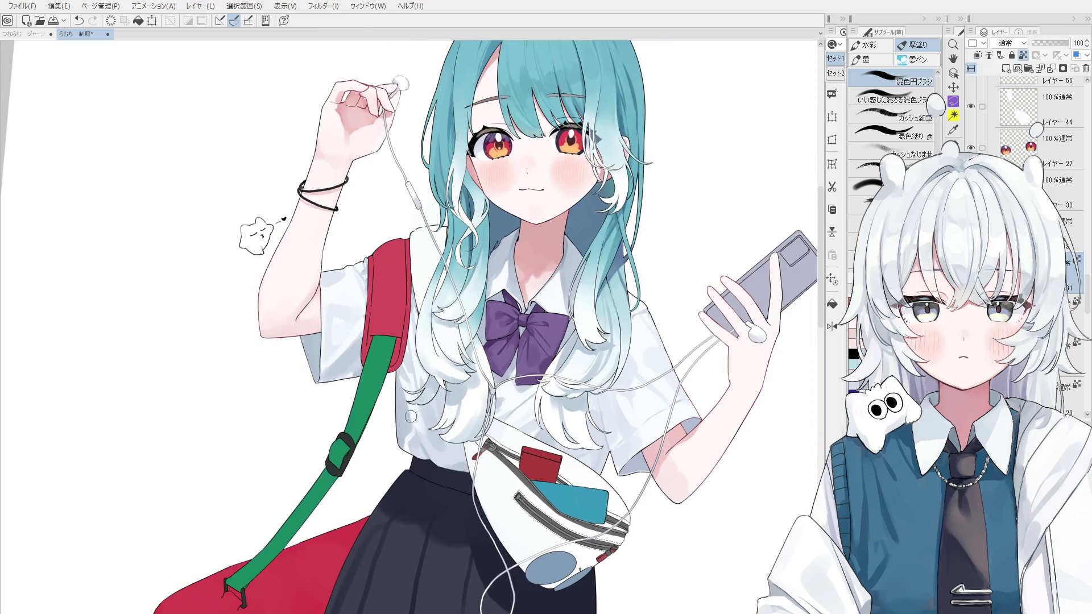
scroll(332, 288, "up", 2)
key("ctrl+z")
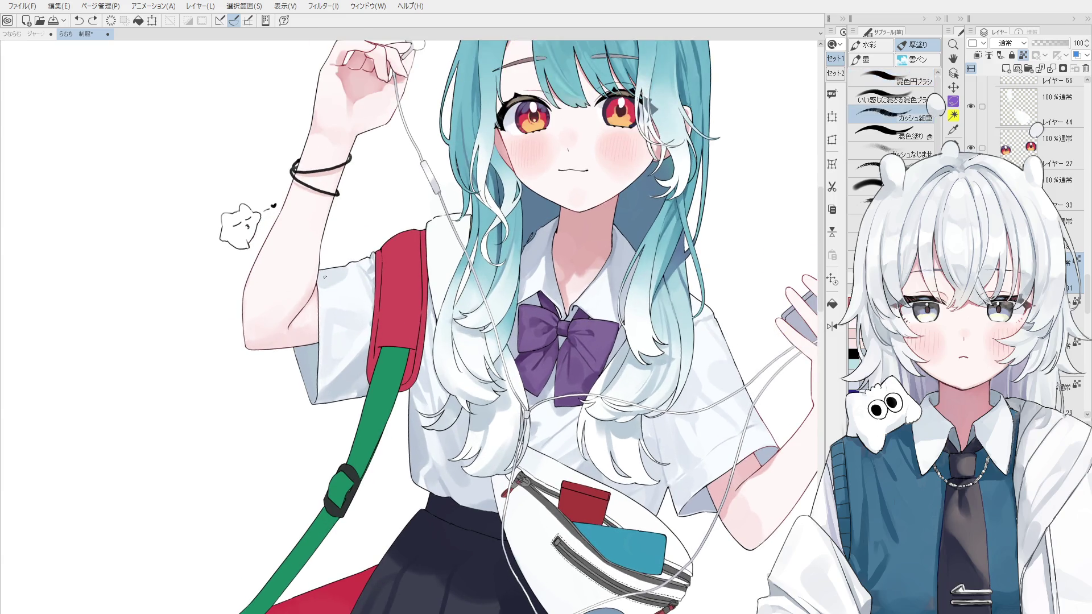
Step: Choose the colour-mixing round brush and add a short grey shading stroke on the sleeve
scroll(330, 284, "up", 1)
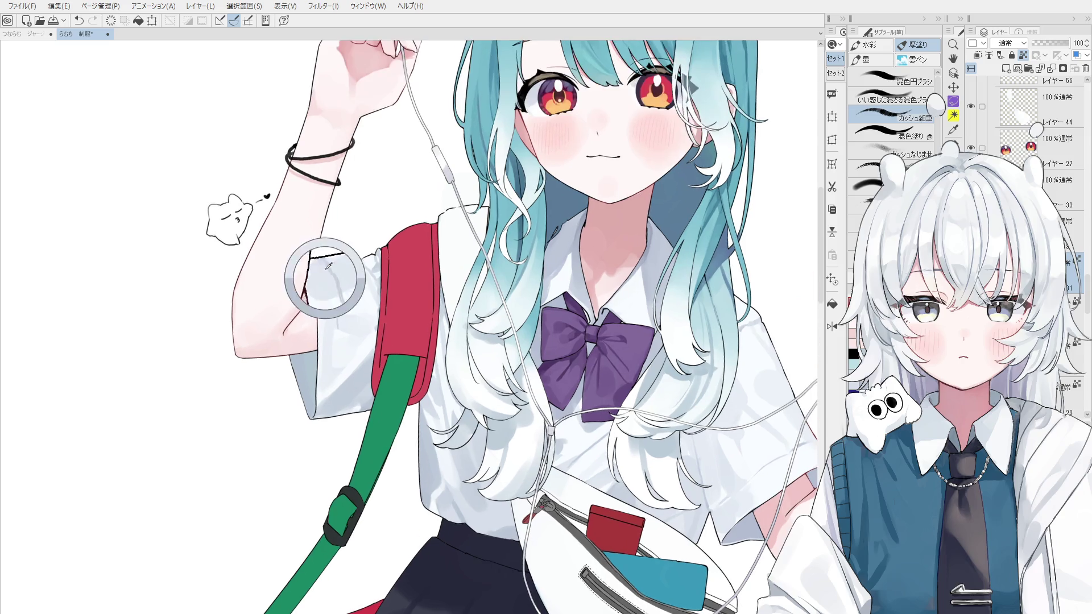
scroll(330, 282, "up", 1)
key("p")
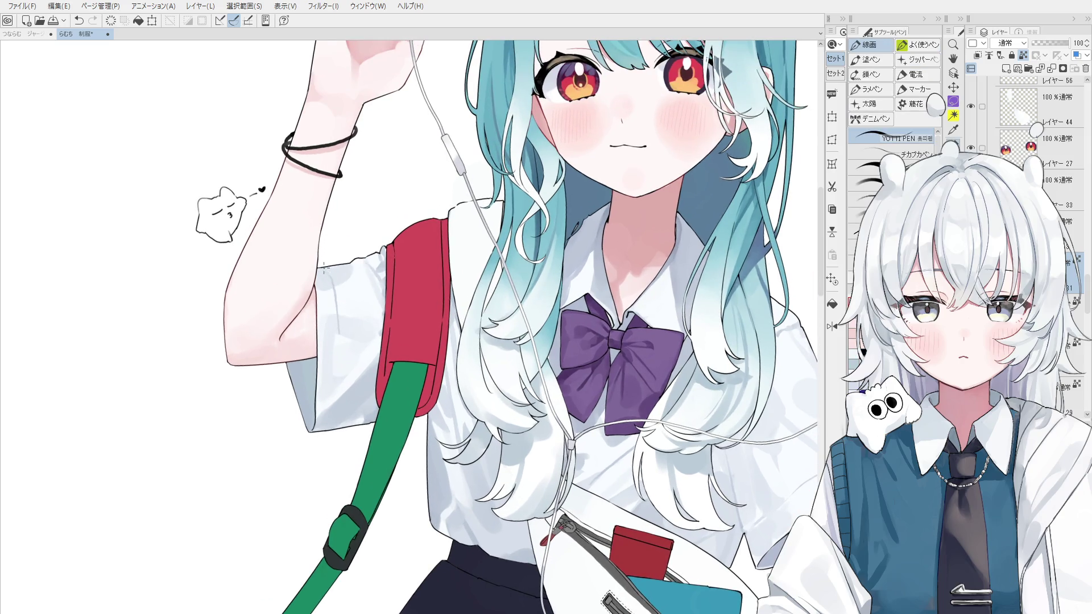
scroll(333, 296, "up", 1)
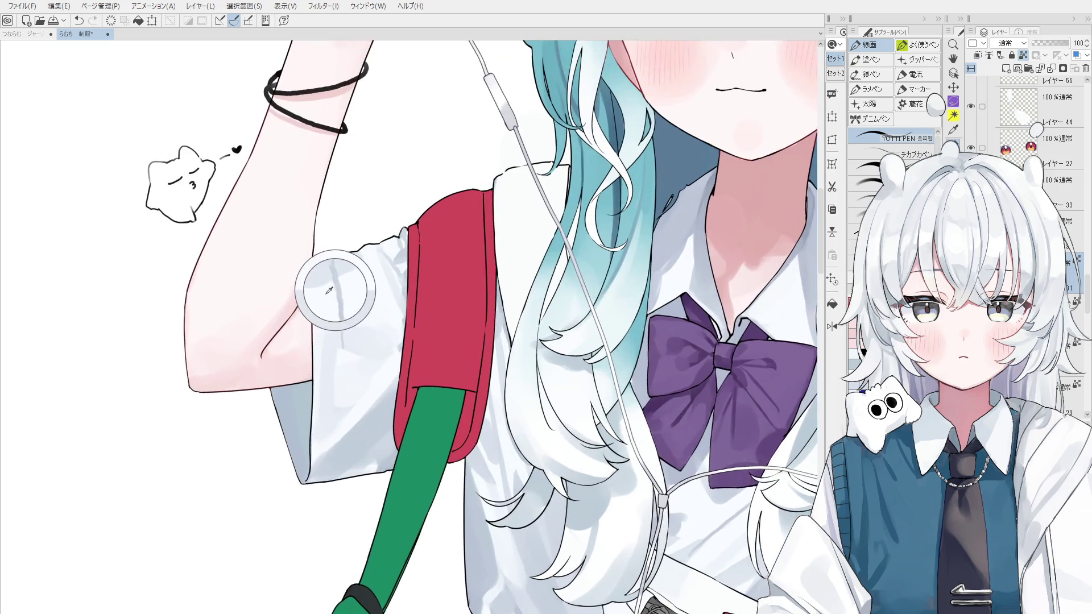
key("b")
scroll(327, 263, "up", 1)
key("b")
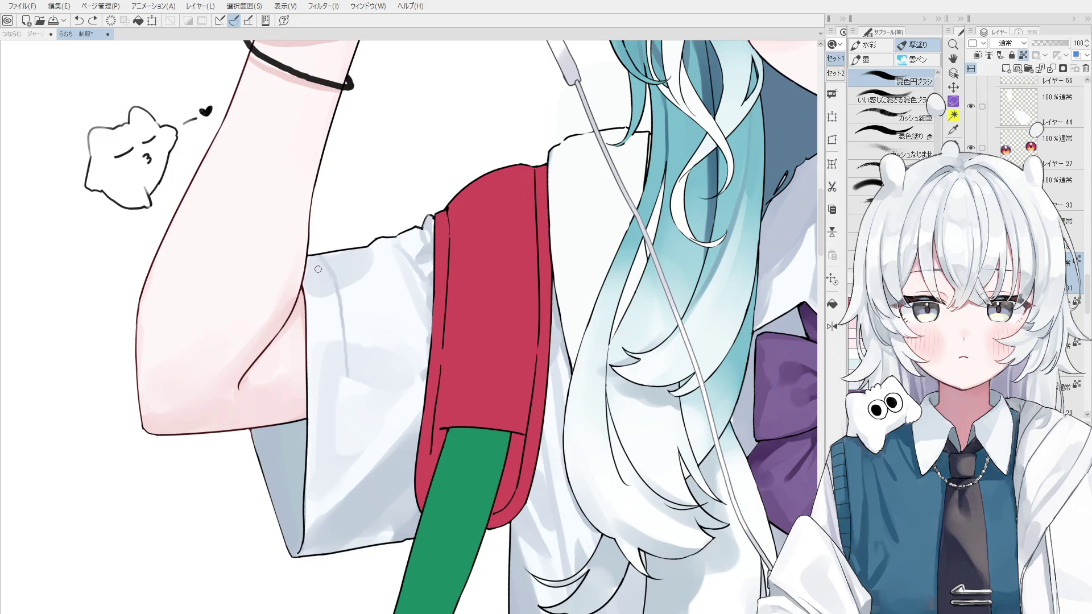
scroll(338, 295, "up", 2)
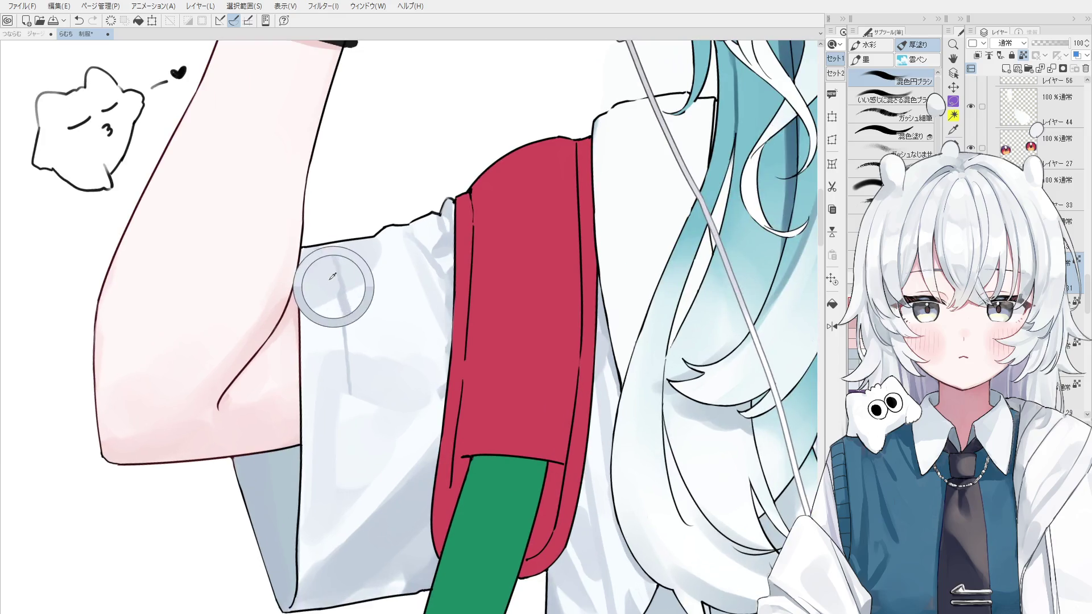
left_click_drag(340, 305, 346, 393)
scroll(333, 342, "up", 1)
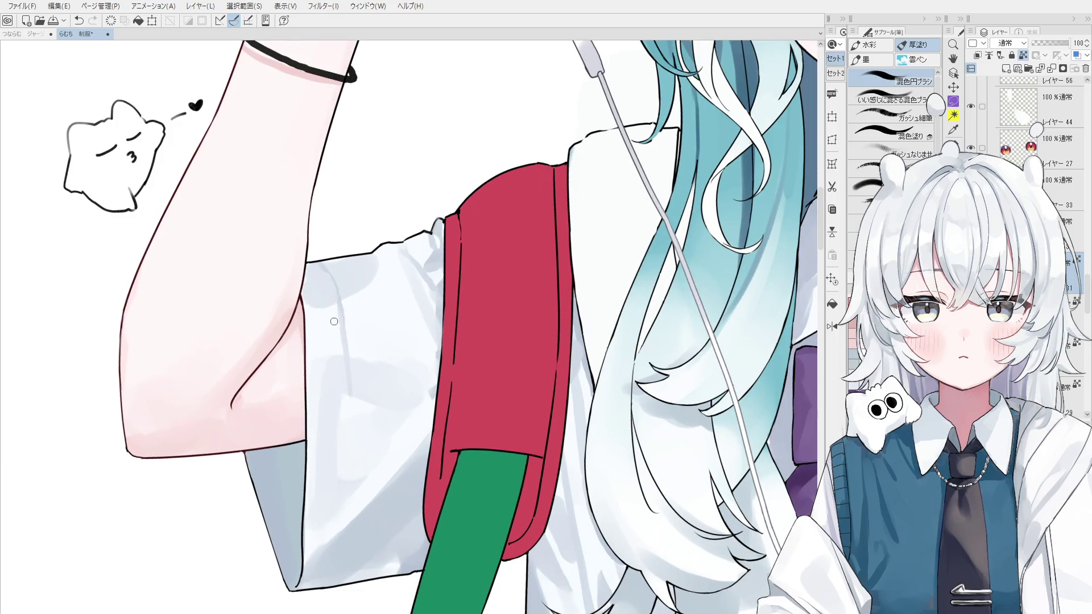
scroll(341, 341, "down", 1)
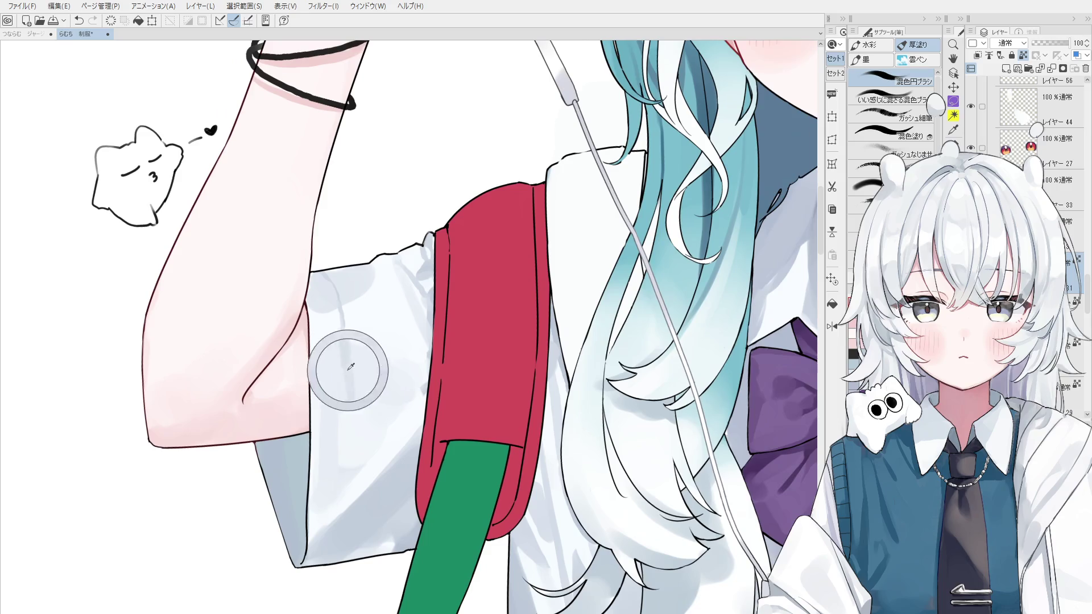
Step: Shade the white sleeve along its fold line, undoing strokes that don't sit right
left_click_drag(344, 349, 349, 436)
scroll(344, 374, "down", 1)
scroll(352, 413, "up", 1)
key("ctrl+z")
left_click_drag(343, 379, 351, 458)
key("ctrl+z")
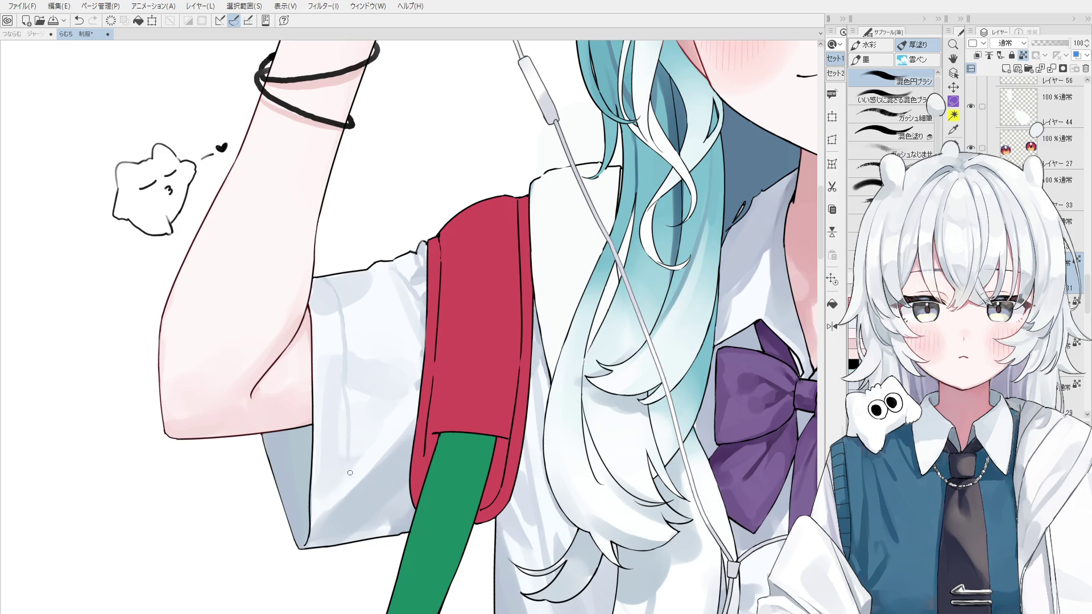
scroll(351, 467, "down", 1)
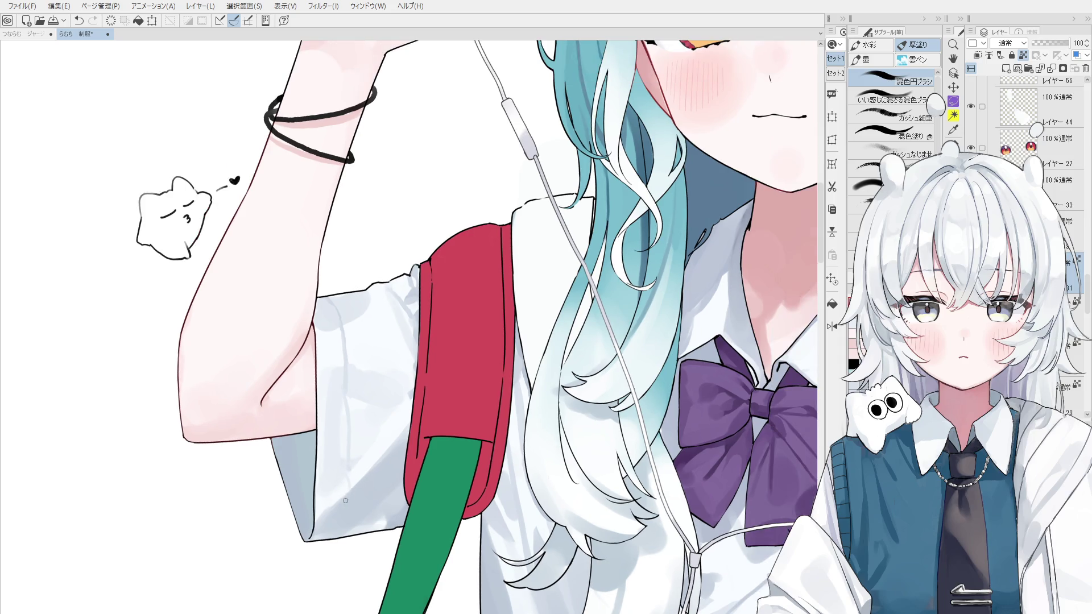
scroll(353, 484, "up", 1)
scroll(350, 483, "up", 1)
scroll(344, 482, "up", 1)
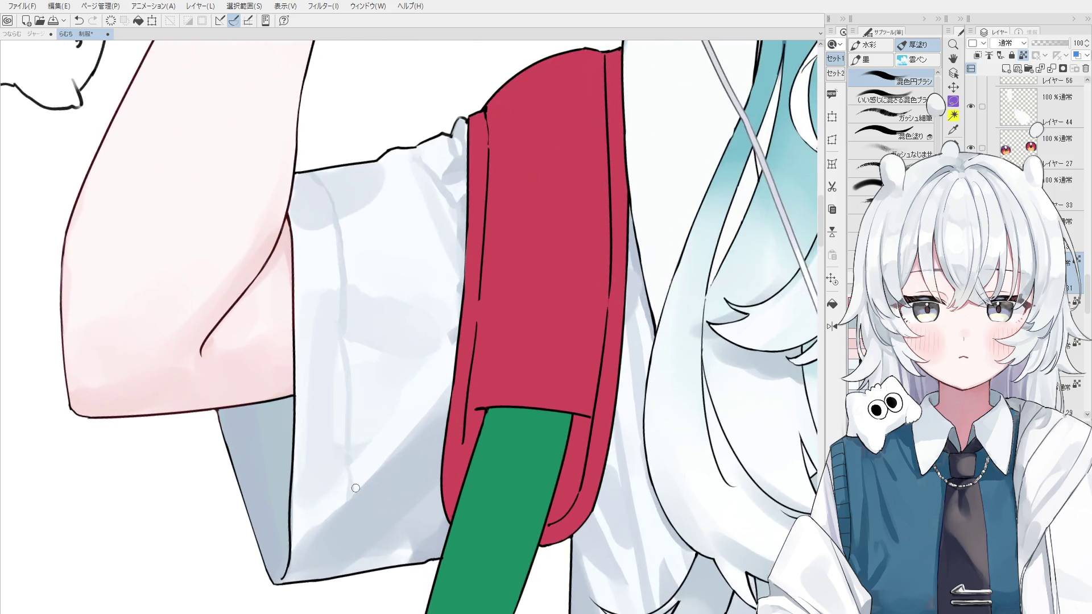
scroll(338, 480, "up", 1)
Step: Soften the dark crease running down the sleeve to a lighter grey
mouse_move(342, 479)
left_mouse_down()
mouse_move(348, 434)
mouse_move(351, 487)
left_mouse_up()
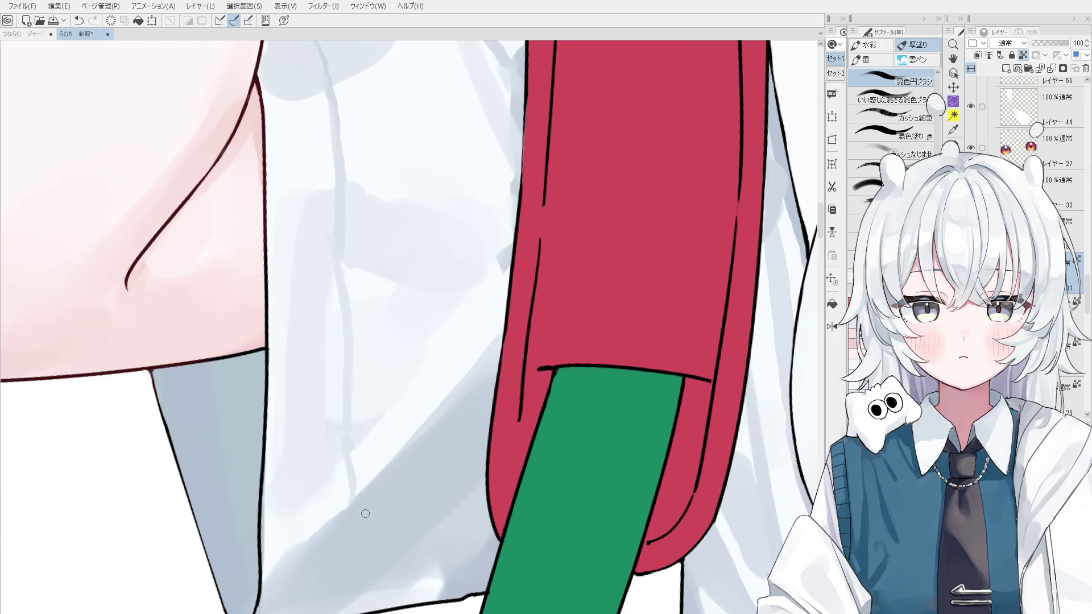
scroll(360, 518, "down", 1)
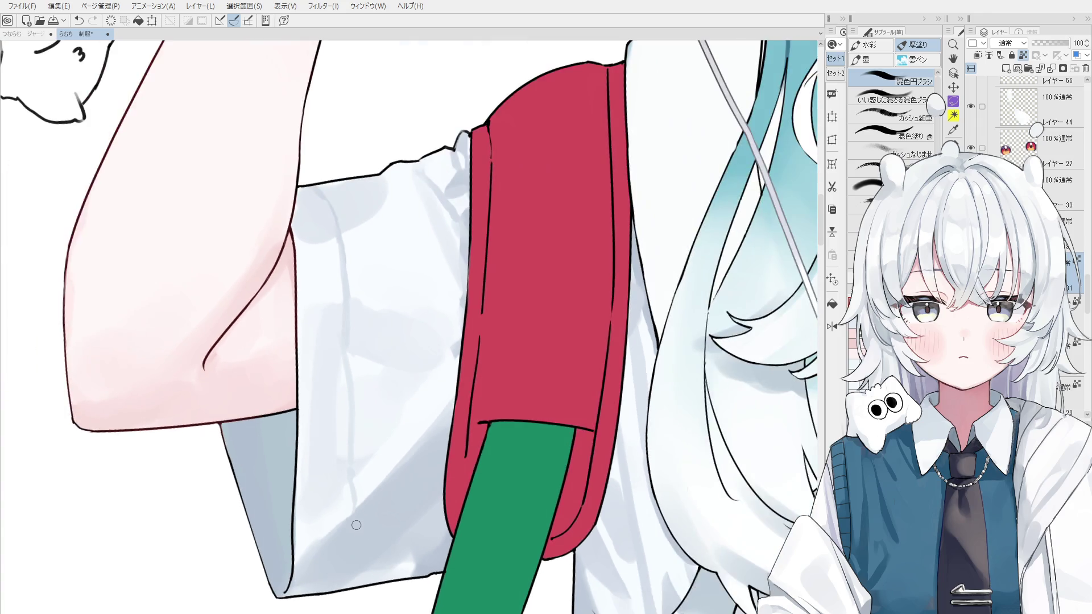
scroll(356, 523, "down", 1)
scroll(348, 532, "down", 1)
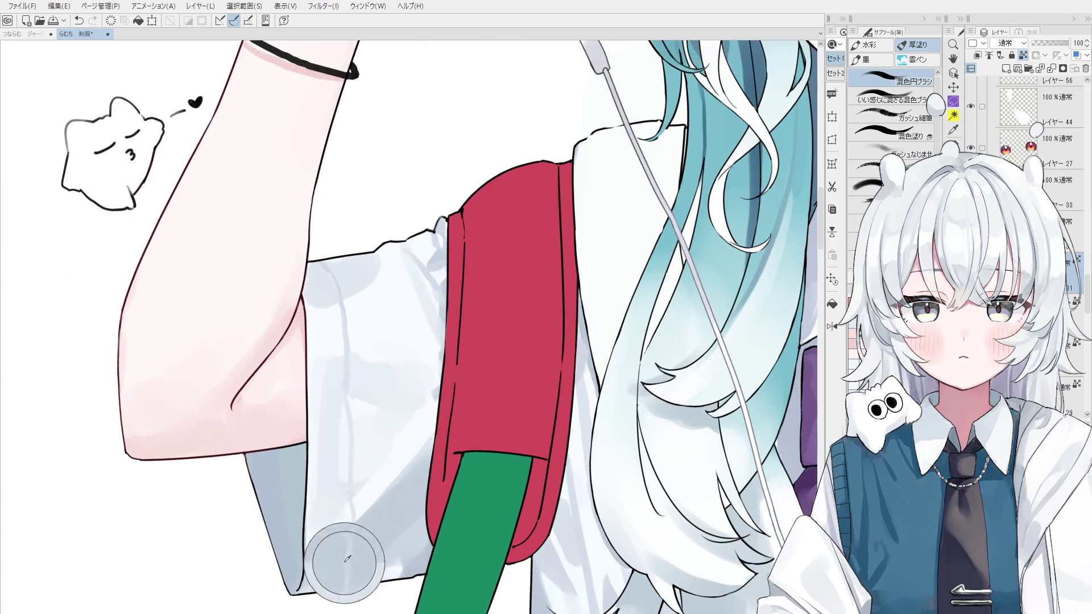
scroll(368, 570, "down", 1)
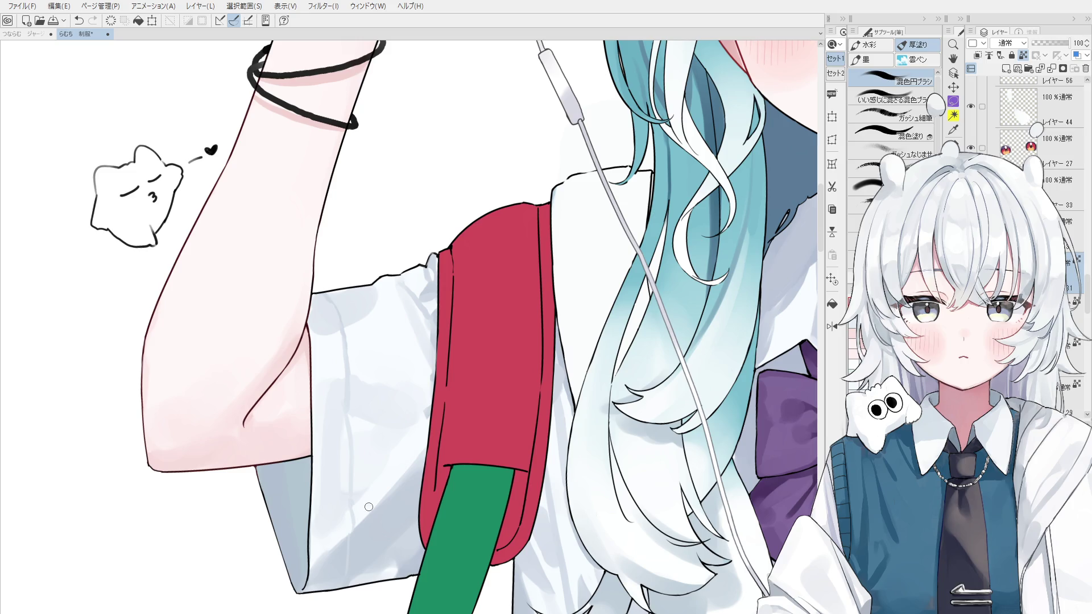
Step: Blend the grey shading on the white shirt sleeve a little further
scroll(371, 261, "up", 1)
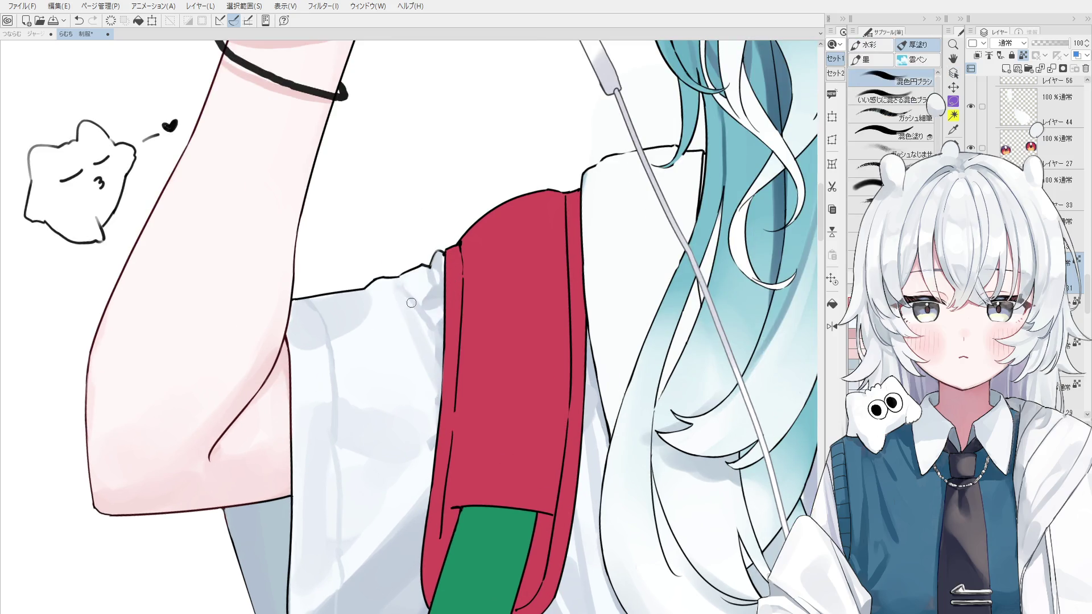
left_click_drag(411, 307, 415, 312)
scroll(413, 333, "down", 1)
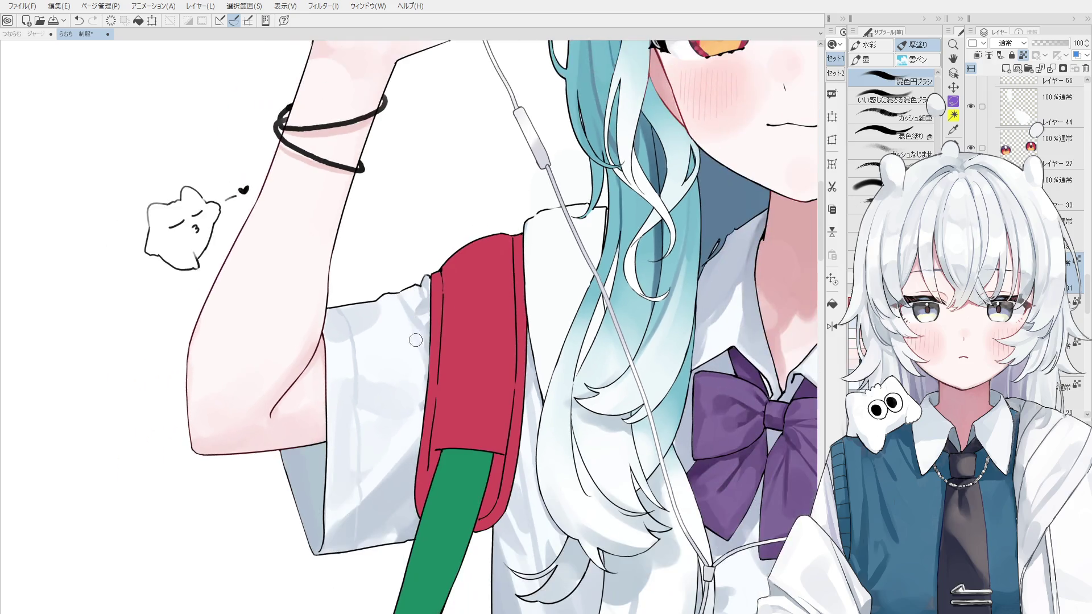
scroll(438, 358, "down", 1)
scroll(416, 305, "up", 2)
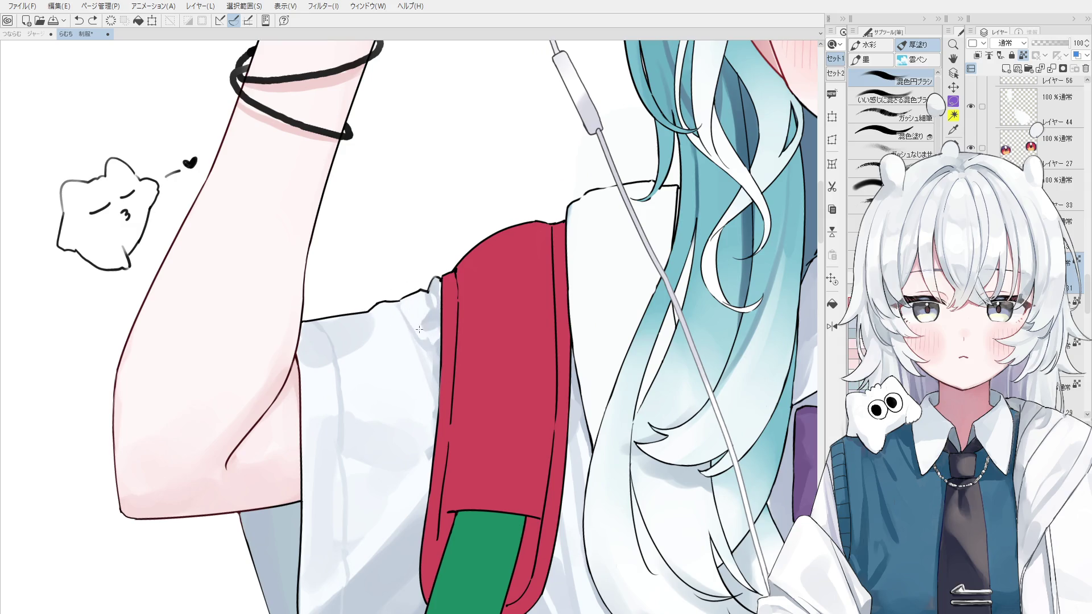
scroll(424, 329, "down", 2)
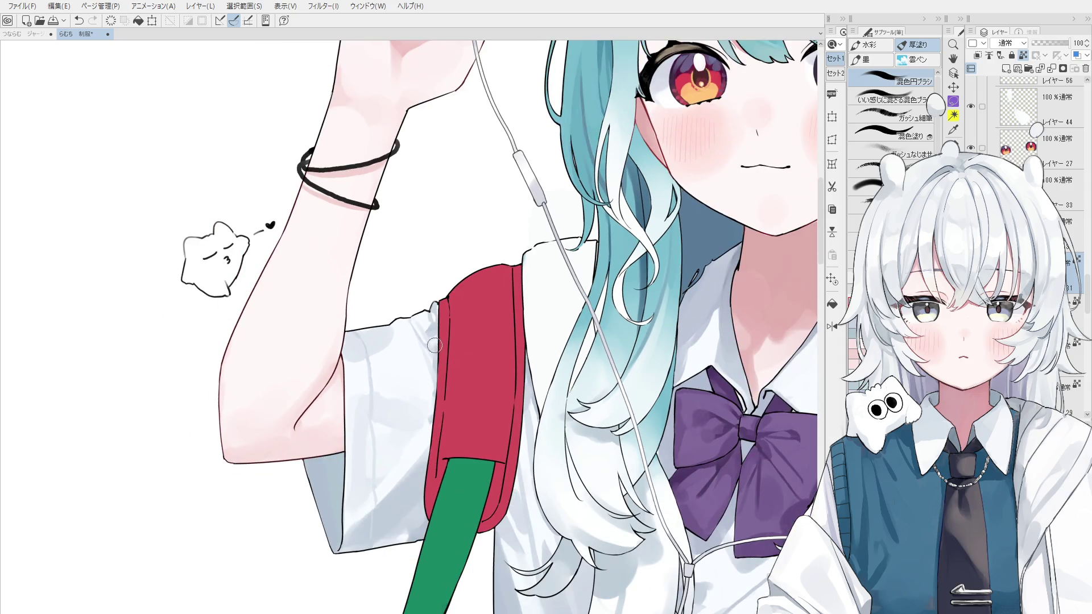
scroll(478, 376, "down", 1)
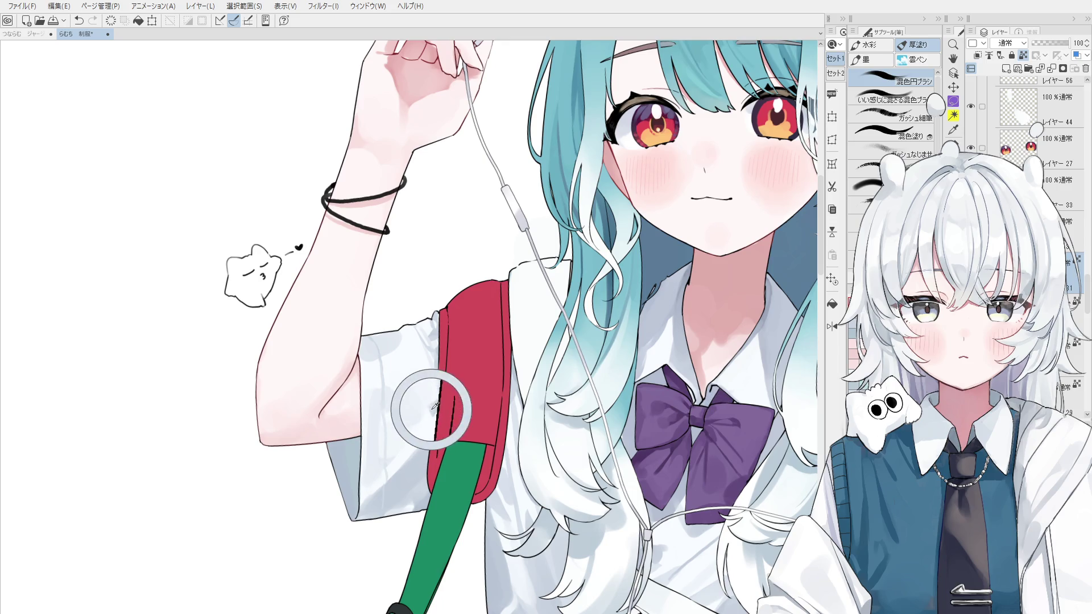
scroll(521, 429, "down", 1)
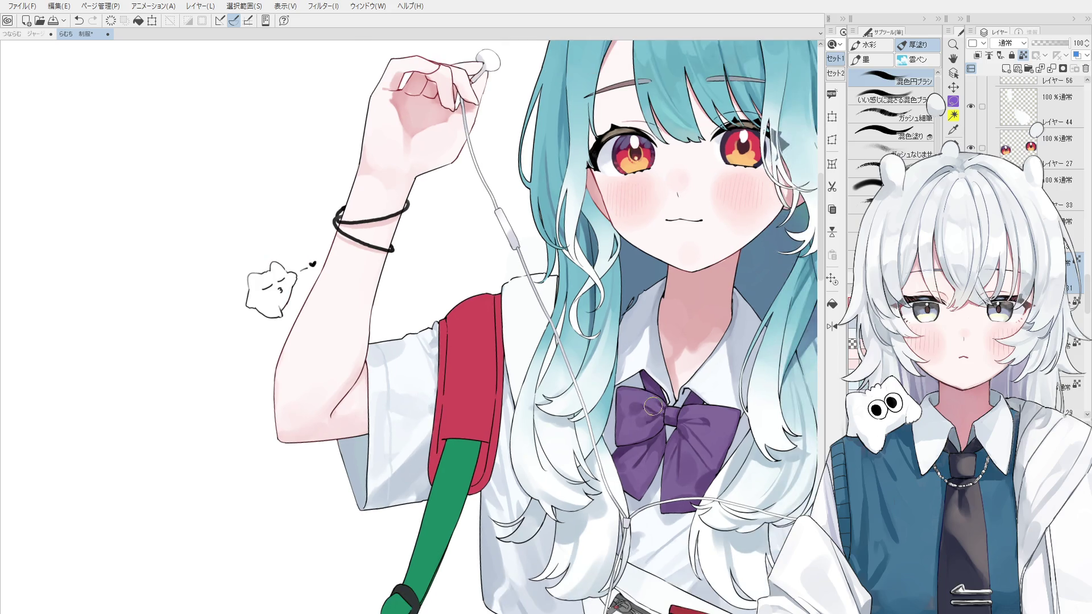
scroll(500, 415, "up", 1)
scroll(460, 386, "up", 1)
scroll(424, 361, "up", 1)
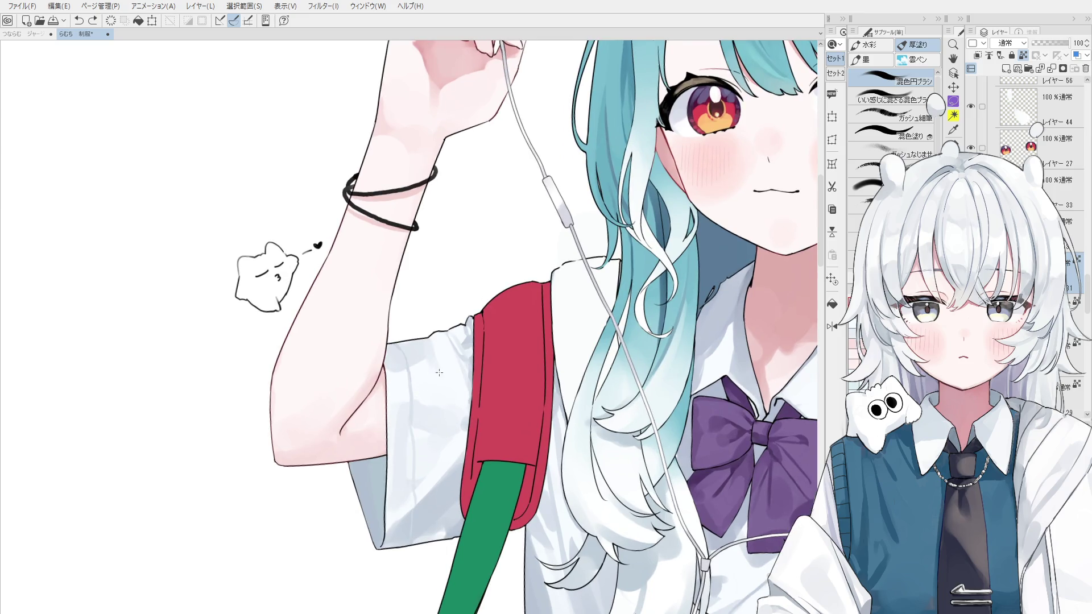
scroll(455, 396, "down", 1)
Step: Bring the phone and waist bag into view, enlarge the brush, and make Layer 34 active
left_click_drag(613, 392, 555, 392)
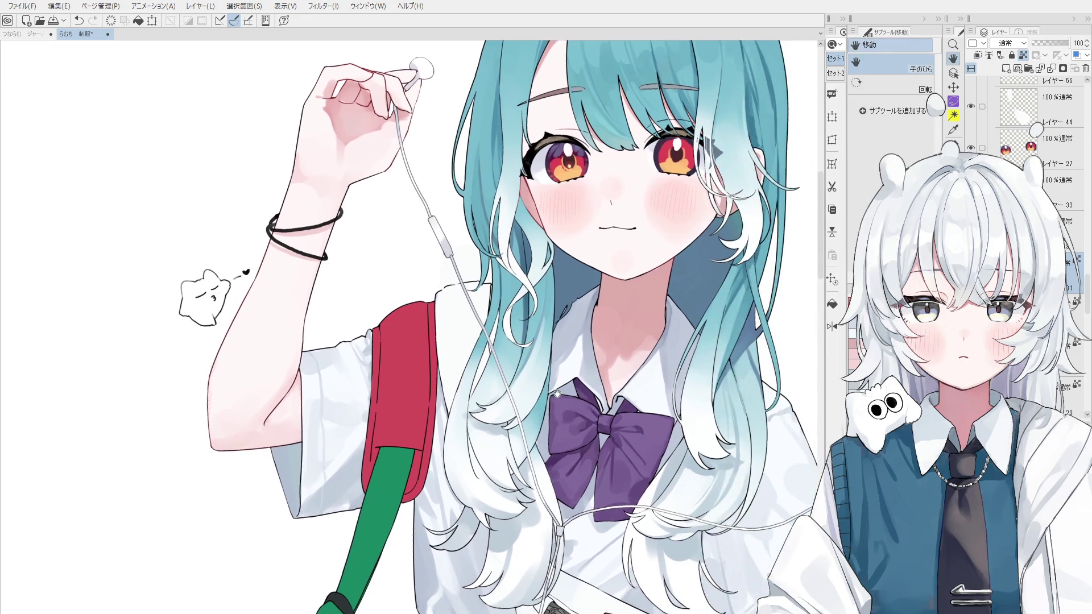
scroll(556, 419, "down", 1)
scroll(552, 421, "down", 1)
left_click_drag(548, 421, 526, 394)
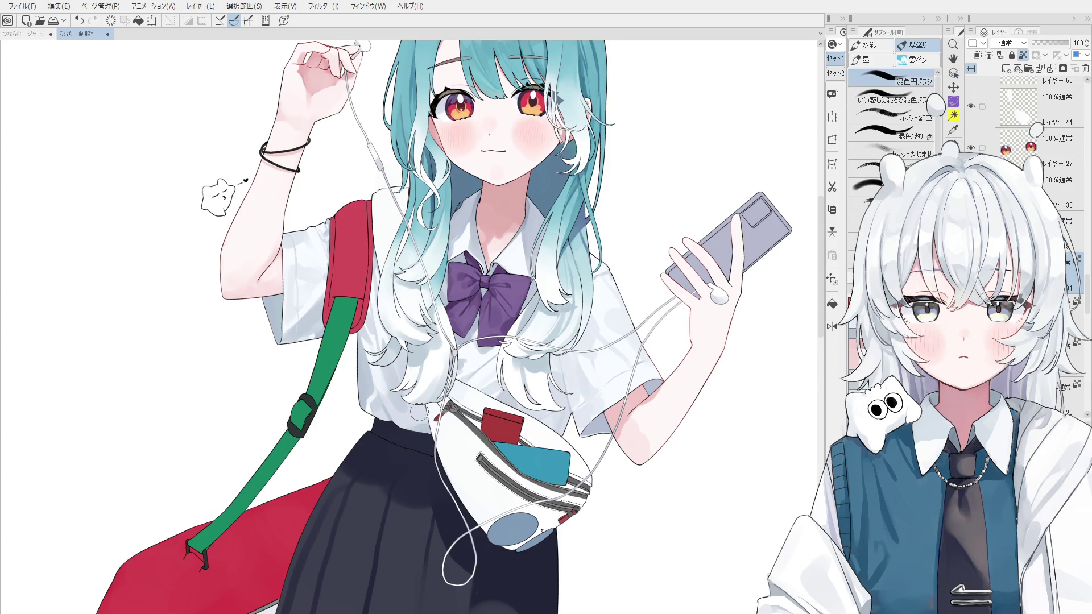
key("bracketright")
key("bracketright")
key("bracketright")
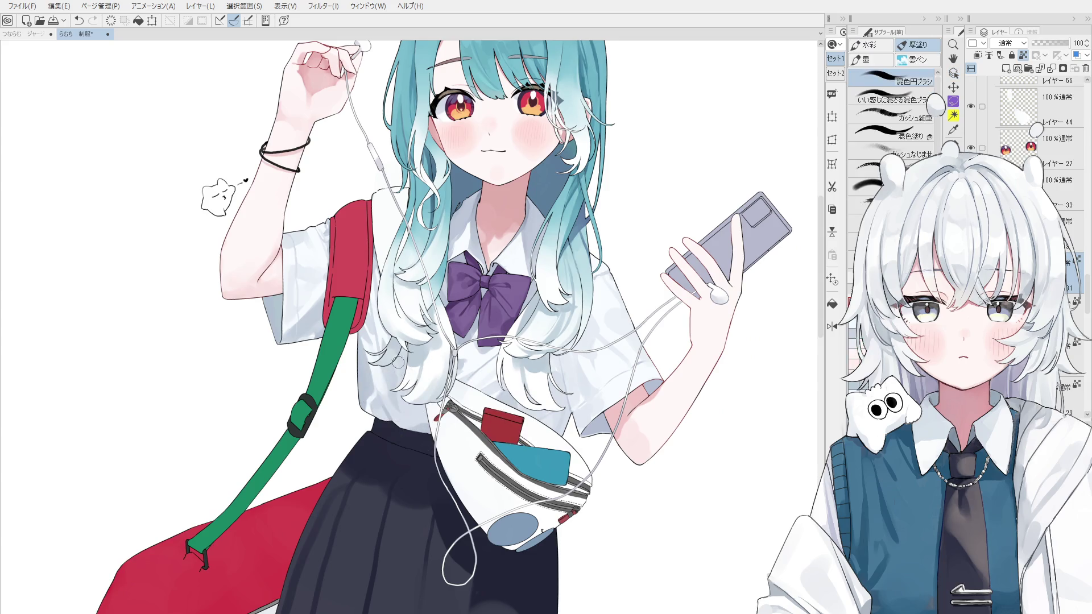
key("ctrl+shift")
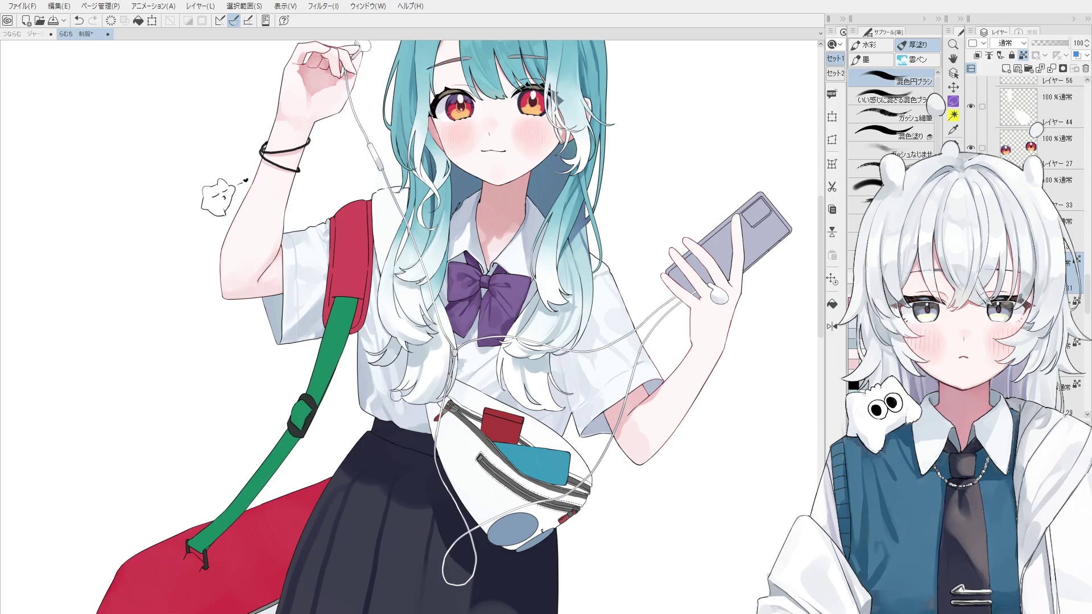
scroll(393, 358, "up", 2)
left_click(391, 368, "ctrl+shift")
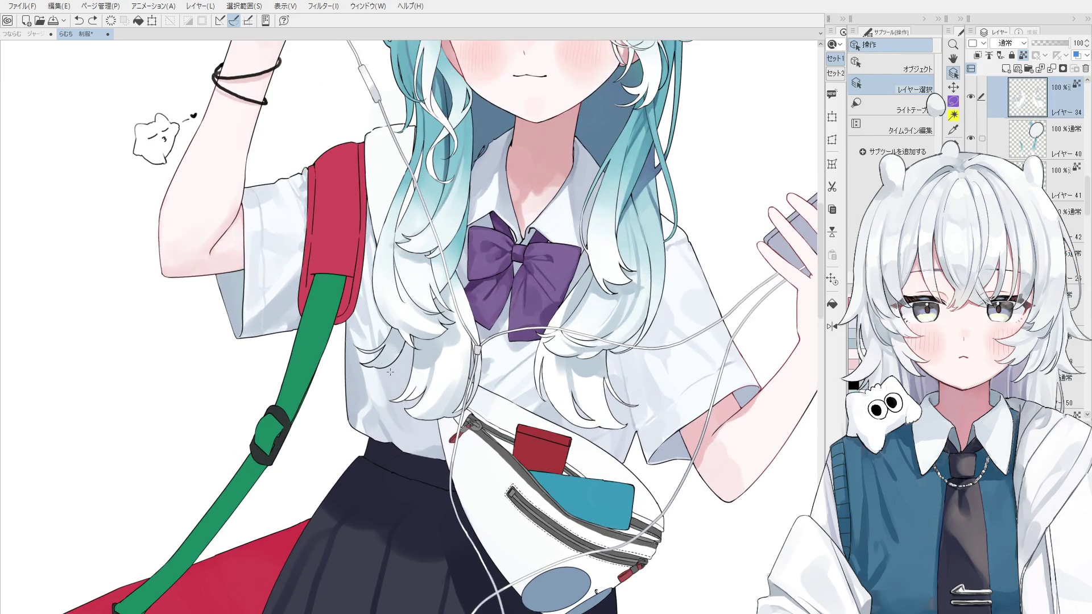
Step: Return to the brush and repaint a soft grey-blue stroke over the hair ends
scroll(390, 371, "up", 1)
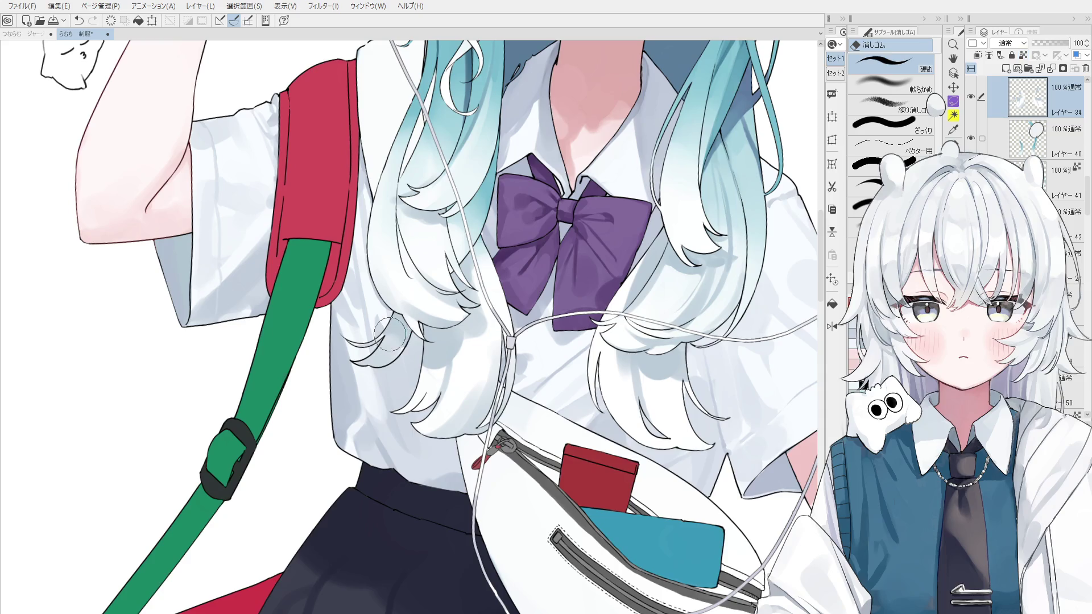
key("b")
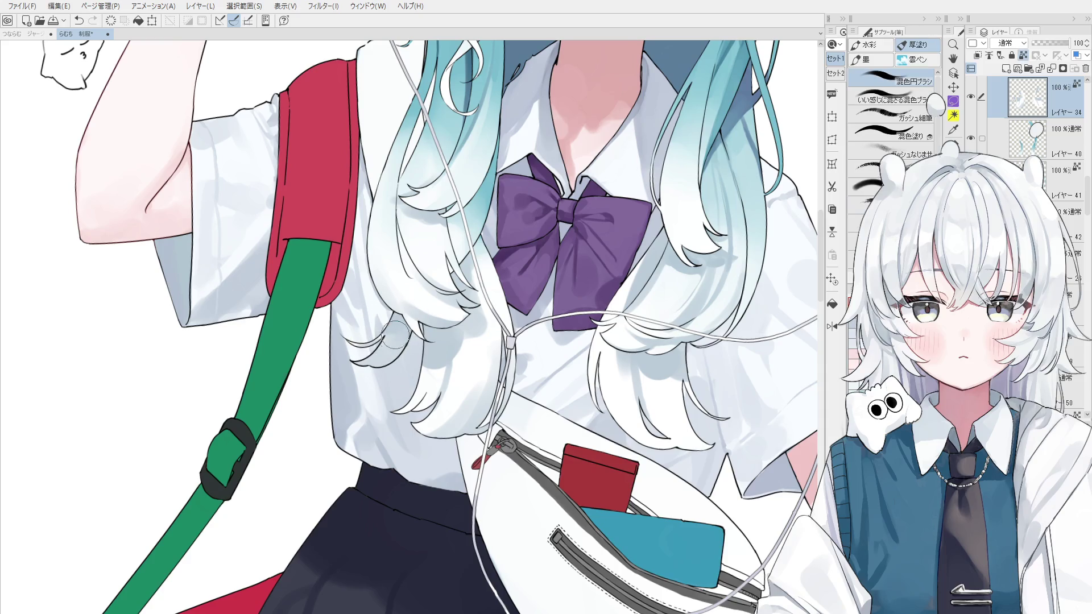
scroll(396, 334, "down", 1)
scroll(399, 350, "down", 1)
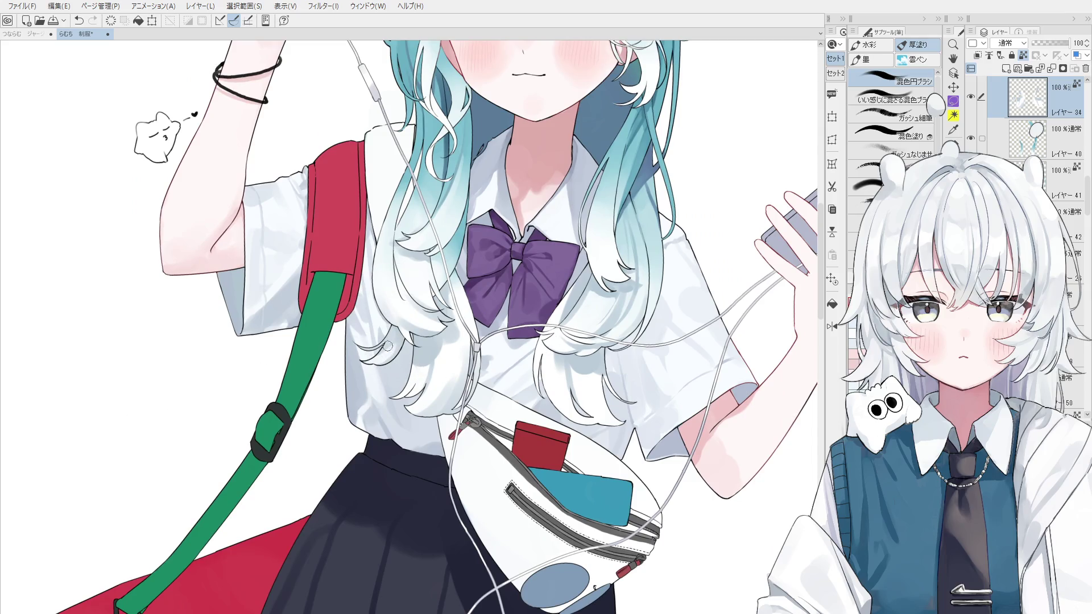
scroll(391, 335, "up", 1)
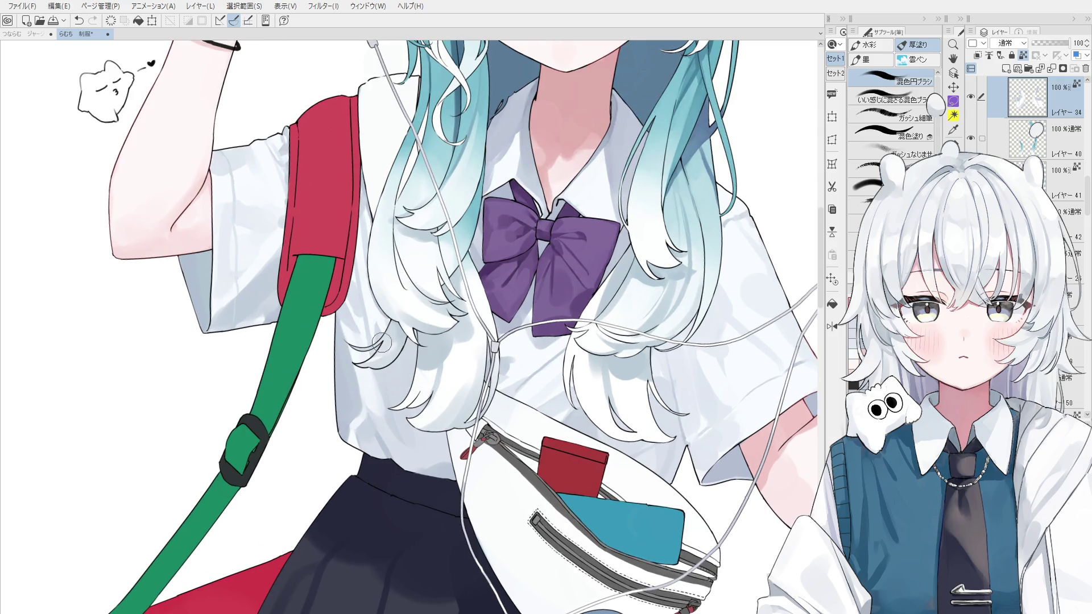
key("ctrl+z")
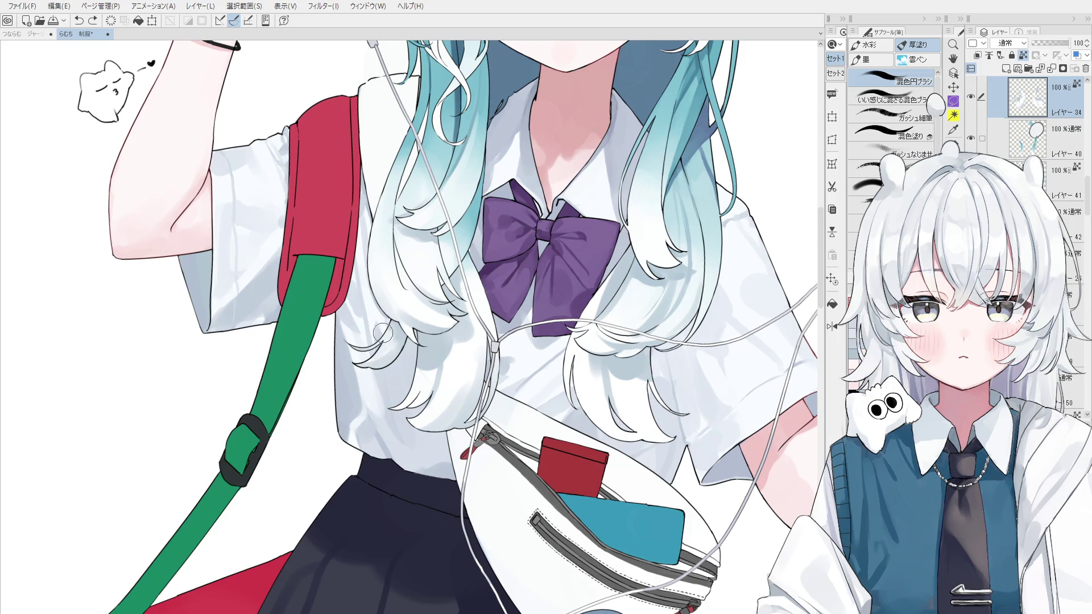
left_click_drag(382, 332, 397, 359)
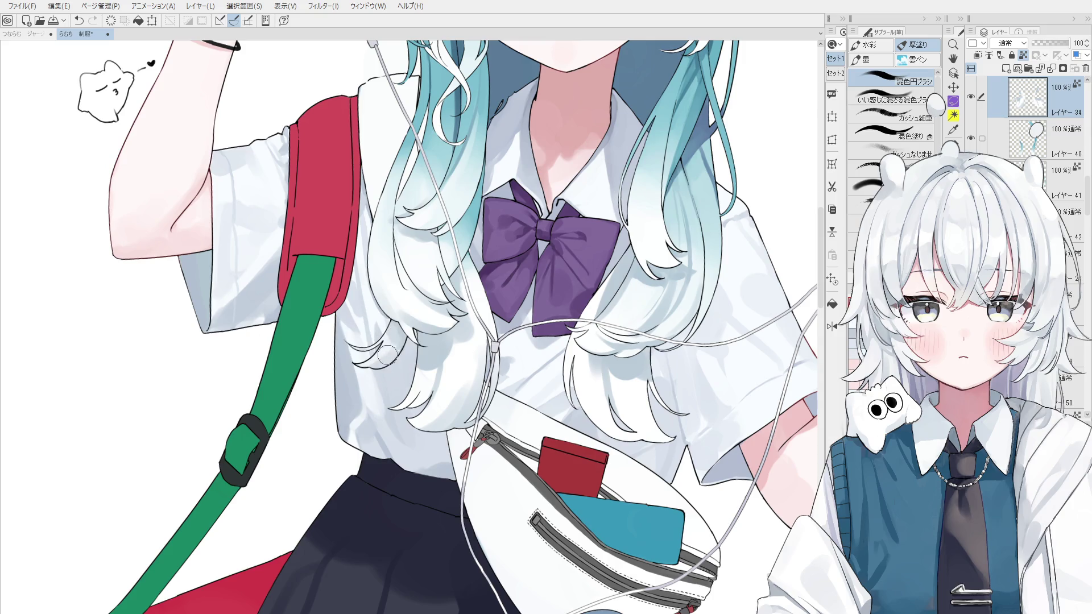
Step: Try another shading stroke over the hair strands, undo it, and zoom to check
left_click_drag(383, 341, 392, 349)
scroll(390, 352, "up", 2)
key("ctrl+z")
scroll(380, 362, "down", 2)
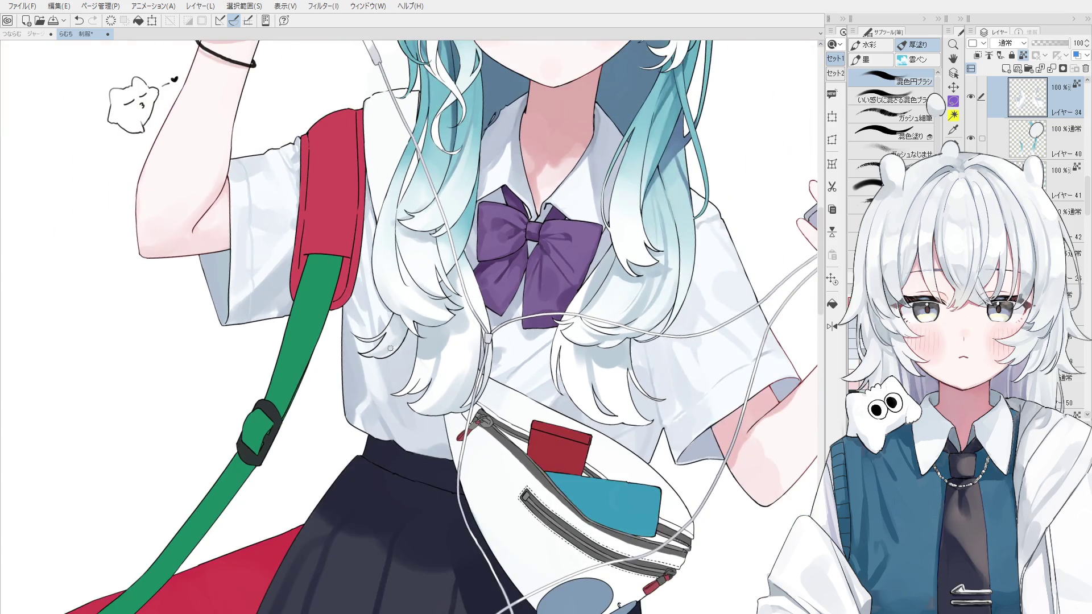
scroll(396, 350, "up", 2)
scroll(388, 348, "up", 2)
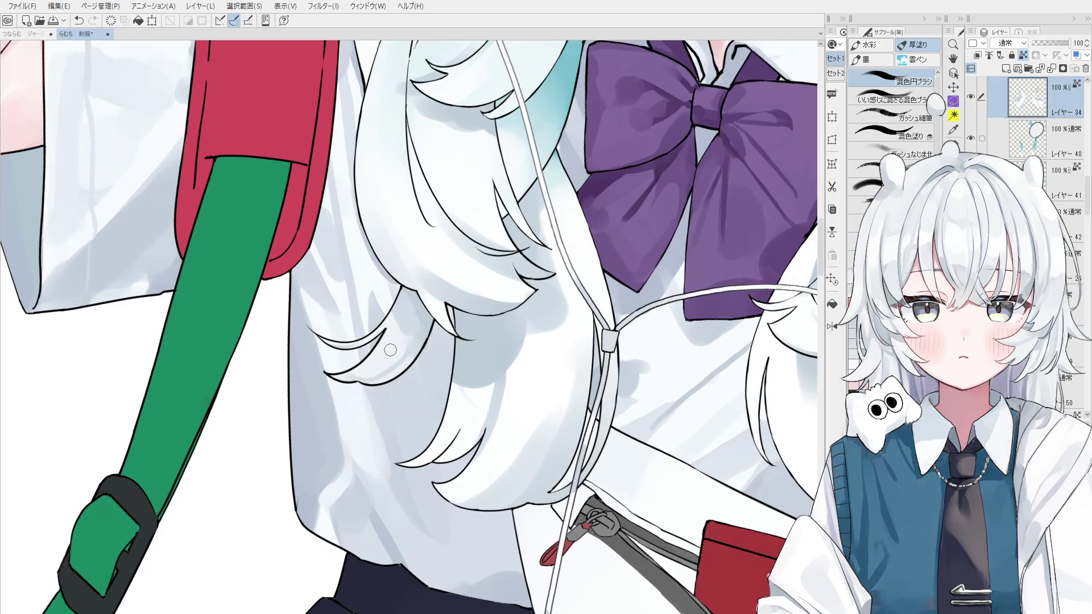
scroll(390, 351, "down", 1)
scroll(387, 358, "down", 1)
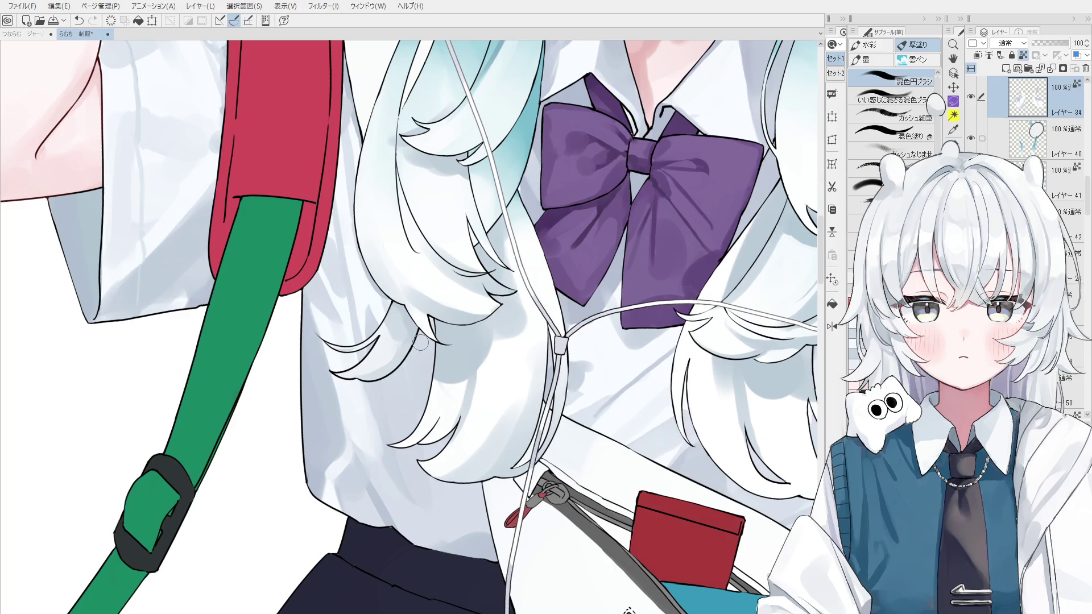
Step: Mirror the canvas view horizontally to check the drawing
key("o")
scroll(400, 329, "down", 1)
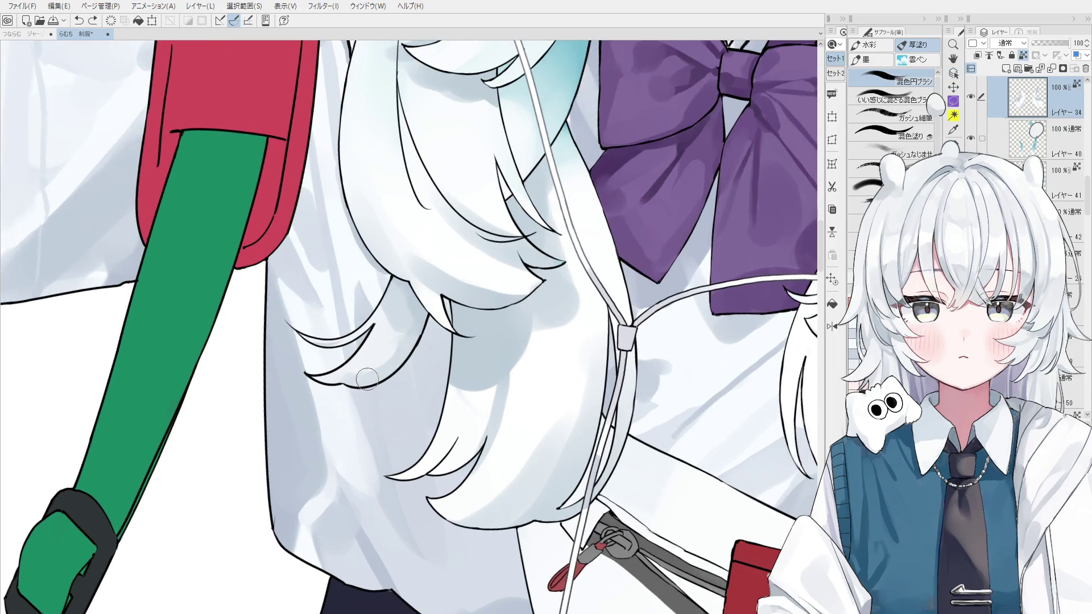
scroll(397, 327, "down", 2)
scroll(396, 325, "up", 1)
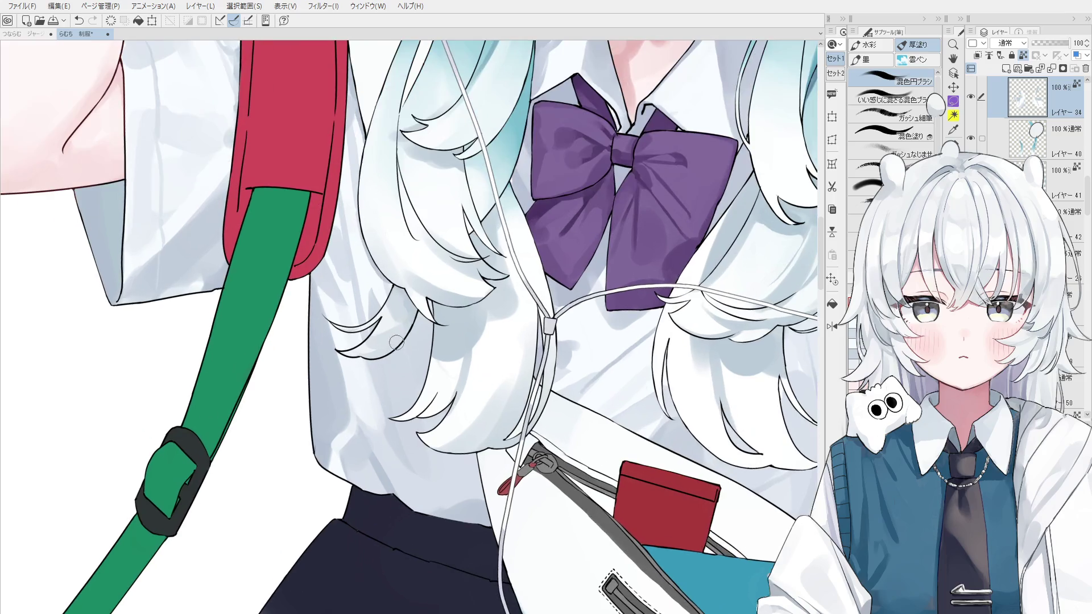
scroll(386, 316, "up", 1)
scroll(385, 313, "up", 1)
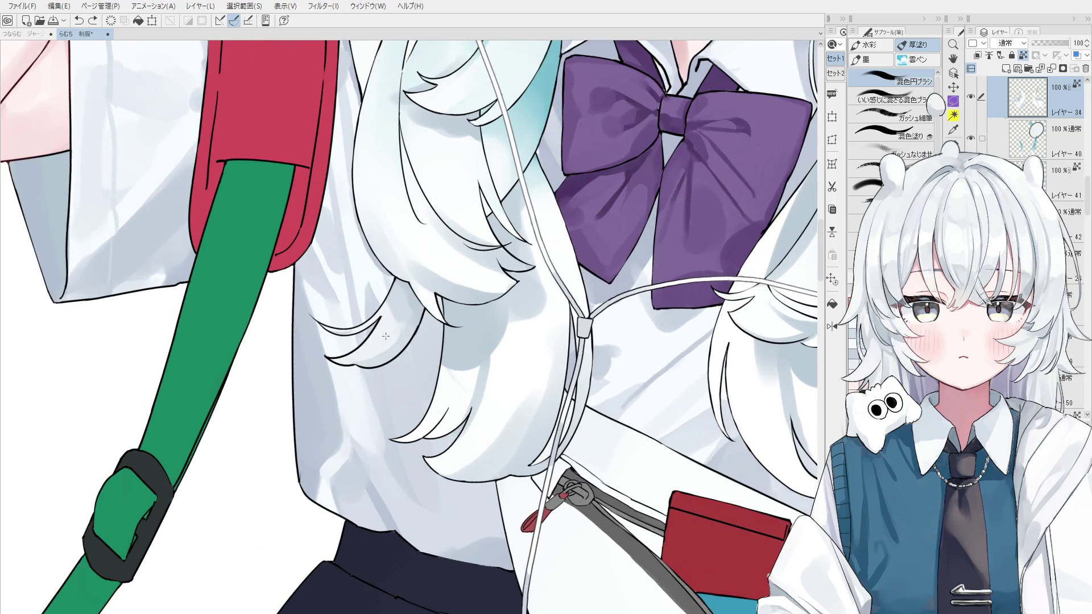
key("h")
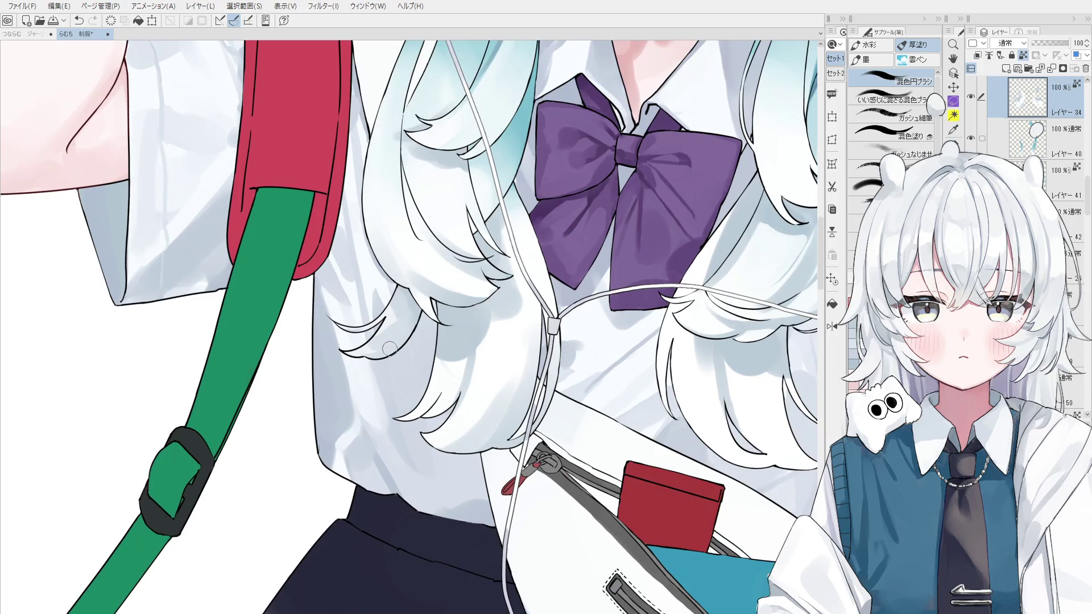
scroll(442, 336, "up", 1)
scroll(435, 330, "up", 1)
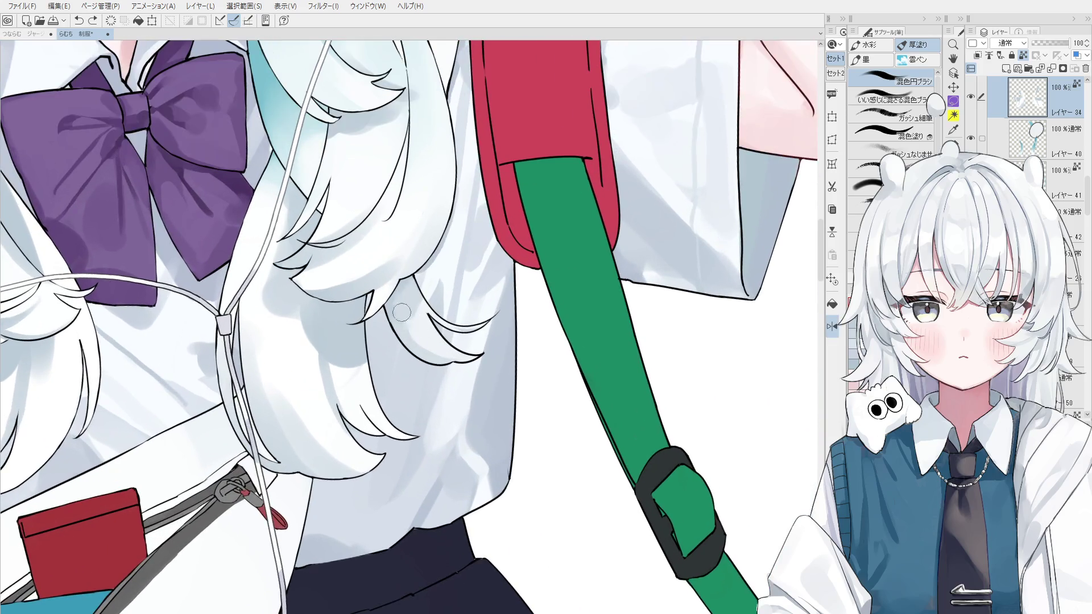
Step: Paint grey-blue shading along a hair strand below the purple bow
left_click_drag(425, 313, 441, 344)
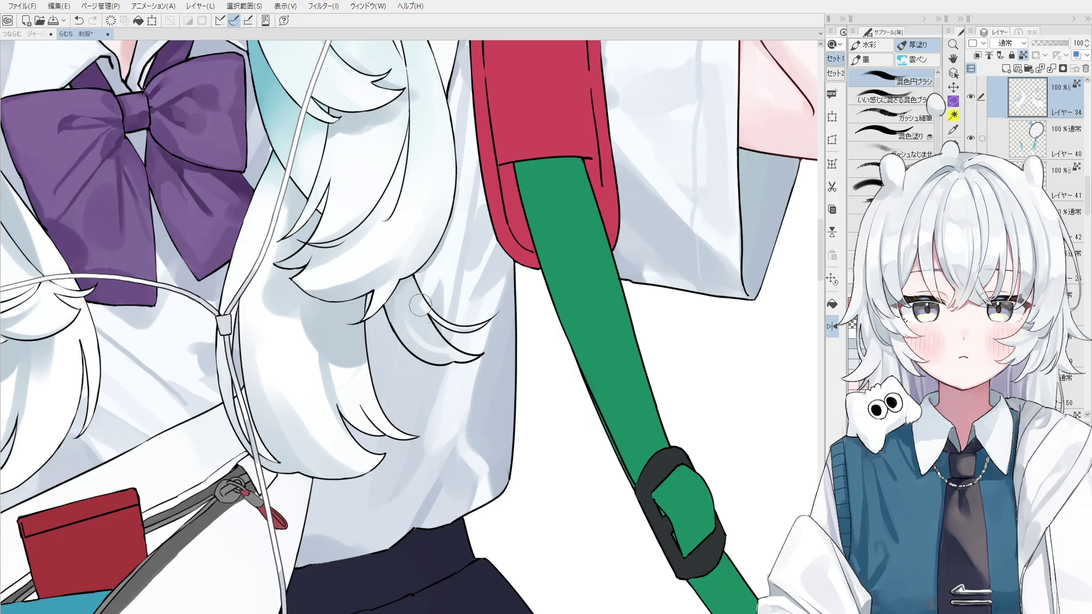
scroll(427, 322, "down", 1)
scroll(427, 322, "down", 3)
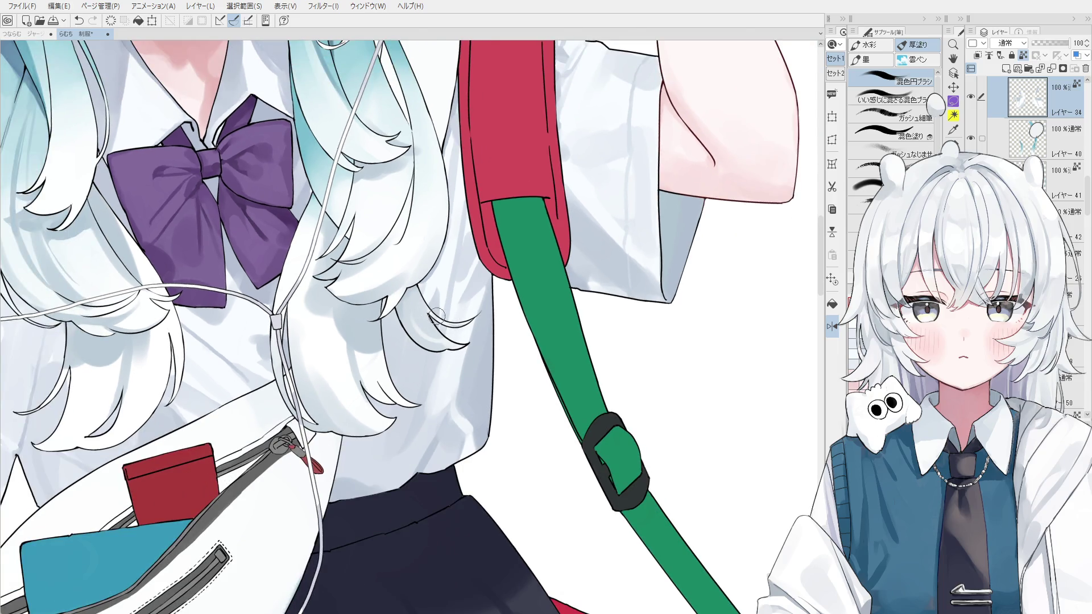
scroll(449, 327, "up", 1)
key("space")
left_click_drag(422, 398, 440, 393)
scroll(422, 342, "up", 1)
scroll(398, 363, "up", 1)
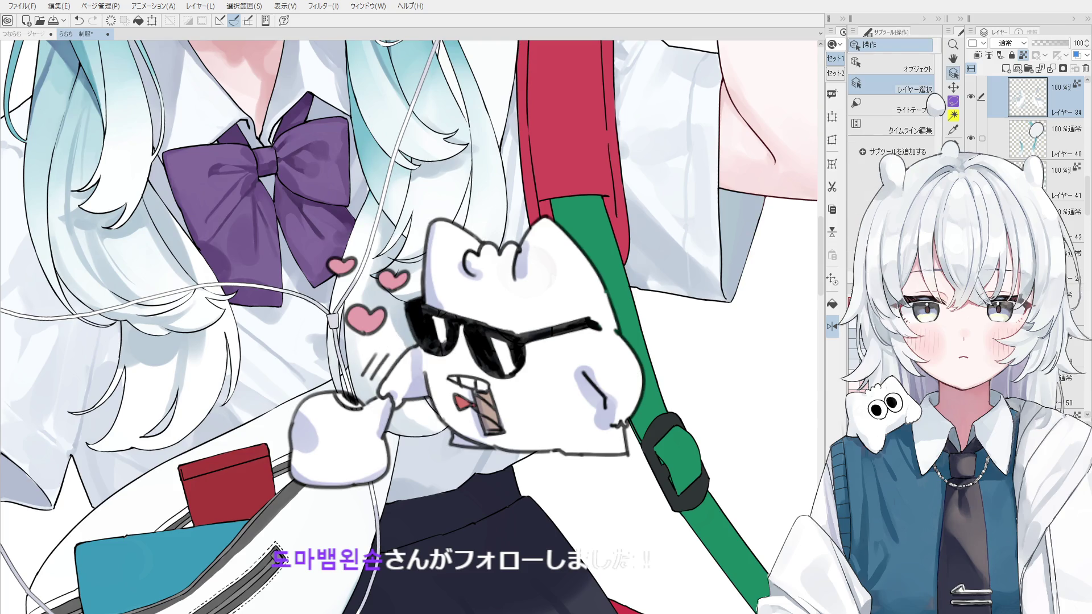
key("ctrl+plus")
key("ctrl+minus")
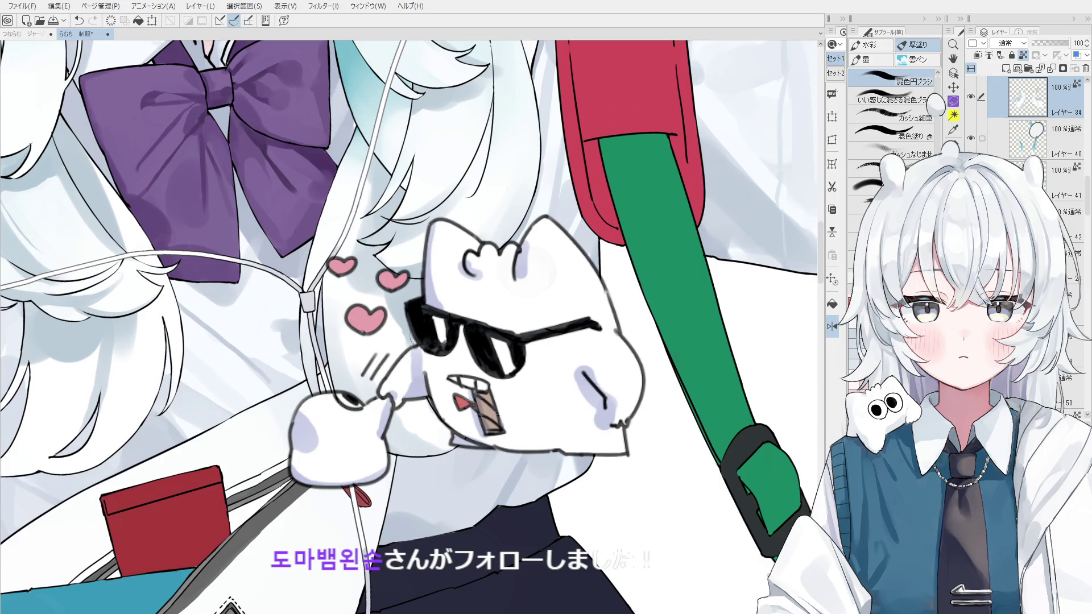
key("ctrl+minus")
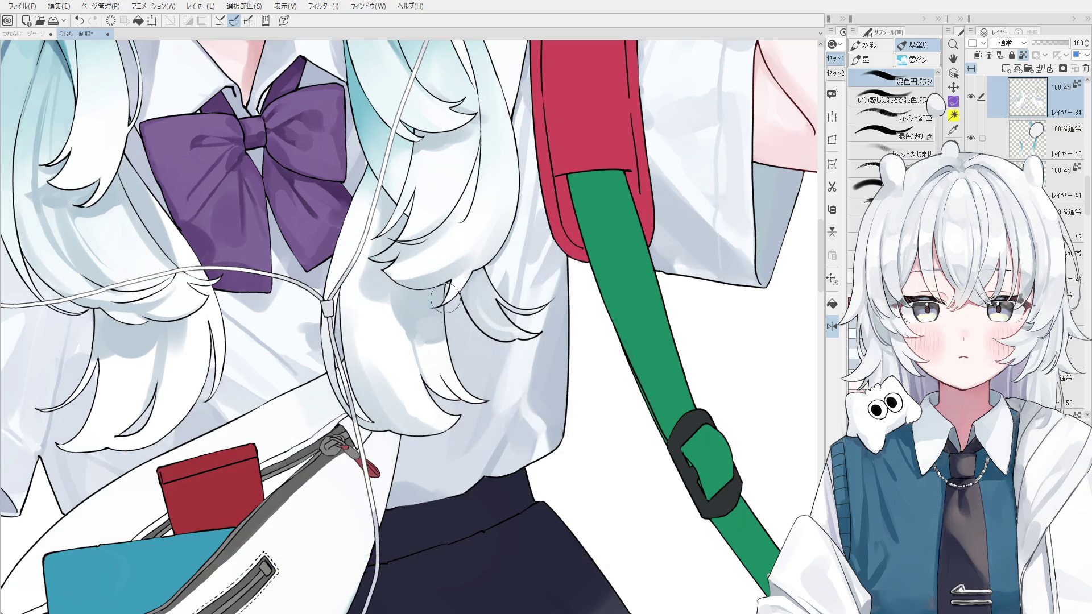
Step: Resize the brush and paint light strands and faint shading into the hair
left_click_drag(432, 319, 418, 306)
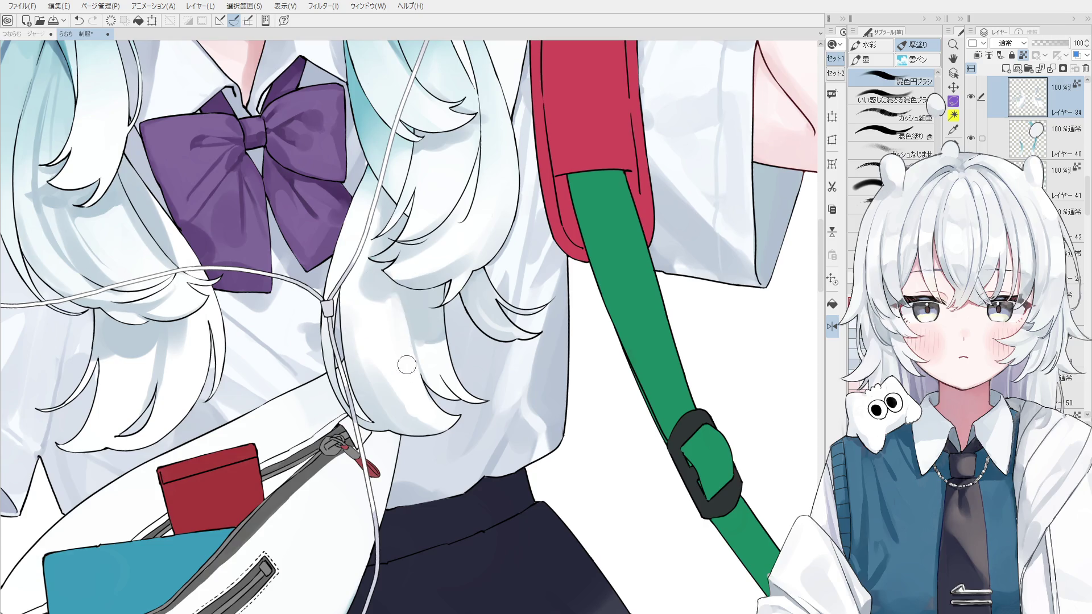
left_click_drag(435, 358, 461, 397)
mouse_move(425, 328)
left_mouse_down()
mouse_move(436, 328)
mouse_move(426, 306)
left_mouse_up()
left_click_drag(432, 310, 441, 336)
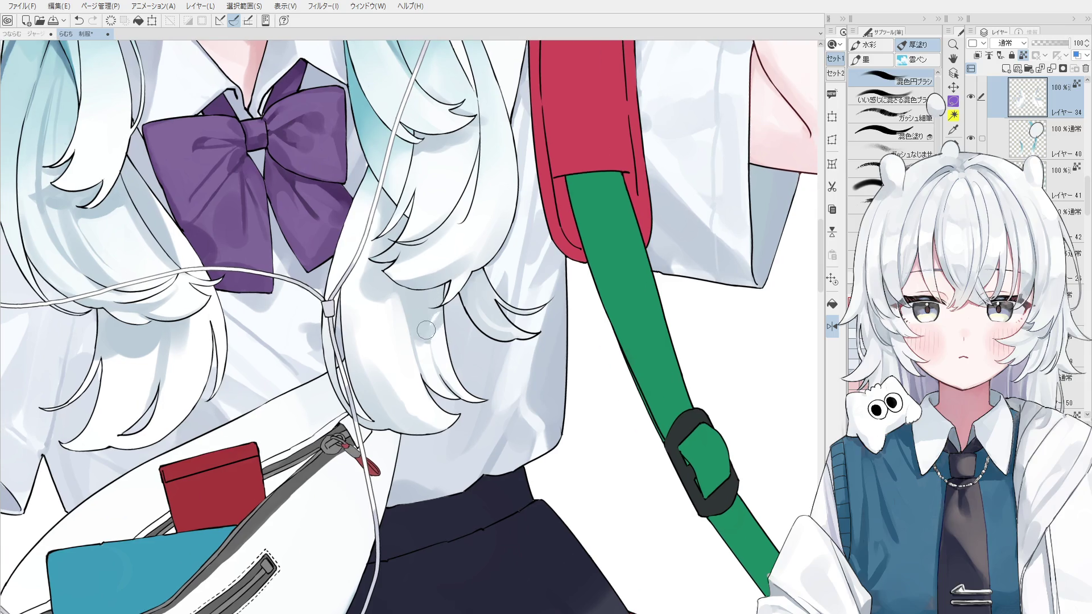
left_click_drag(438, 364, 458, 380)
scroll(458, 380, "up", 1)
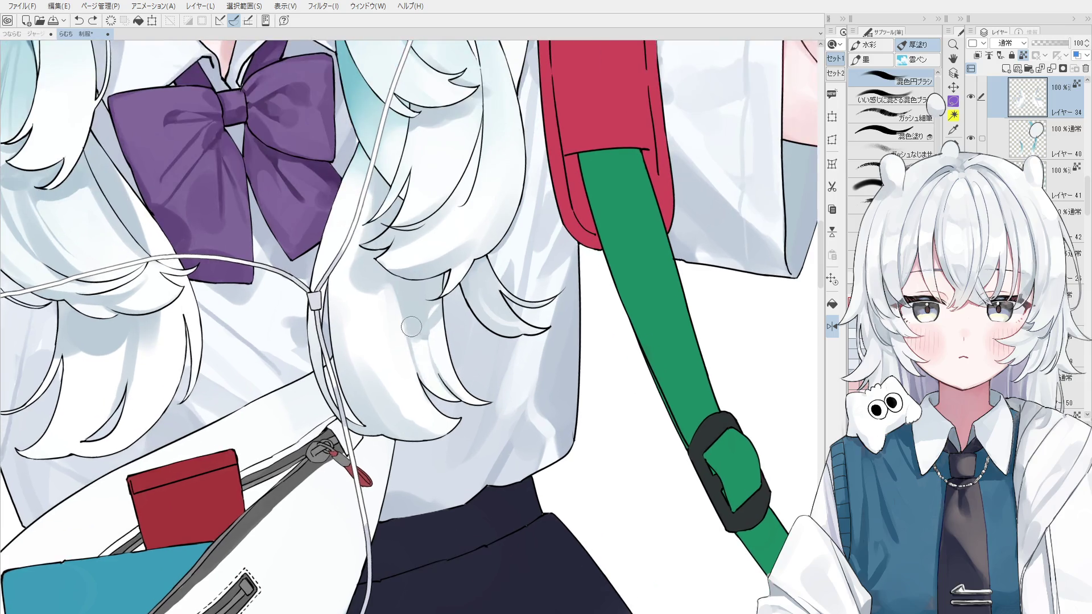
Step: Sample the hair colour and blend brighter shading, undoing unwanted strokes
left_click(421, 341, "alt")
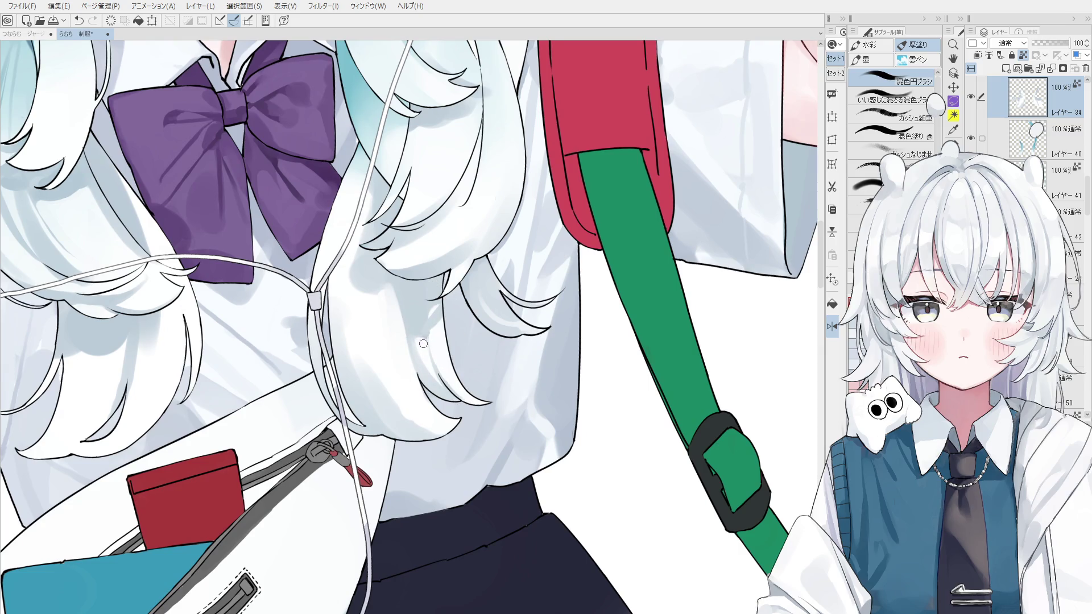
scroll(427, 341, "down", 2)
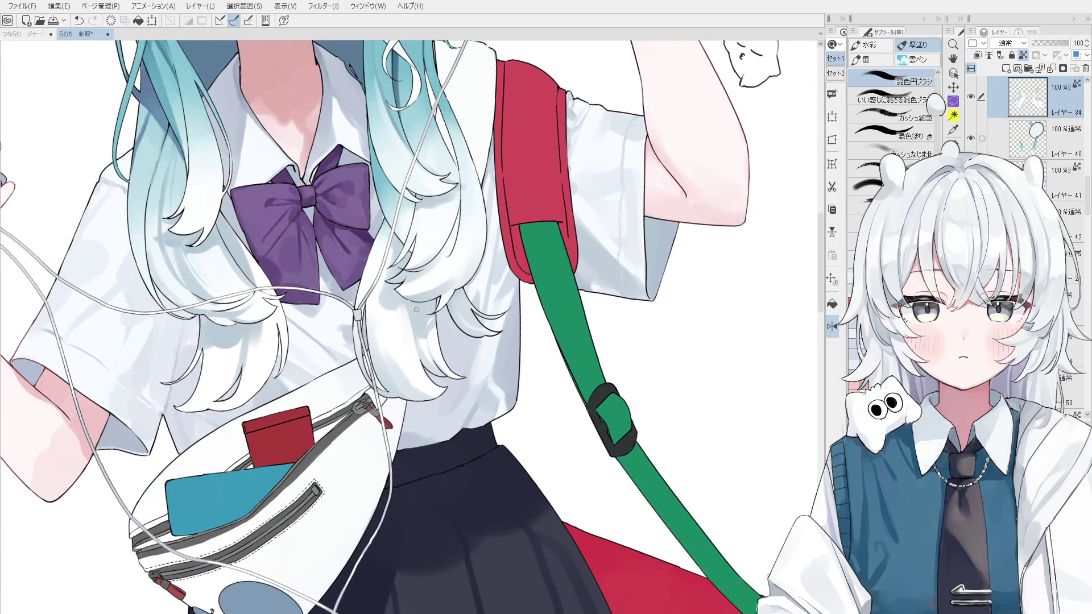
mouse_move(421, 365)
left_mouse_down()
mouse_move(405, 351)
mouse_move(421, 383)
left_mouse_up()
key("ctrl+z")
scroll(420, 374, "up", 2)
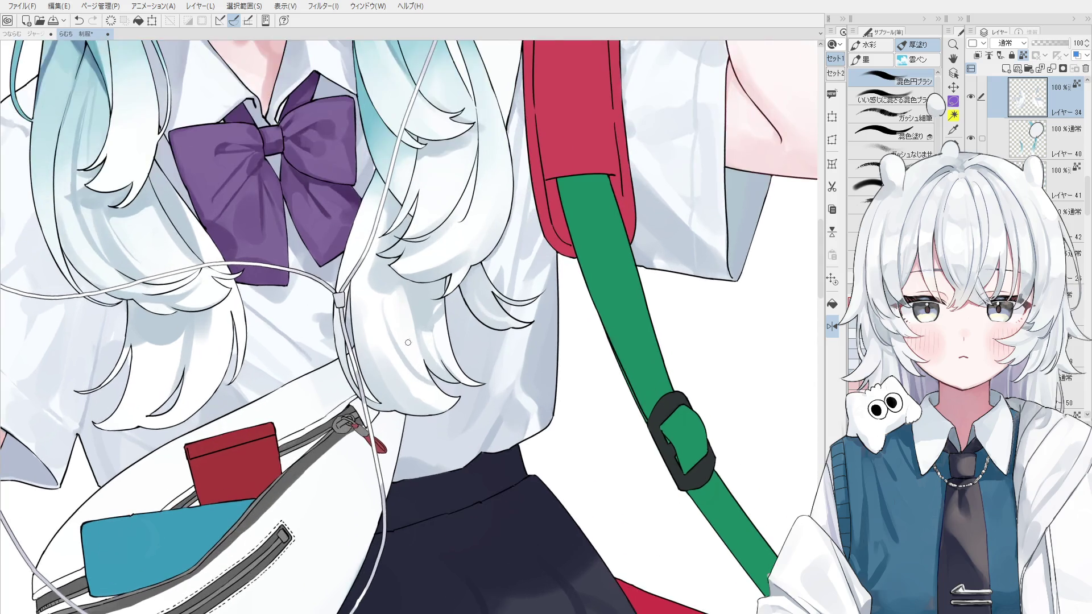
mouse_move(400, 331)
left_mouse_down()
mouse_move(384, 261)
mouse_move(409, 353)
mouse_move(414, 344)
left_mouse_up()
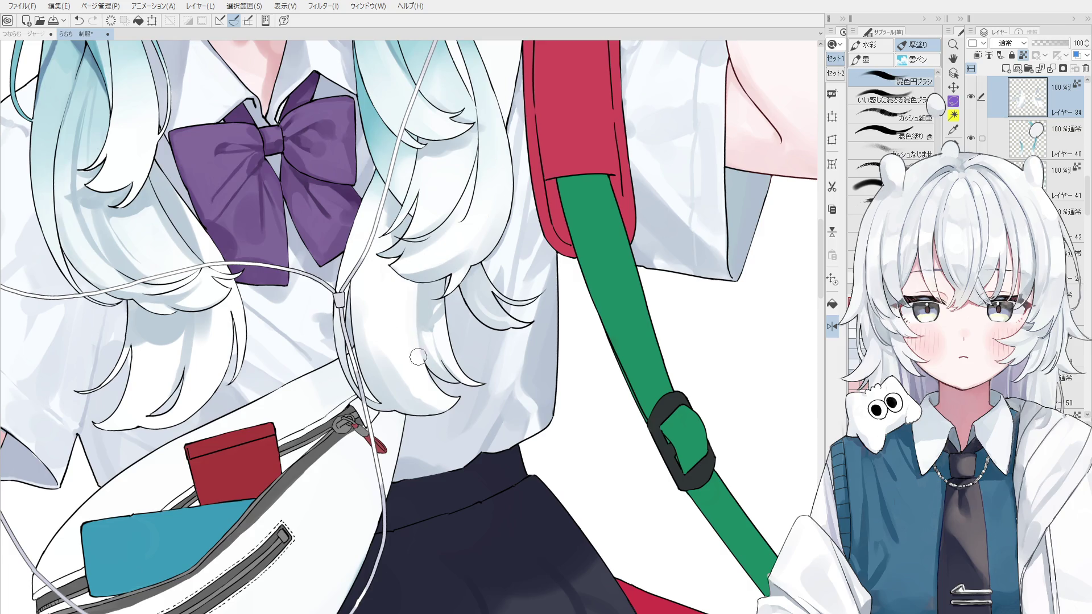
scroll(432, 297, "up", 1)
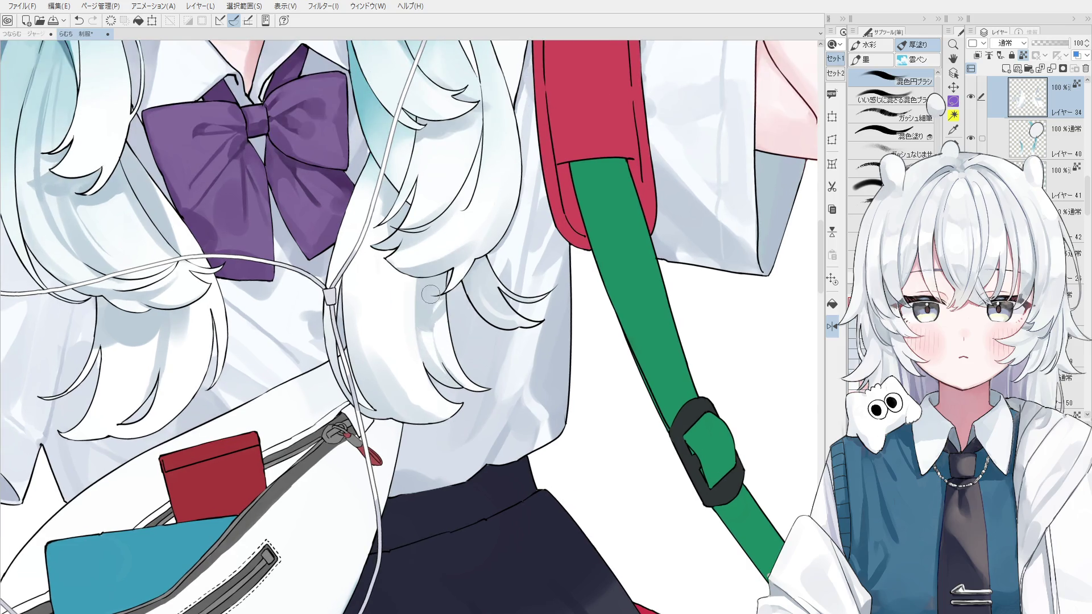
mouse_move(407, 345)
left_mouse_down()
mouse_move(415, 318)
mouse_move(409, 376)
mouse_move(376, 326)
mouse_move(430, 391)
left_mouse_up()
key("ctrl+z")
key("ctrl+z")
Step: Brighten a small spot on the hair strands
scroll(430, 391, "down", 1)
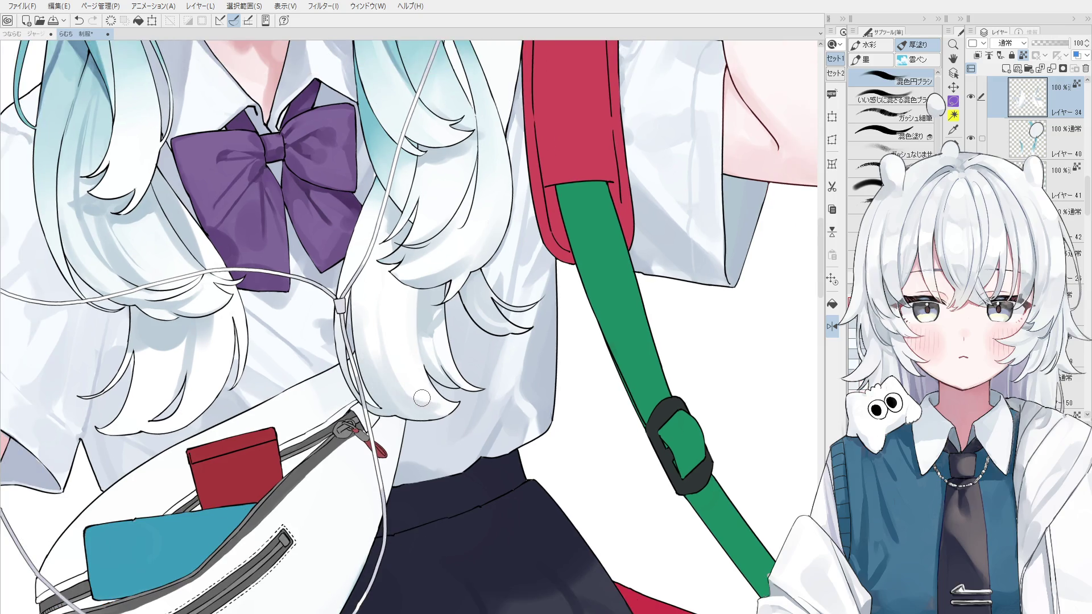
scroll(395, 387, "down", 1)
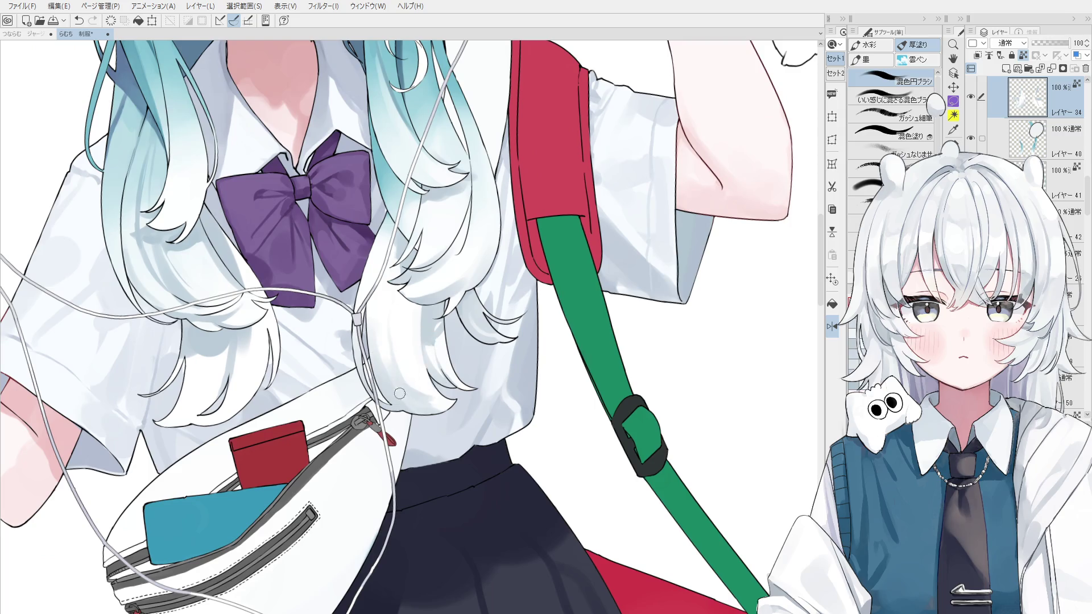
left_click_drag(391, 371, 403, 397)
scroll(395, 374, "up", 2)
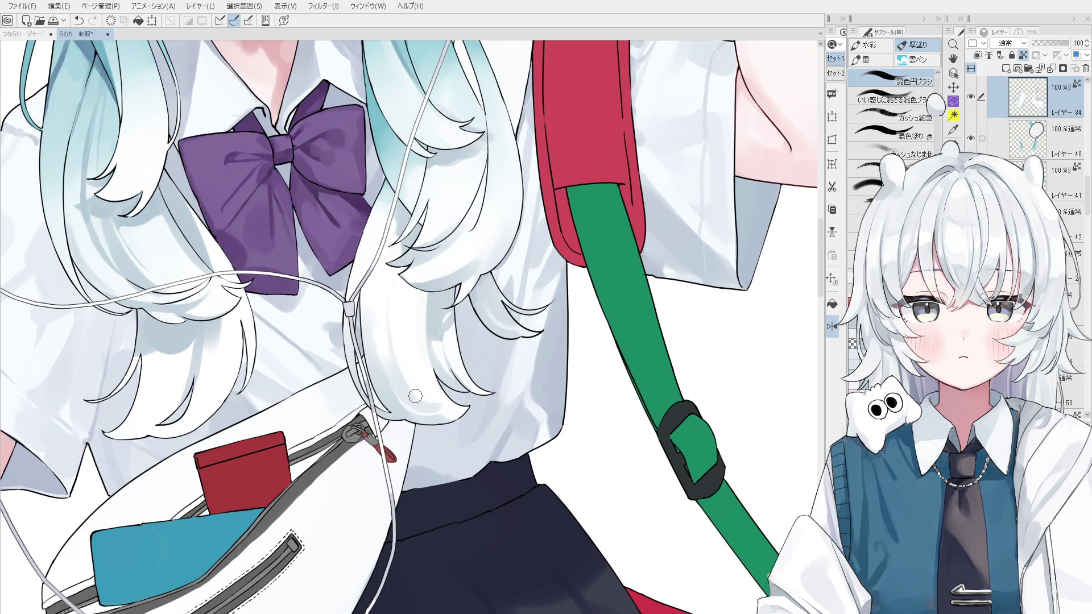
scroll(431, 369, "down", 1)
scroll(421, 393, "down", 2)
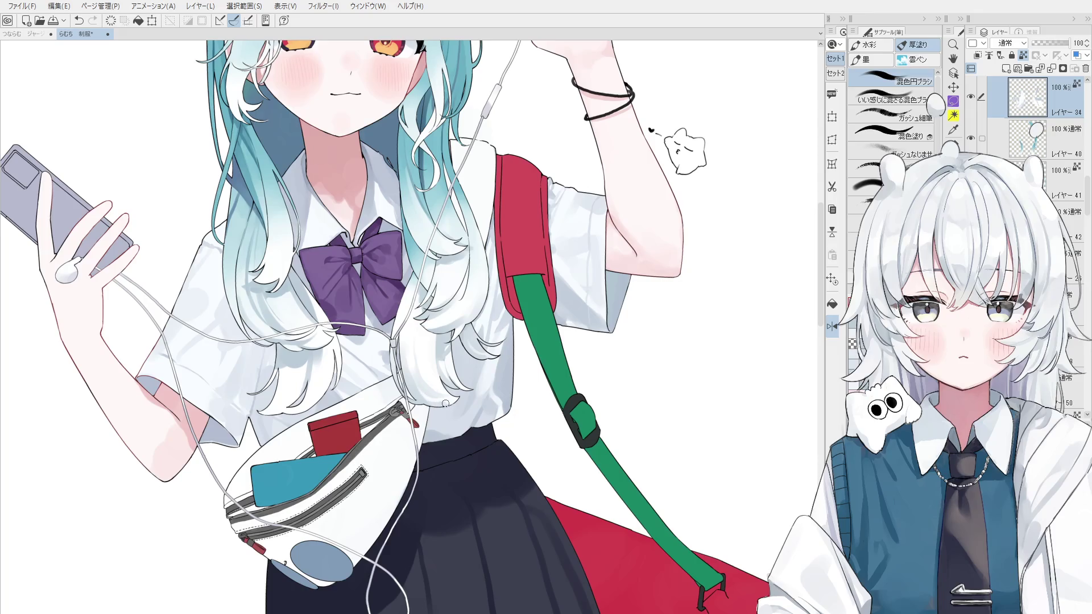
scroll(457, 408, "up", 1)
scroll(452, 405, "up", 1)
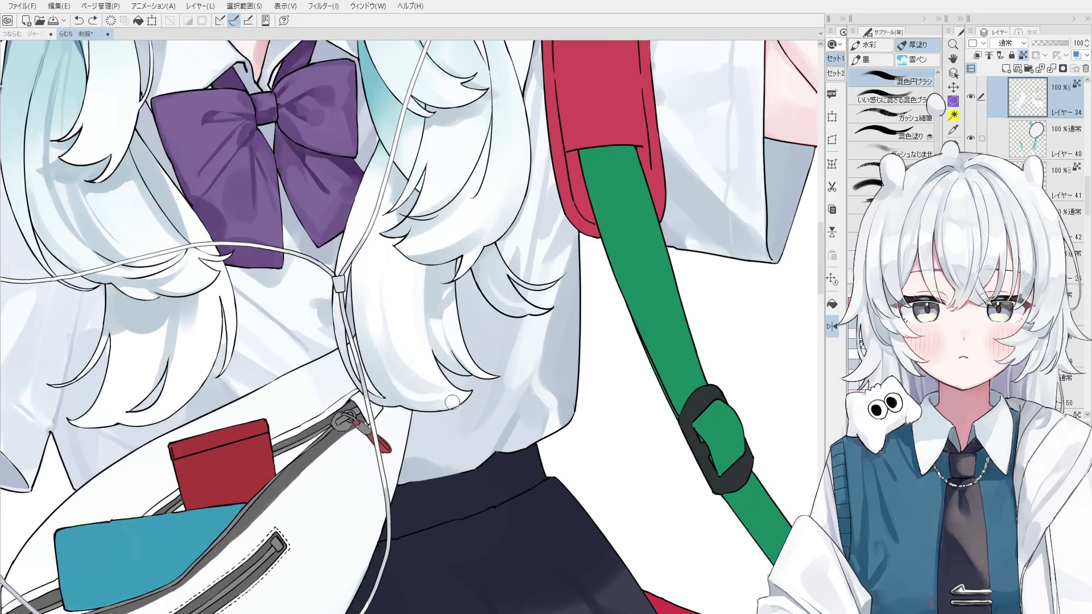
scroll(423, 393, "up", 2)
scroll(455, 398, "down", 1)
scroll(469, 391, "down", 1)
Step: Pick a colour from the hair and adjust the brush size
left_click(468, 377, "alt")
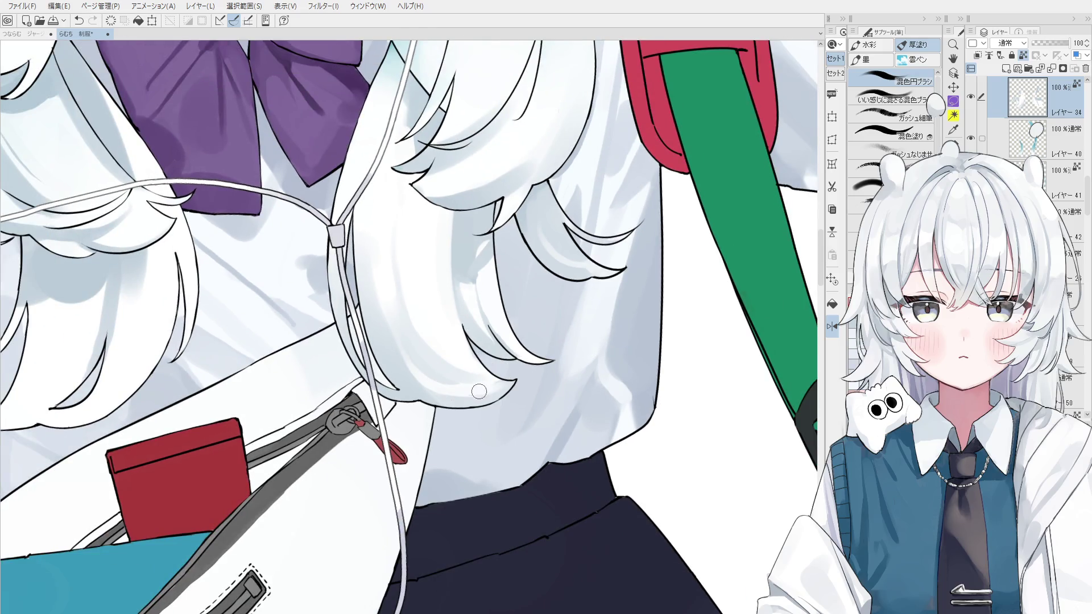
scroll(515, 371, "up", 1)
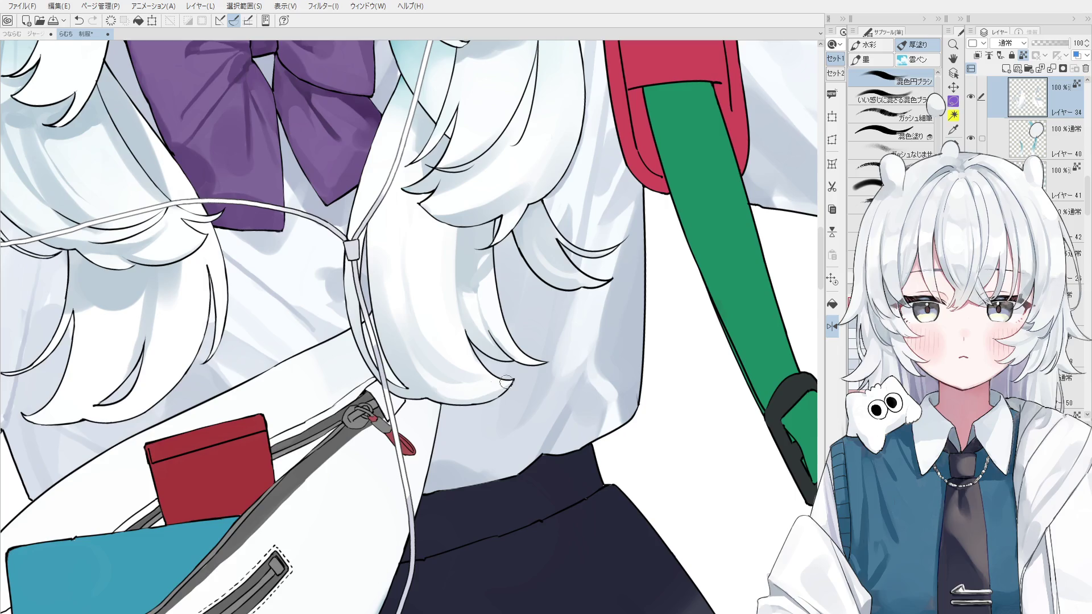
scroll(455, 390, "down", 1)
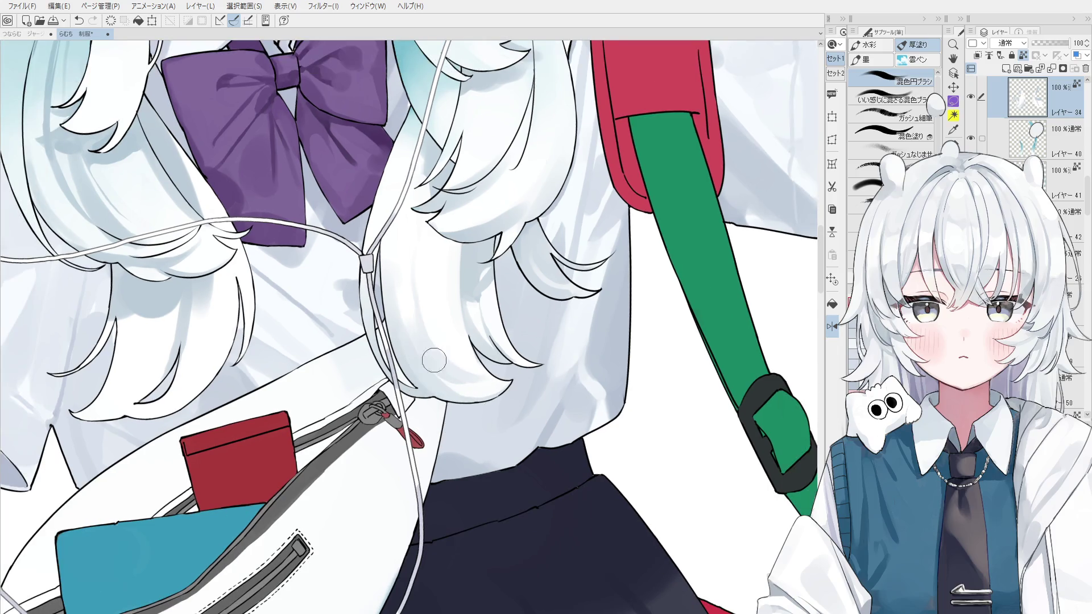
scroll(446, 343, "down", 1)
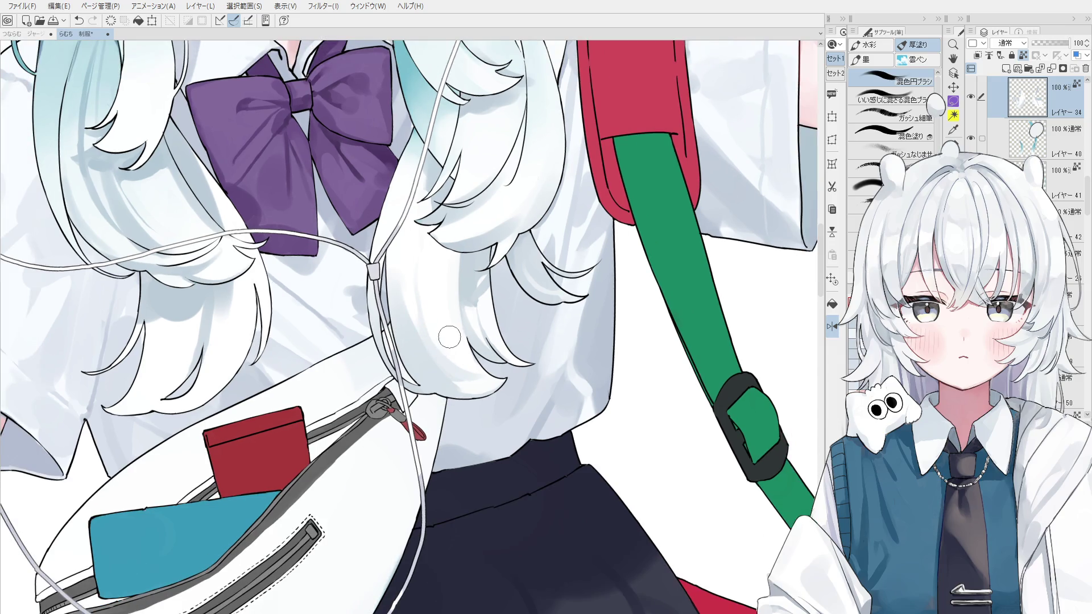
left_click_drag(423, 284, 421, 284)
left_click_drag(441, 307, 420, 324)
Step: Compare the last stroke with undo/redo, then smooth the white hair shading below the bow
key("ctrl+z")
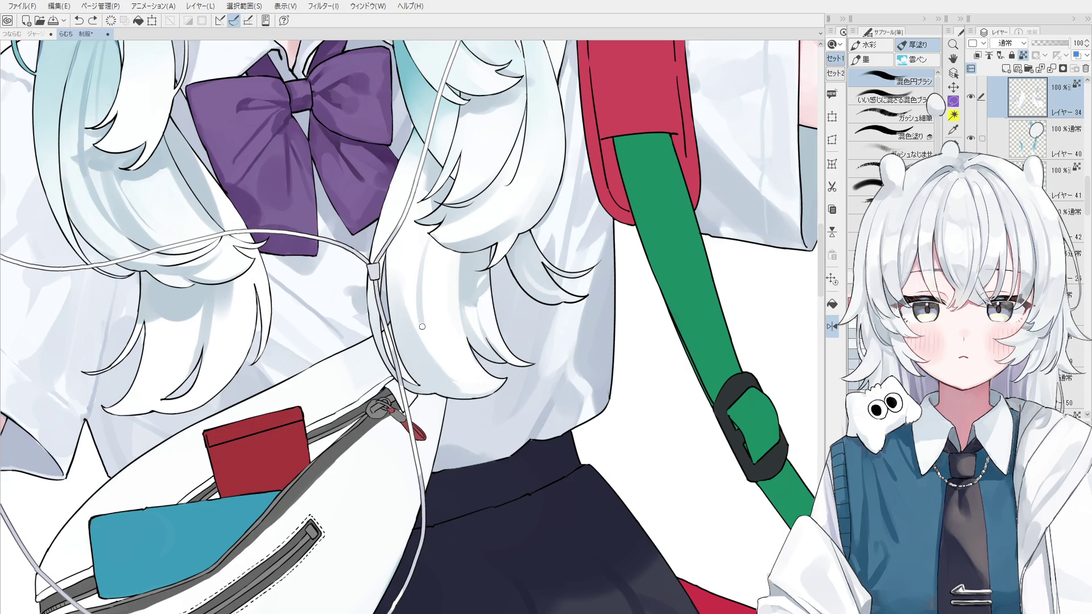
key("ctrl+y")
key("ctrl+z")
key("ctrl+y")
left_click_drag(440, 278, 443, 279)
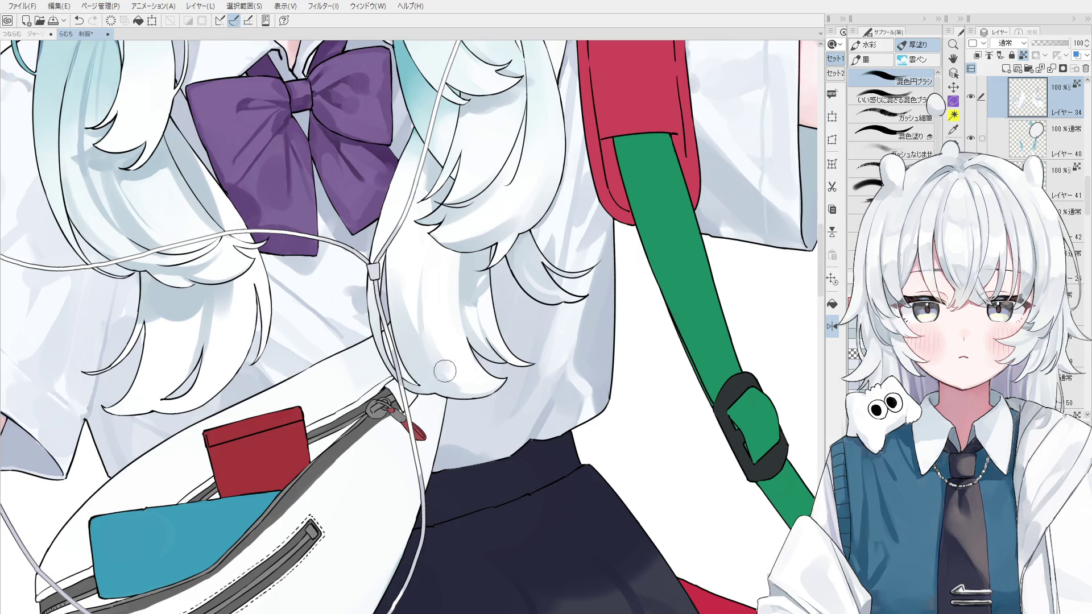
left_click_drag(436, 357, 469, 357)
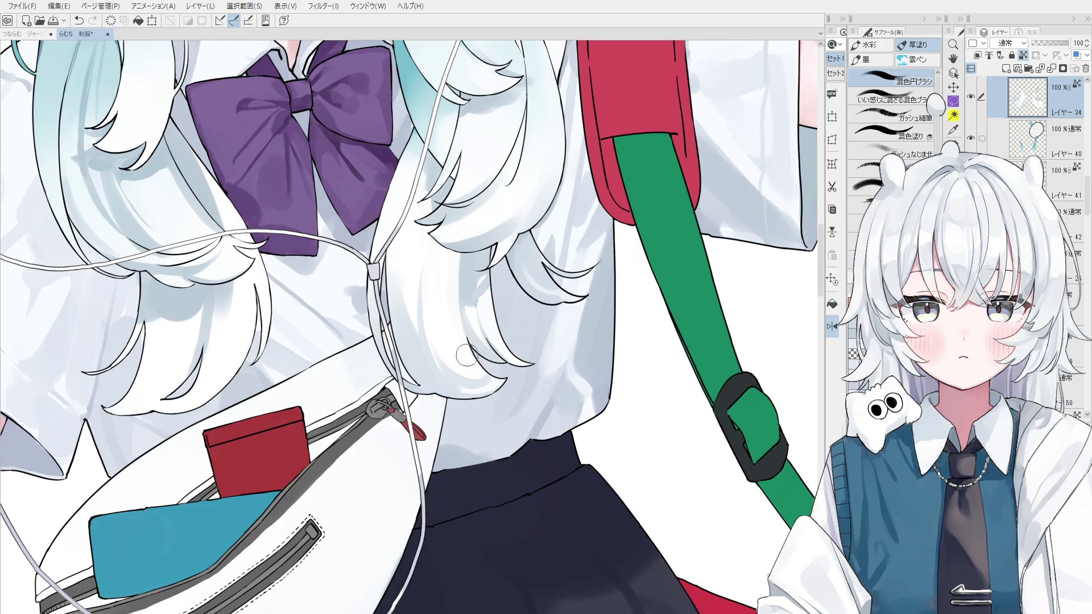
scroll(500, 364, "down", 3)
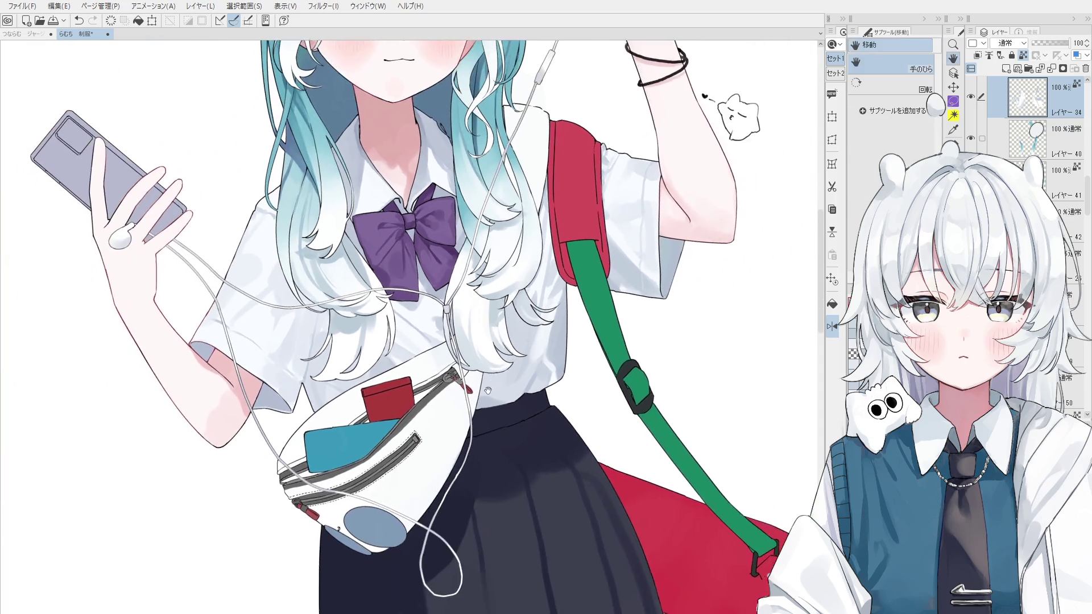
Step: With the blending brush, smooth the white hair shading below the bow, redoing the first stroke
scroll(487, 390, "down", 2)
scroll(405, 330, "up", 3)
key("o")
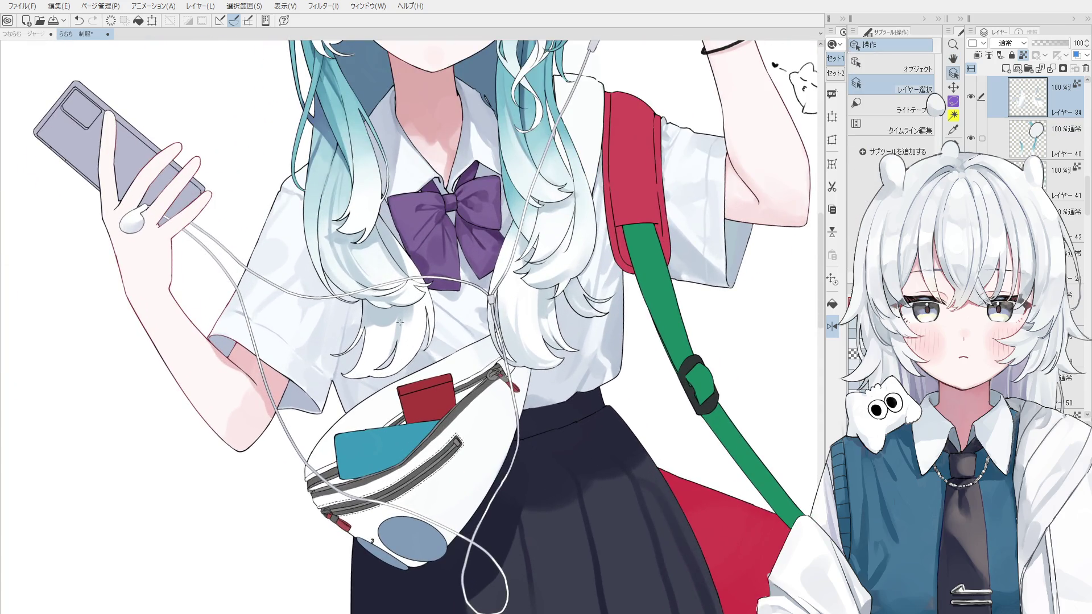
key("b")
left_click_drag(397, 317, 402, 345)
key("ctrl+z")
left_click_drag(384, 349, 374, 331)
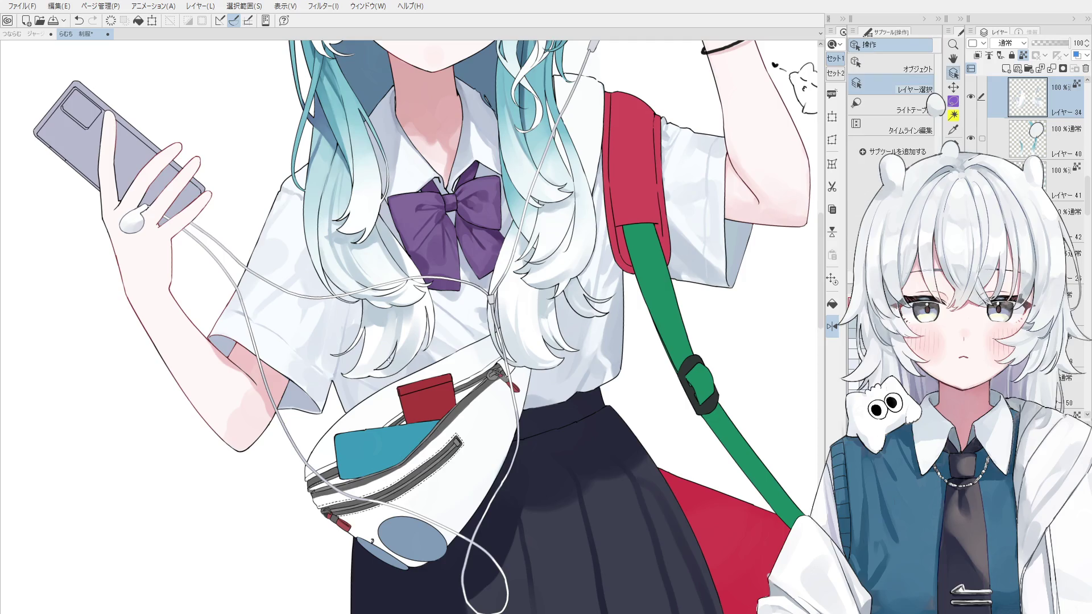
scroll(378, 324, "up", 2)
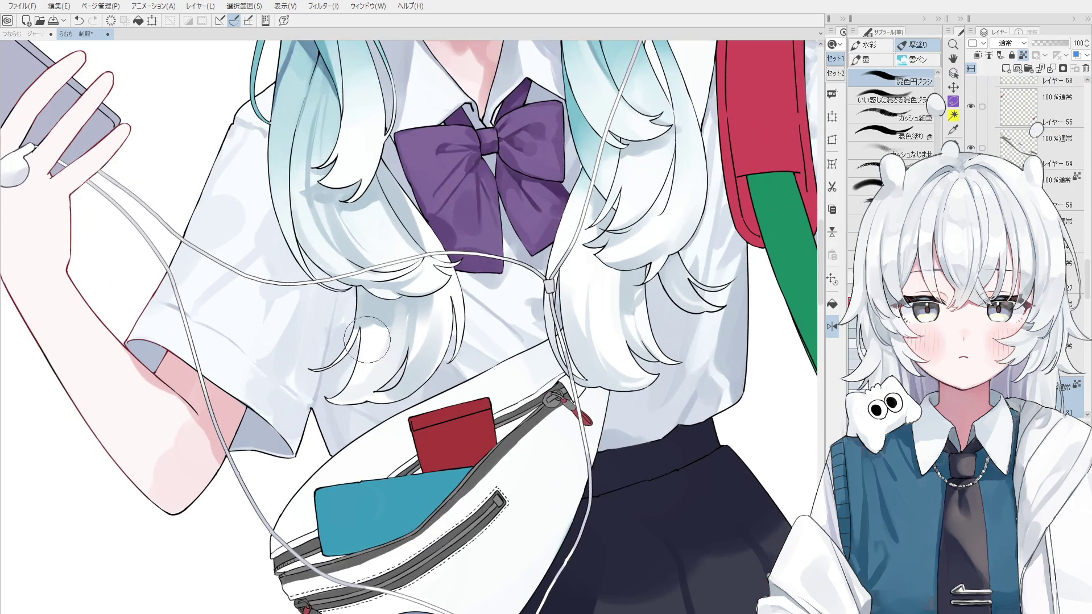
Step: On Layer 34, soften the hair below the bow and blend the strands just above the waist bag
left_click(376, 356, "ctrl+shift")
mouse_move(376, 356)
left_mouse_down()
mouse_move(372, 318)
mouse_move(383, 370)
left_mouse_up()
scroll(402, 319, "down", 2)
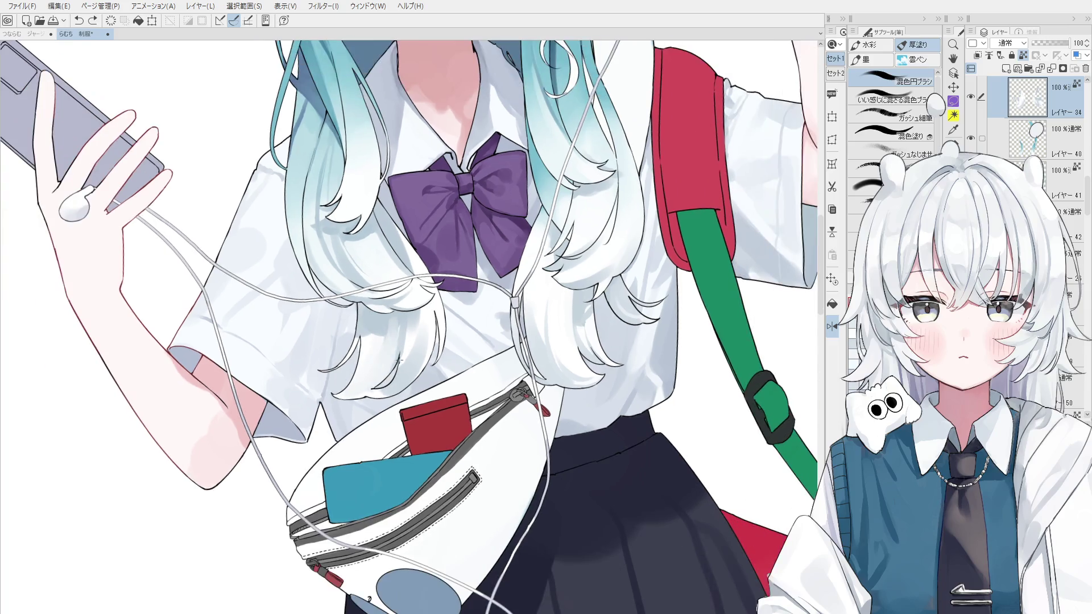
scroll(362, 404, "down", 1)
left_click_drag(362, 404, 374, 404)
scroll(438, 342, "up", 3)
mouse_move(433, 338)
left_mouse_down()
mouse_move(479, 414)
mouse_move(501, 404)
left_mouse_up()
left_click_drag(454, 430, 402, 387)
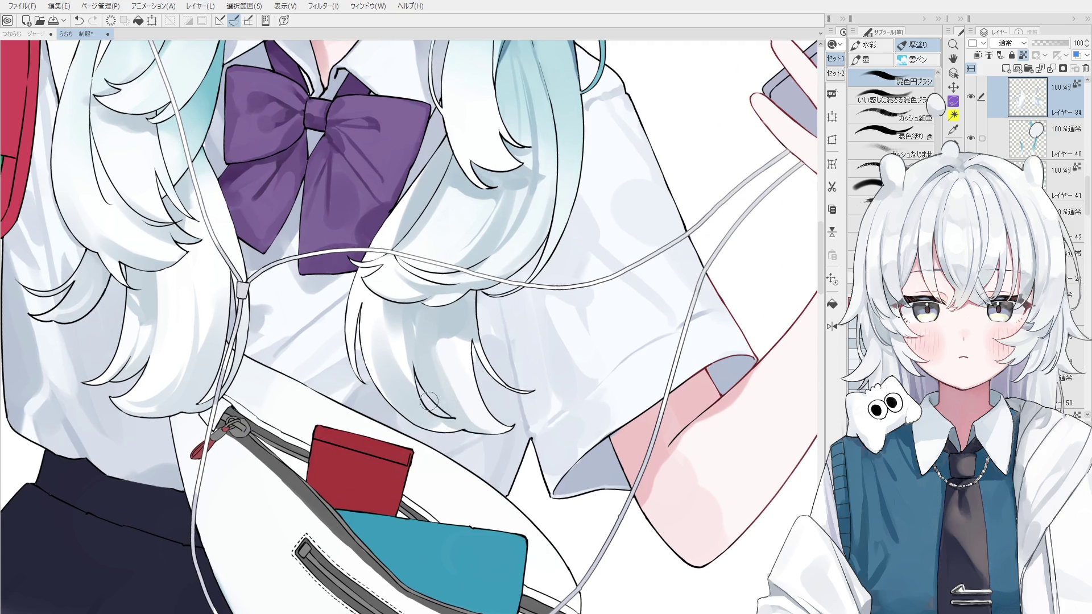
Step: Draw a thin new hair strand and repaint its shading
key("ctrl+z")
mouse_move(414, 367)
left_mouse_down()
mouse_move(428, 391)
mouse_move(401, 355)
left_mouse_up()
key("ctrl+z")
mouse_move(409, 319)
left_mouse_down()
mouse_move(437, 397)
mouse_move(402, 342)
left_mouse_up()
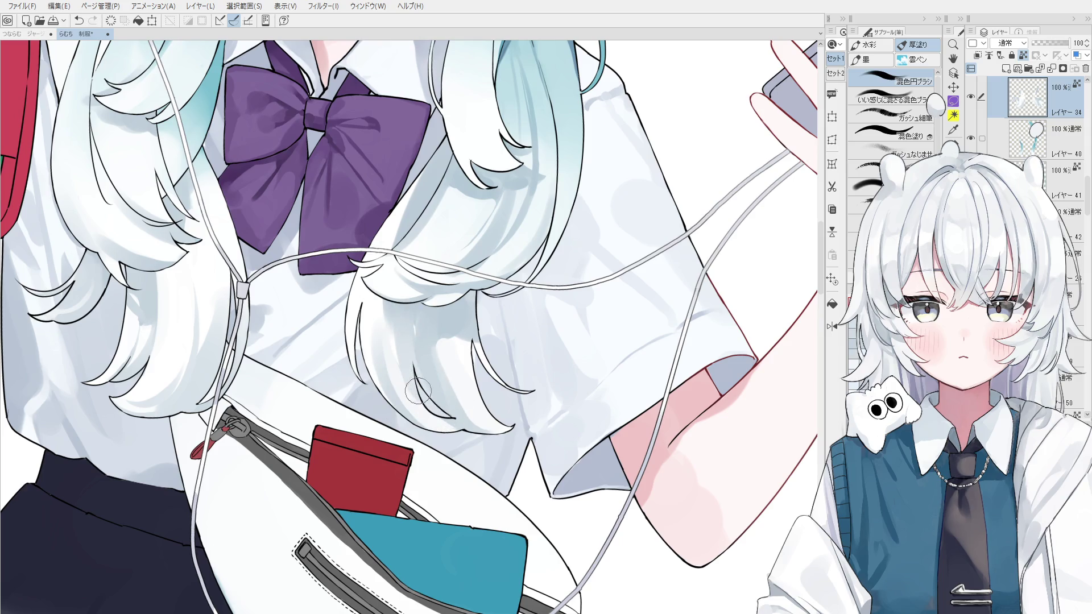
Step: Blend the hair shading over the sleeve using shadow colours sampled from the hair
mouse_move(445, 392)
left_mouse_down()
mouse_move(484, 391)
mouse_move(470, 400)
left_mouse_up()
scroll(458, 412, "down", 1)
key("ctrl+z")
left_click(451, 366, "alt")
scroll(451, 366, "up", 1)
left_click(456, 352, "alt")
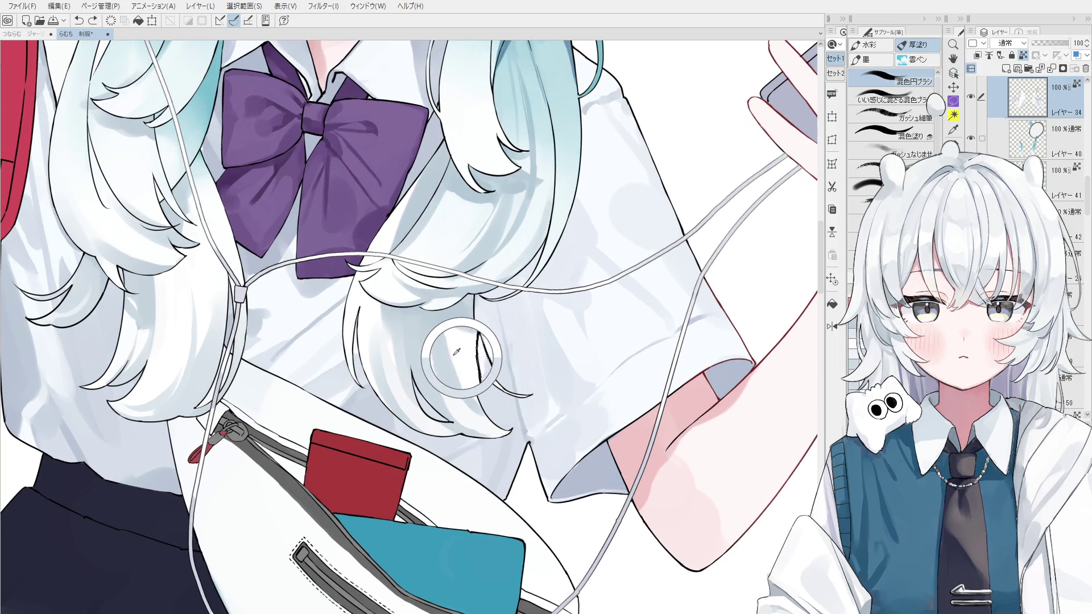
left_click_drag(461, 350, 472, 401)
mouse_move(450, 327)
left_mouse_down()
mouse_move(471, 359)
mouse_move(475, 399)
left_mouse_up()
Step: Smooth the blue-grey shading on the hair ends using additional colours sampled from the hair
scroll(463, 371, "up", 2)
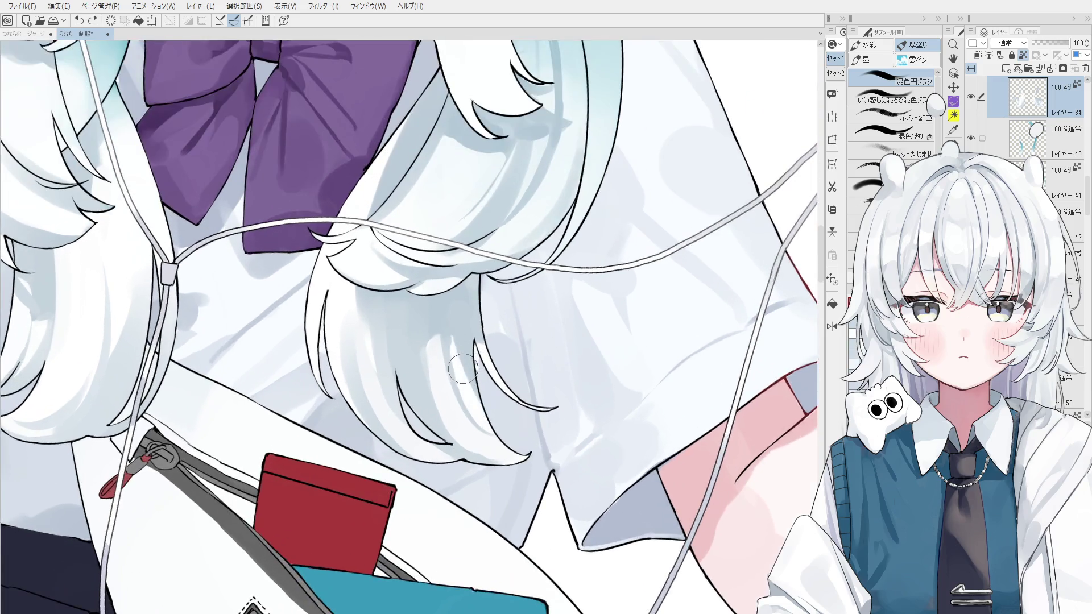
scroll(463, 371, "down", 1)
left_click(475, 390, "alt")
left_click_drag(475, 347, 481, 418)
left_click(461, 339, "alt")
left_click_drag(472, 350, 488, 389)
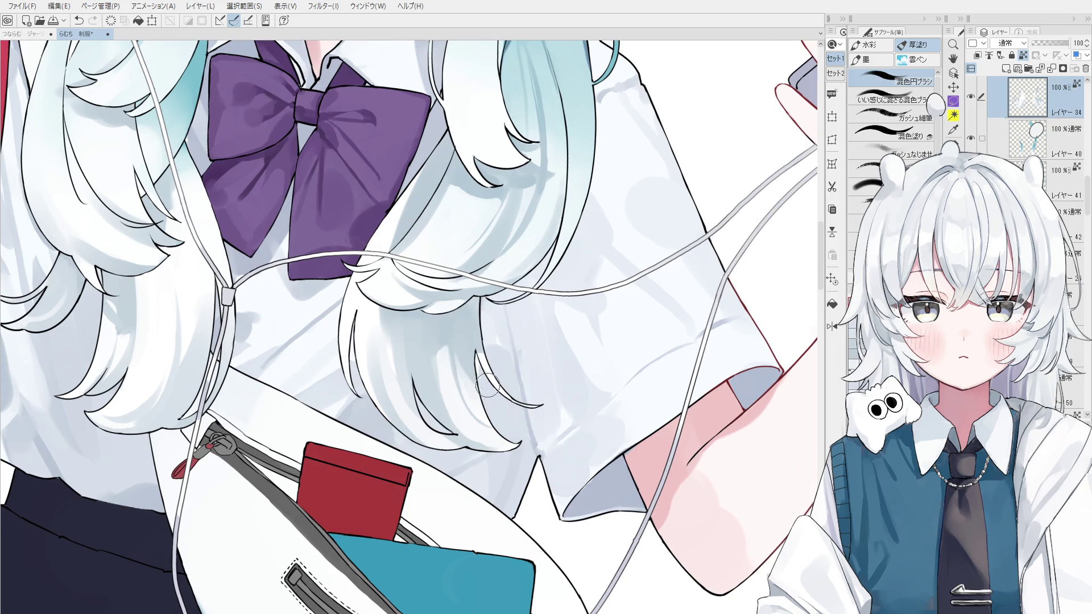
scroll(488, 389, "down", 2)
scroll(482, 387, "down", 1)
key("o")
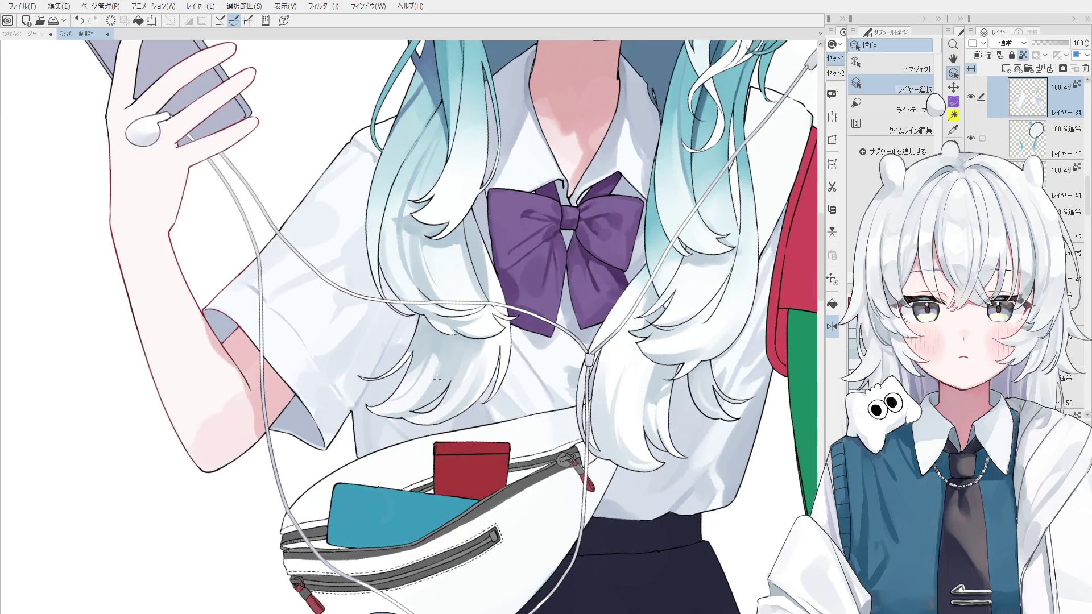
left_click(437, 379)
key("b")
scroll(384, 389, "down", 1)
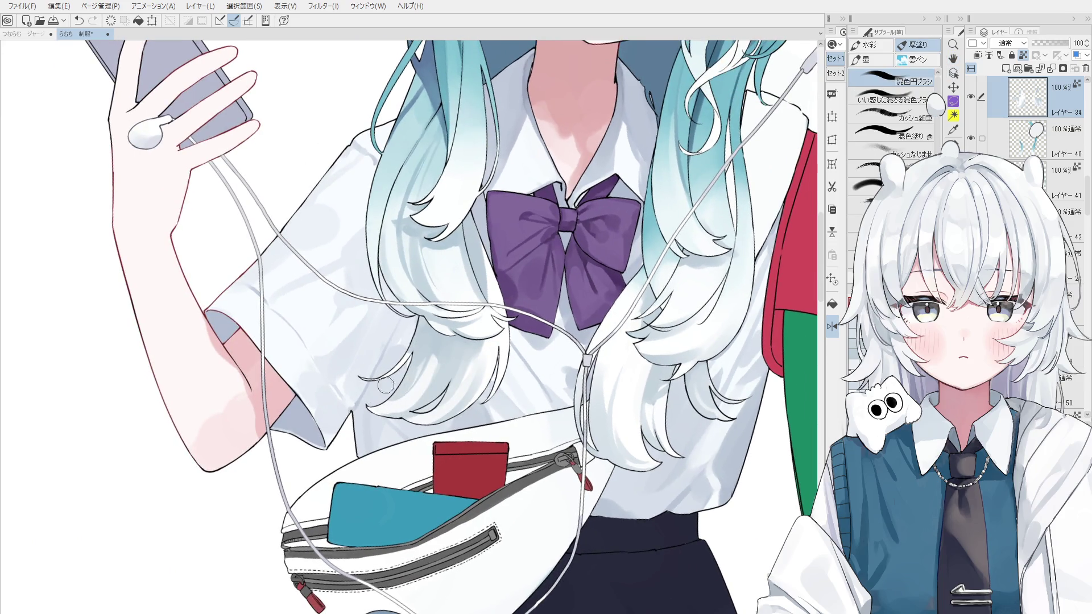
scroll(398, 384, "down", 1)
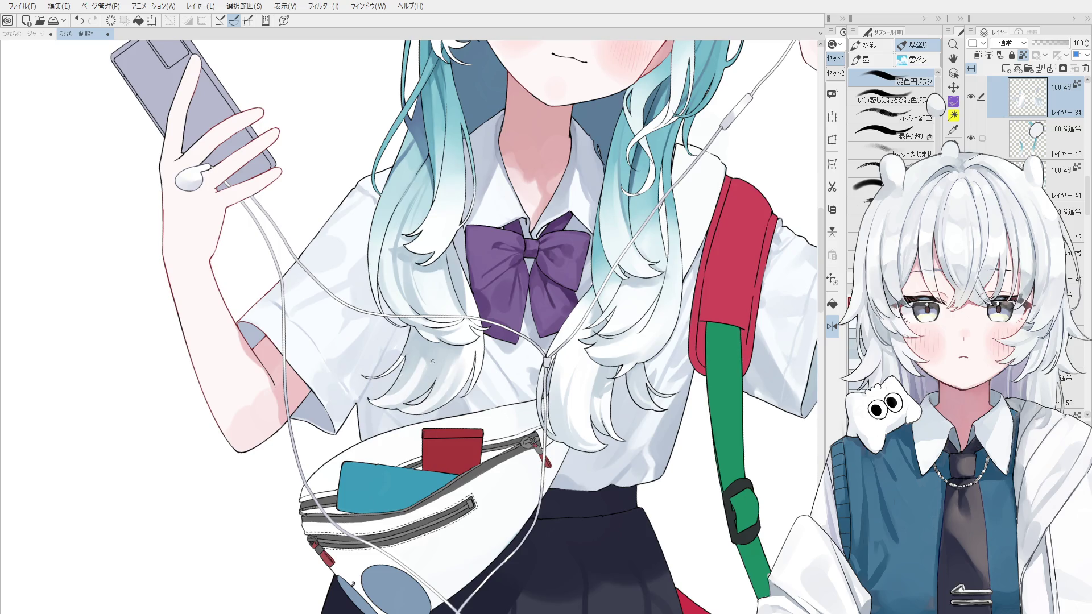
scroll(461, 386, "down", 1)
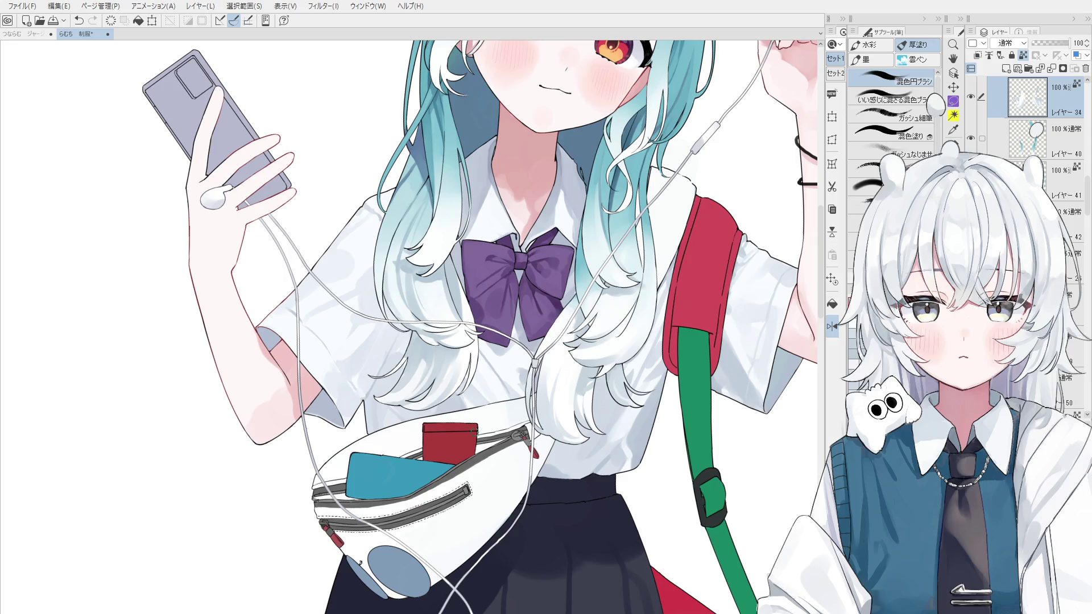
key("space")
left_click_drag(473, 440, 479, 428)
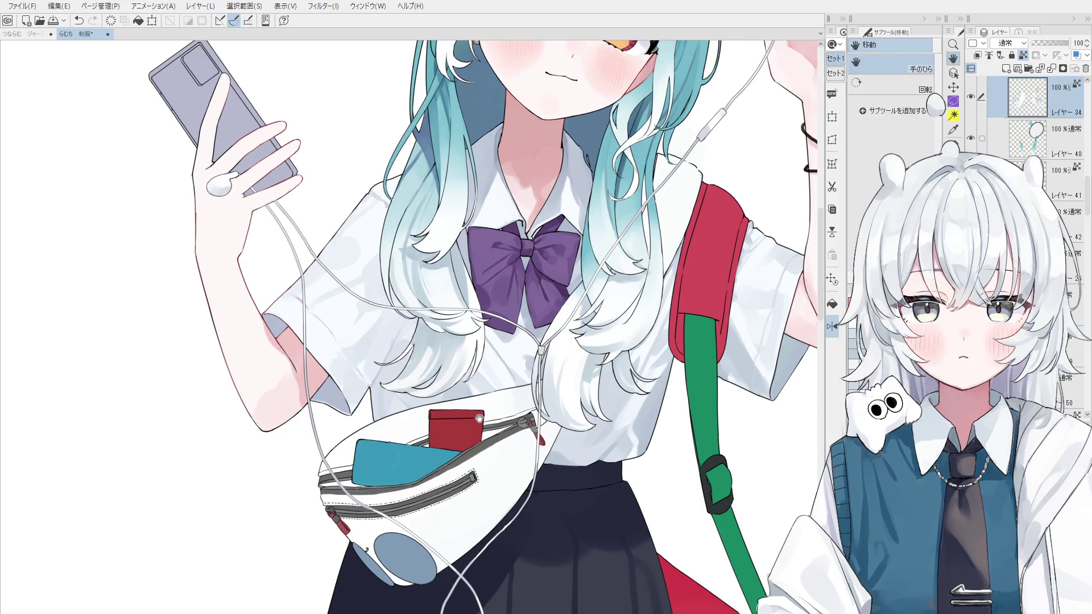
scroll(444, 387, "up", 3)
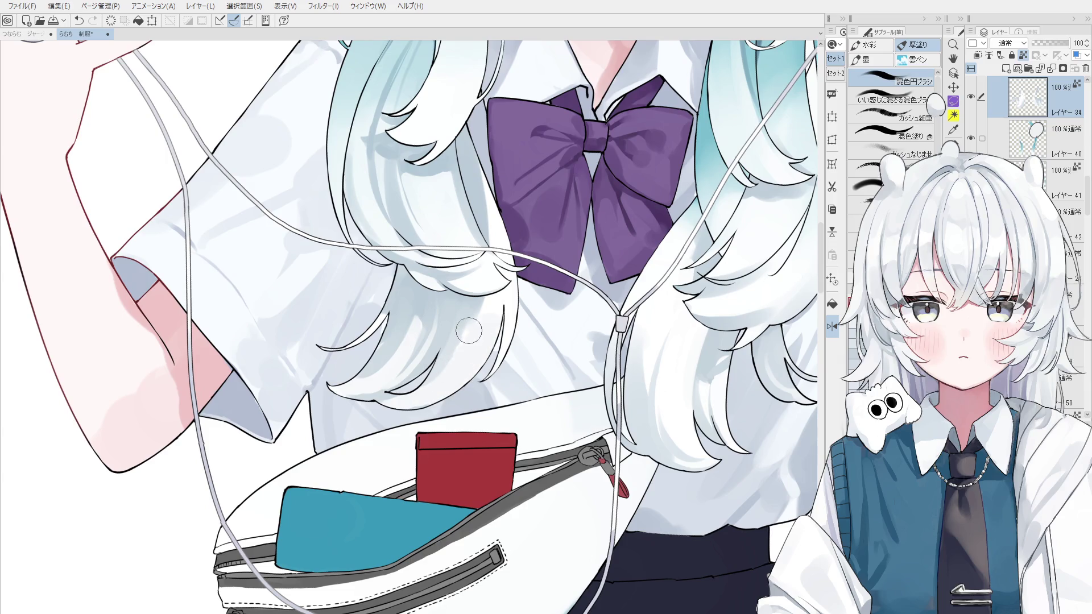
left_click_drag(469, 335, 496, 279)
scroll(493, 265, "up", 2)
scroll(463, 293, "down", 1)
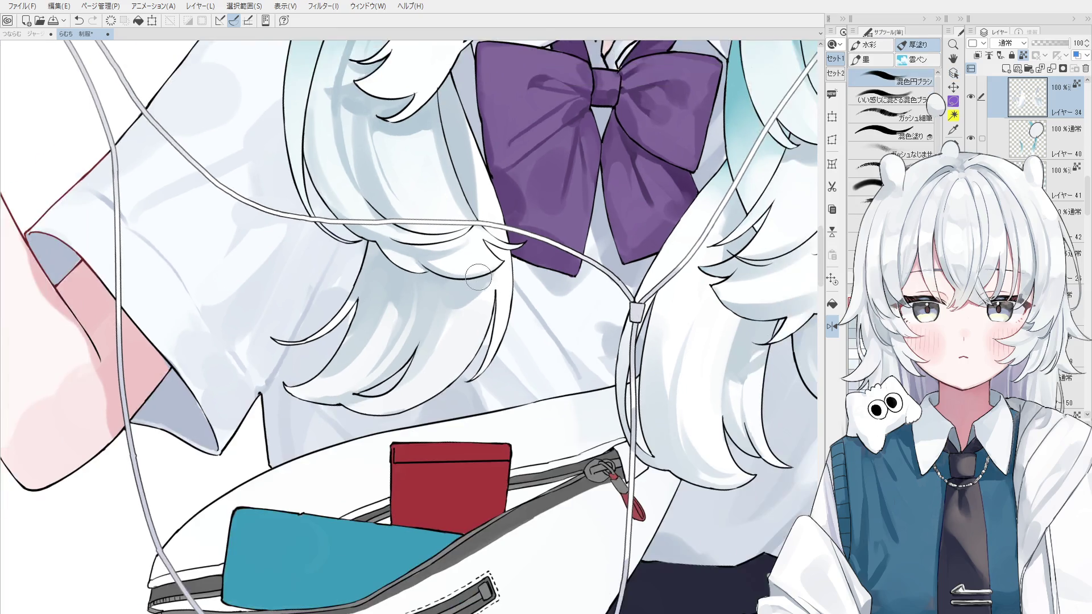
scroll(454, 307, "down", 1)
scroll(450, 307, "down", 1)
scroll(447, 305, "down", 1)
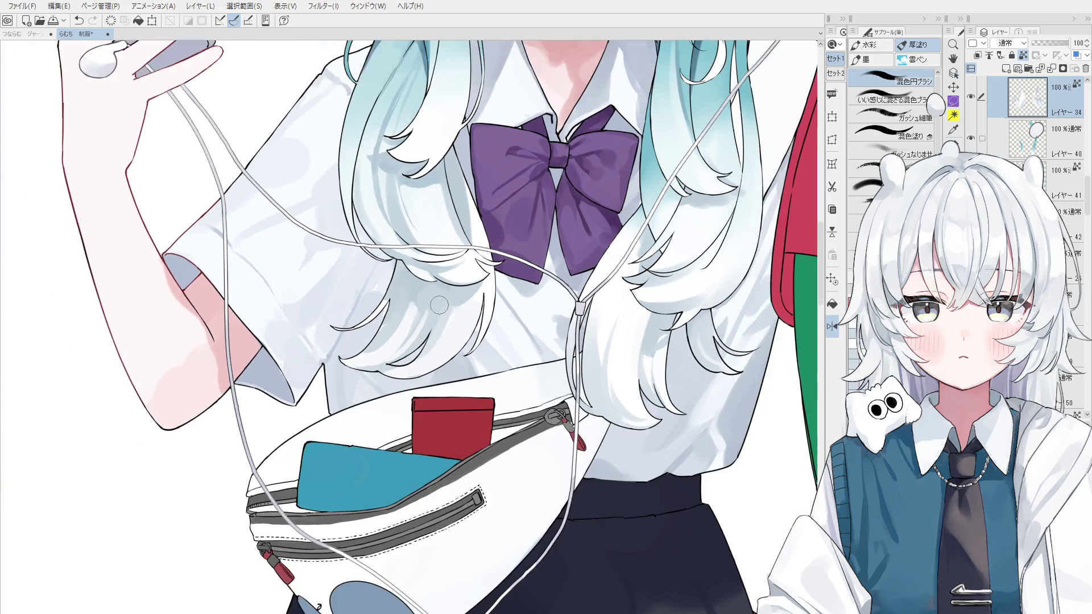
scroll(452, 346, "down", 1)
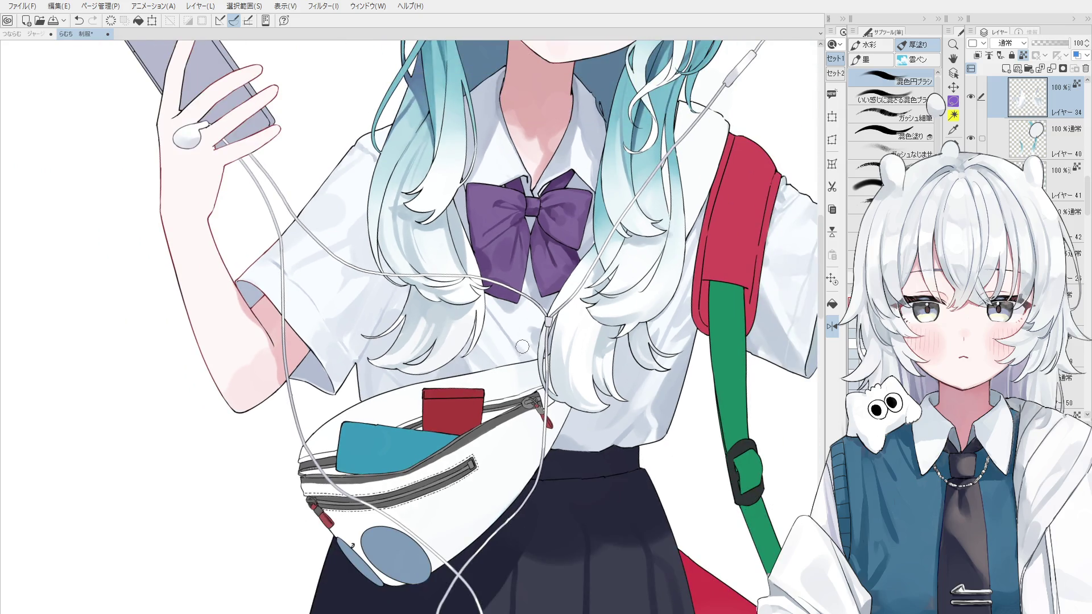
key("minus")
key("minus")
left_click_drag(561, 332, 564, 326)
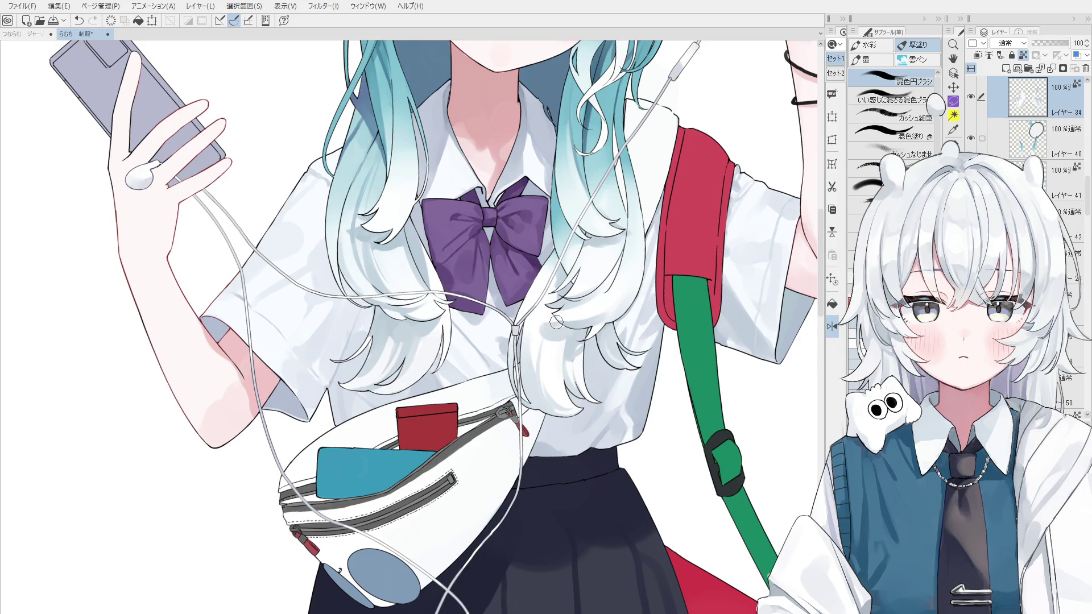
key("ctrl+z")
key("ctrl+z")
scroll(555, 323, "down", 1)
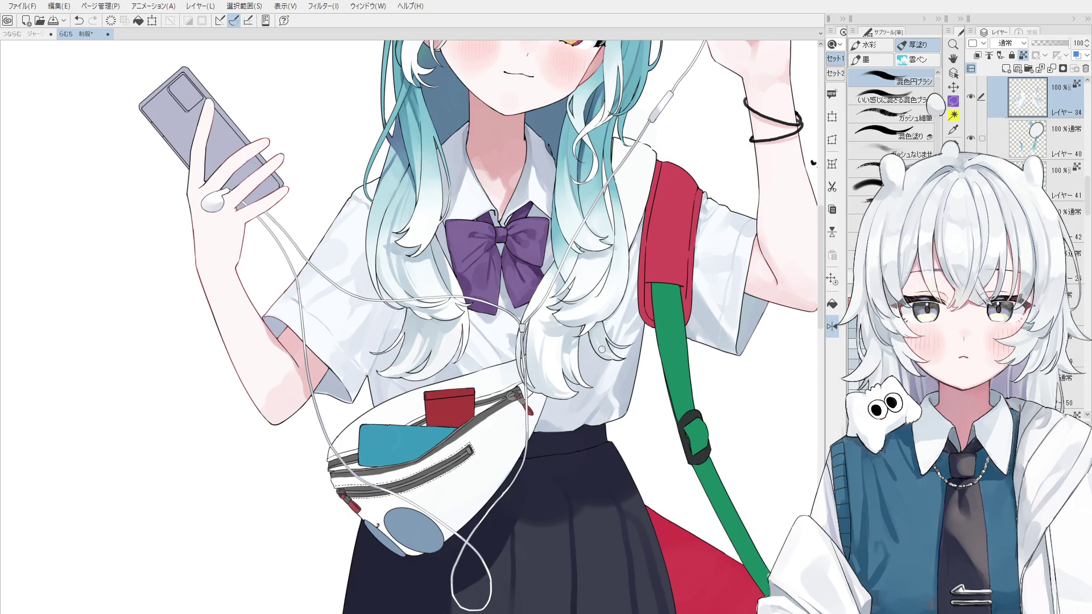
Step: Select the skirt artwork's layer by picking it on the canvas, then return to the mixing brush
key("o")
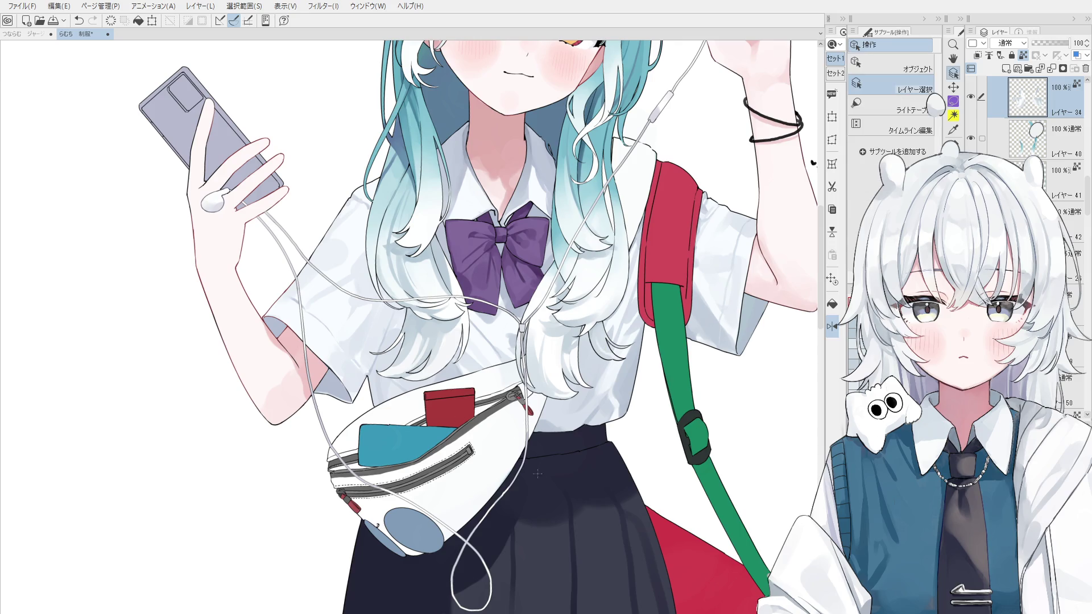
left_click(556, 487)
scroll(555, 488, "down", 3)
key("b")
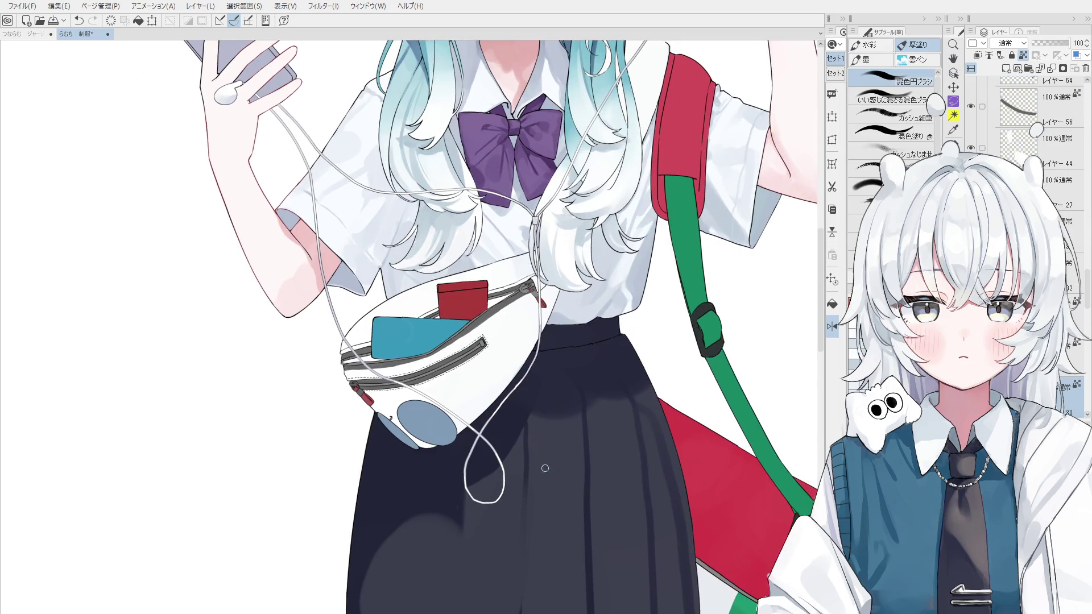
scroll(531, 484, "down", 1)
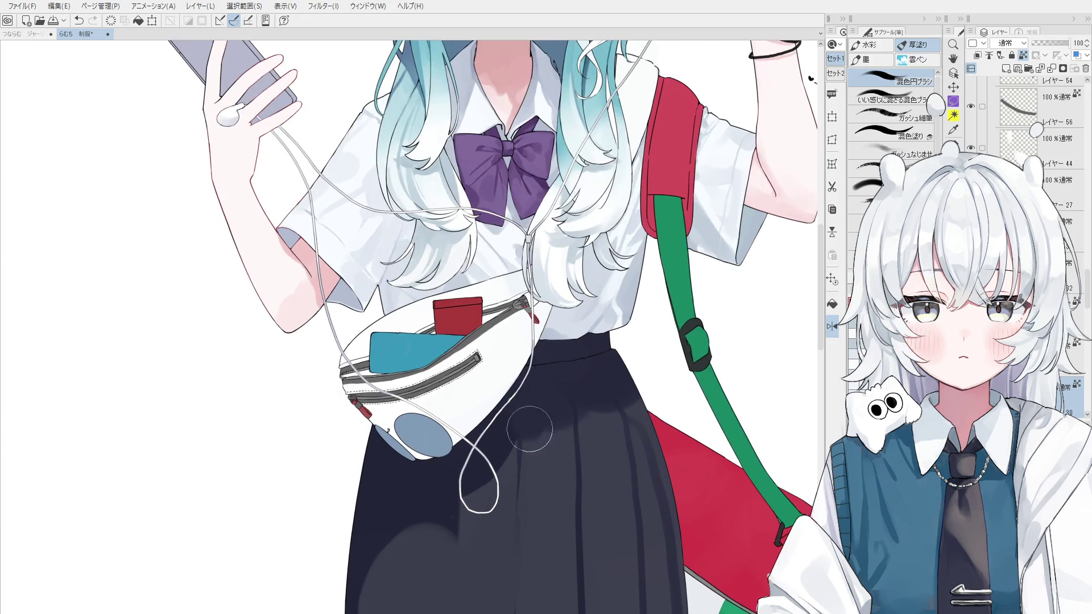
Step: Mirror the canvas horizontally and paint a faint shading stroke down the skirt
key("h")
scroll(556, 463, "down", 2)
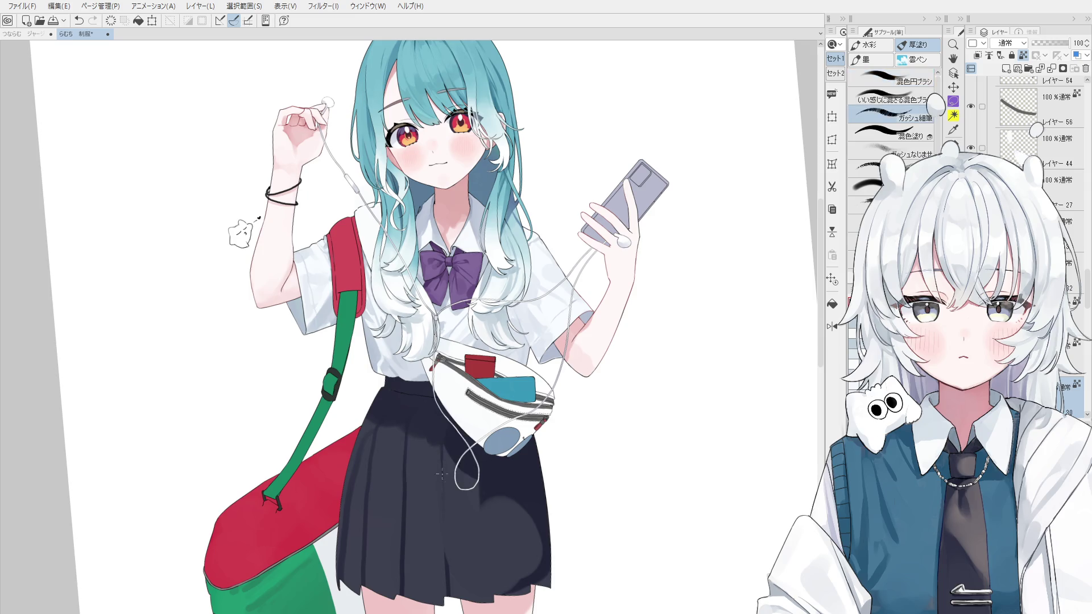
scroll(455, 472, "up", 2)
left_click_drag(498, 503, 500, 569)
left_click_drag(495, 481, 537, 494)
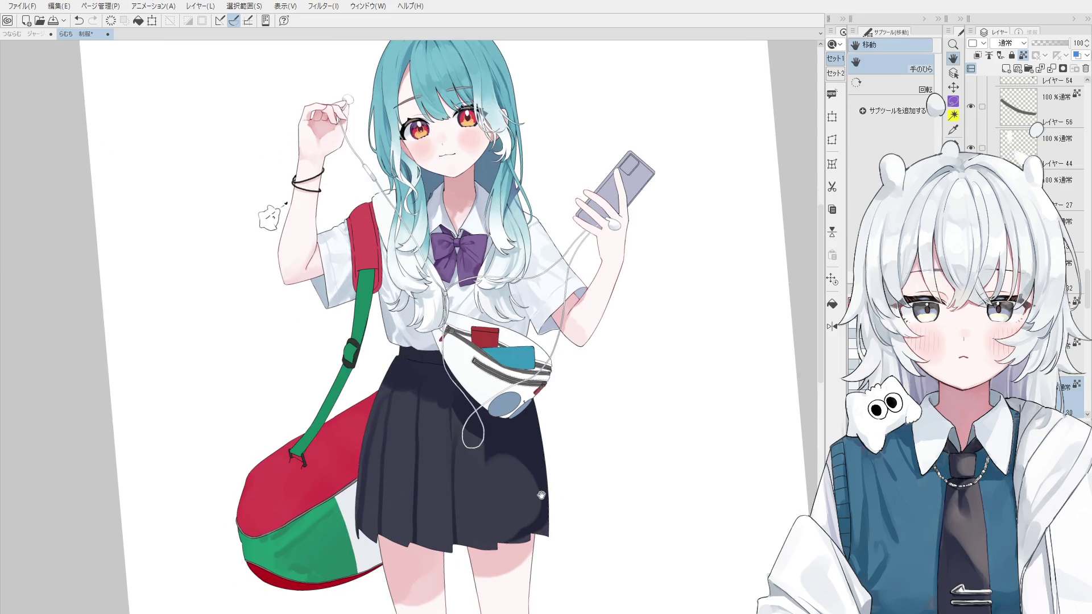
key("b")
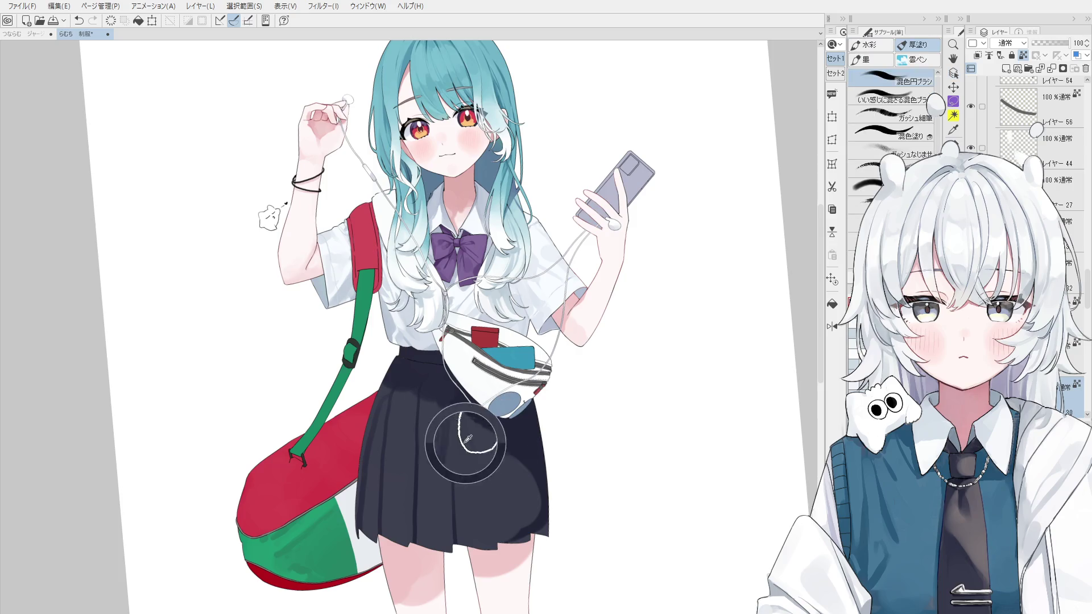
Step: Undo and redo the skirt shading stroke to compare it
key("ctrl+z")
scroll(456, 480, "down", 1)
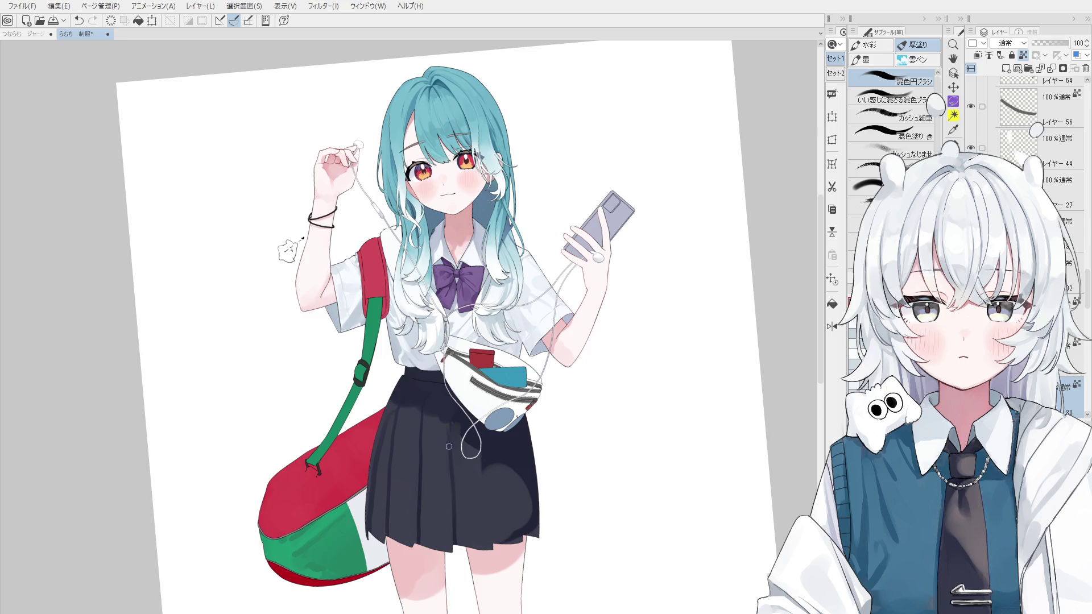
key("ctrl+y")
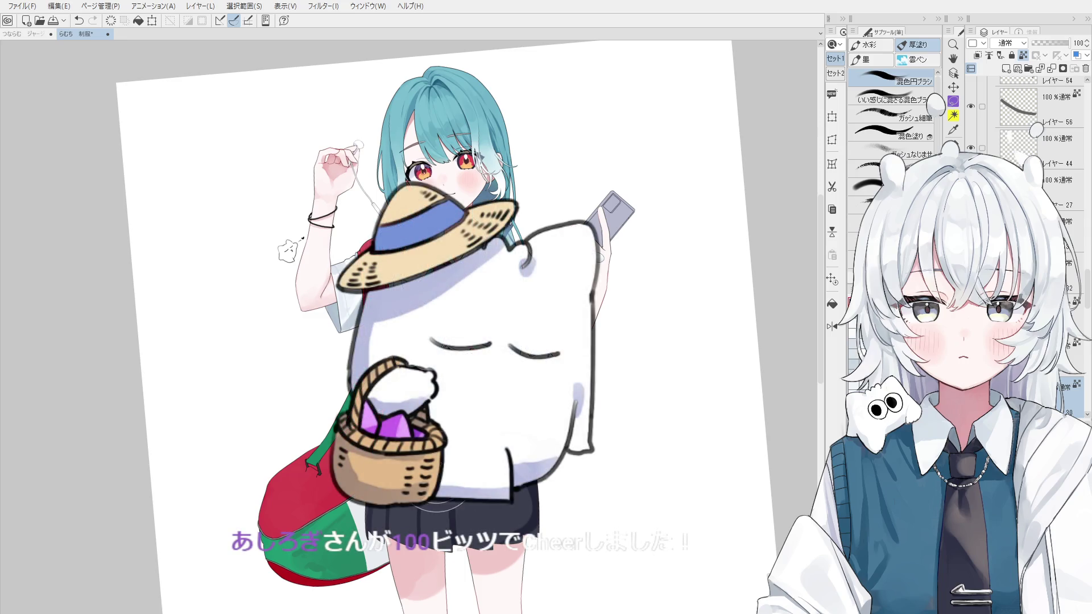
scroll(526, 465, "up", 2)
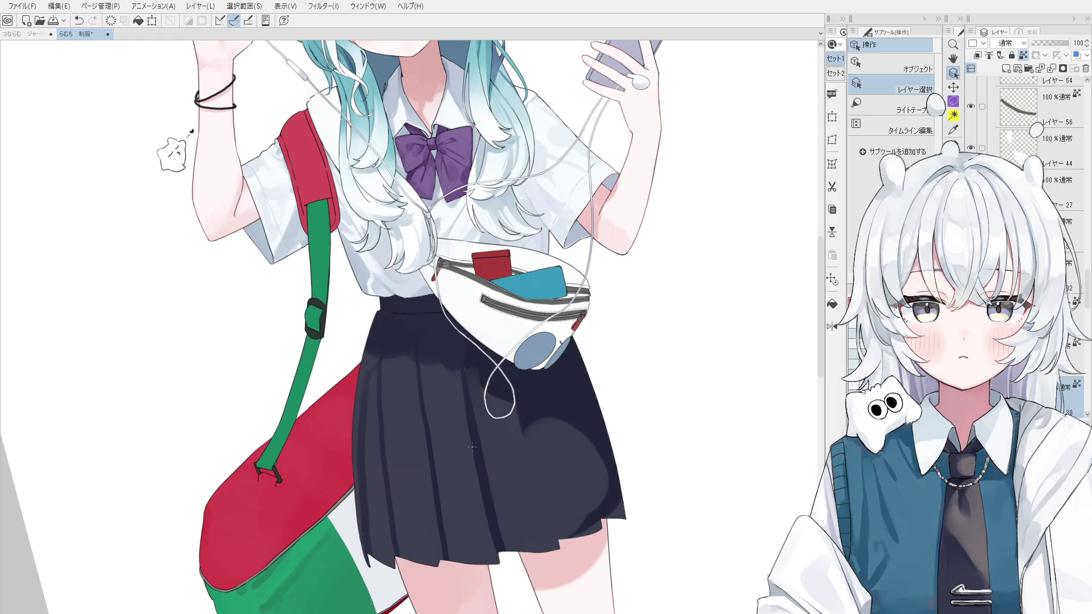
Step: With the thick-paint brush, try a white earphone-cable loop on the skirt, then undo it
key("b")
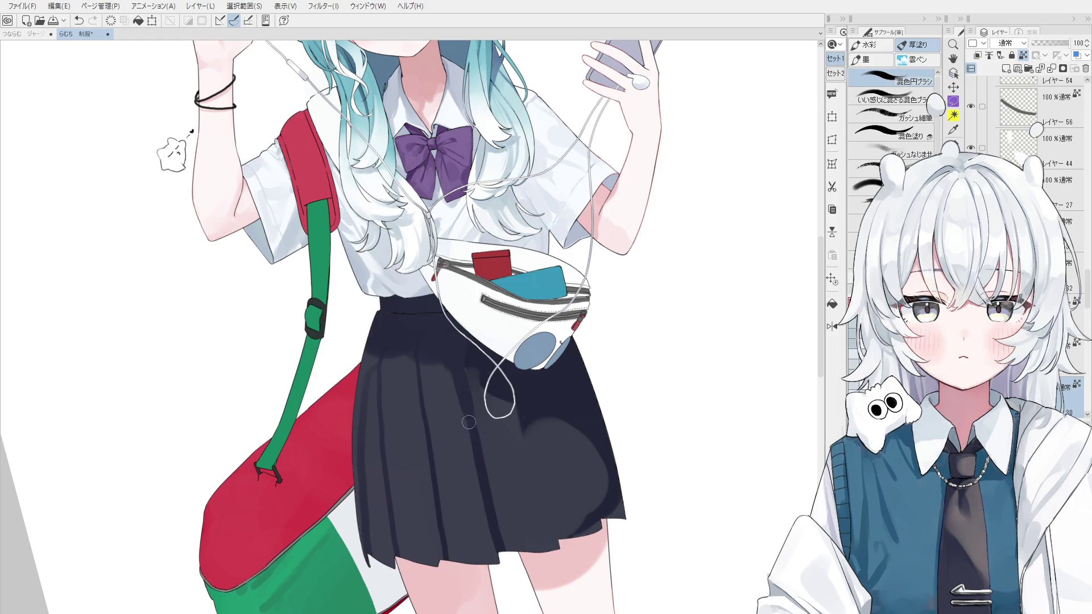
scroll(471, 425, "down", 1)
scroll(471, 426, "down", 1)
left_click_drag(487, 398, 500, 393)
key("ctrl+z")
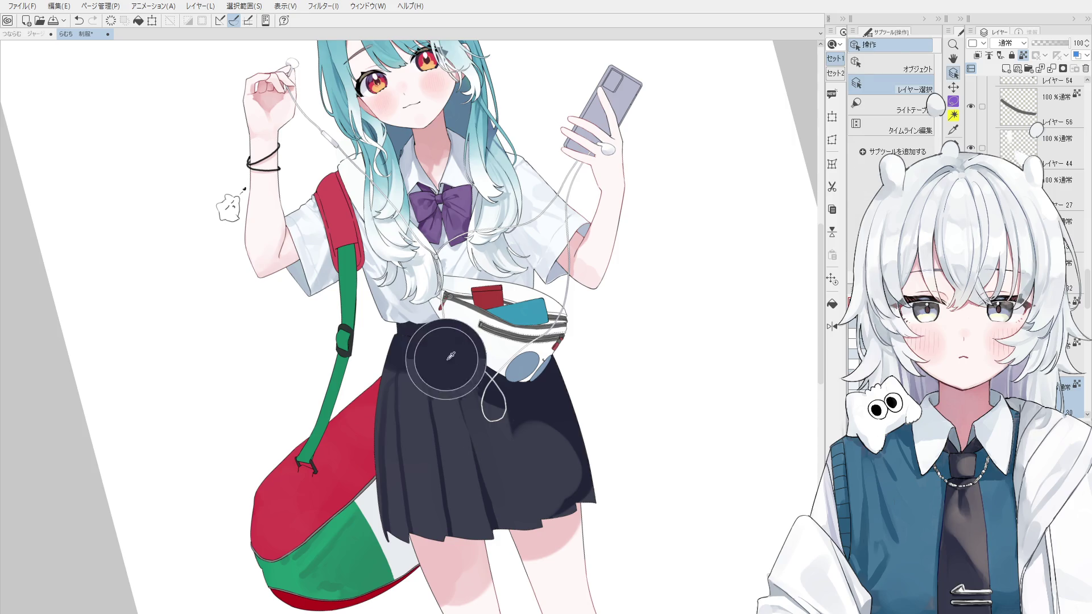
Step: Add a dark stroke to the skirt, then undo and redo to review it, leaving it undone
scroll(472, 409, "up", 1)
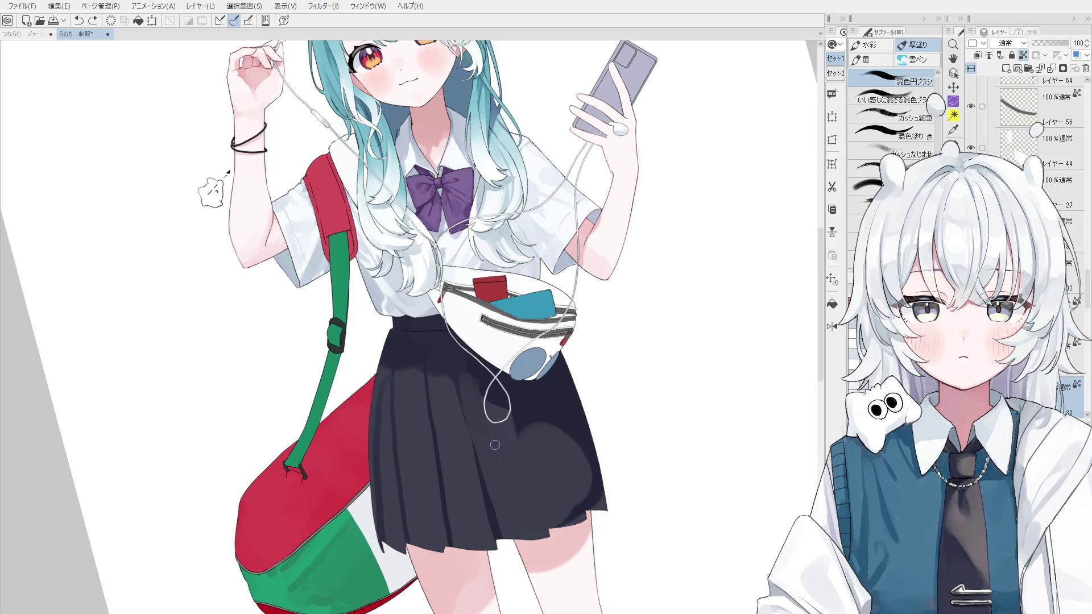
left_click_drag(464, 375, 485, 486)
scroll(464, 435, "up", 1)
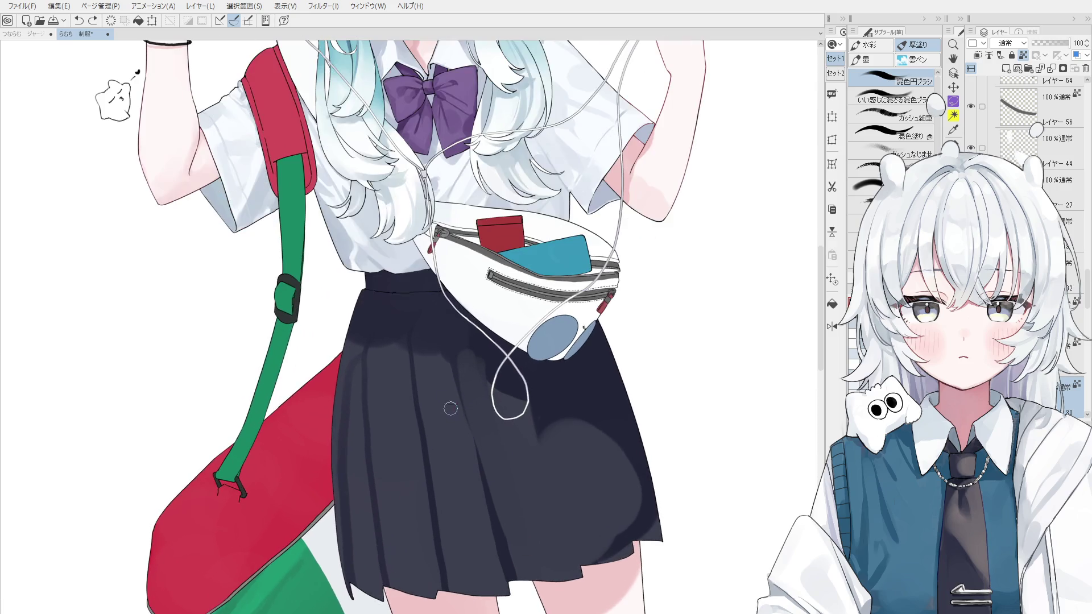
scroll(458, 404, "down", 2)
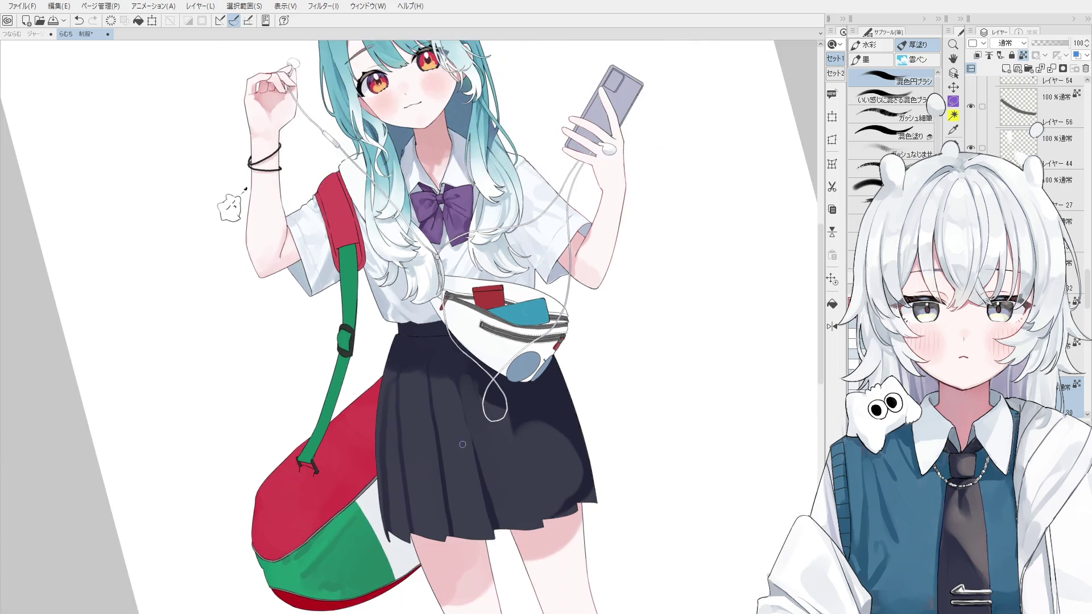
scroll(458, 398, "up", 1)
key("ctrl+z")
key("ctrl+y")
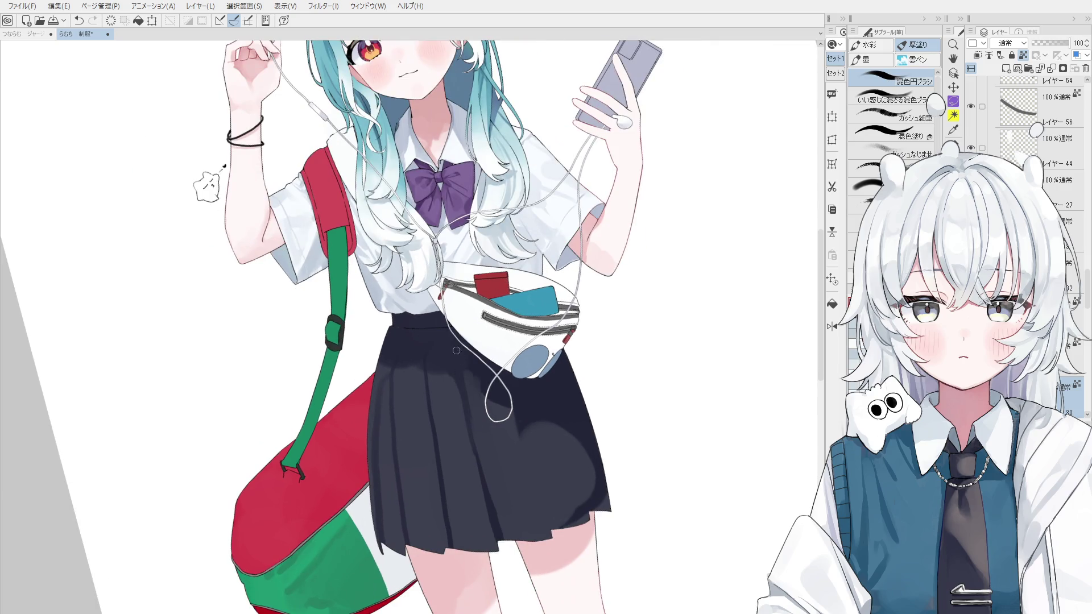
key("ctrl+z")
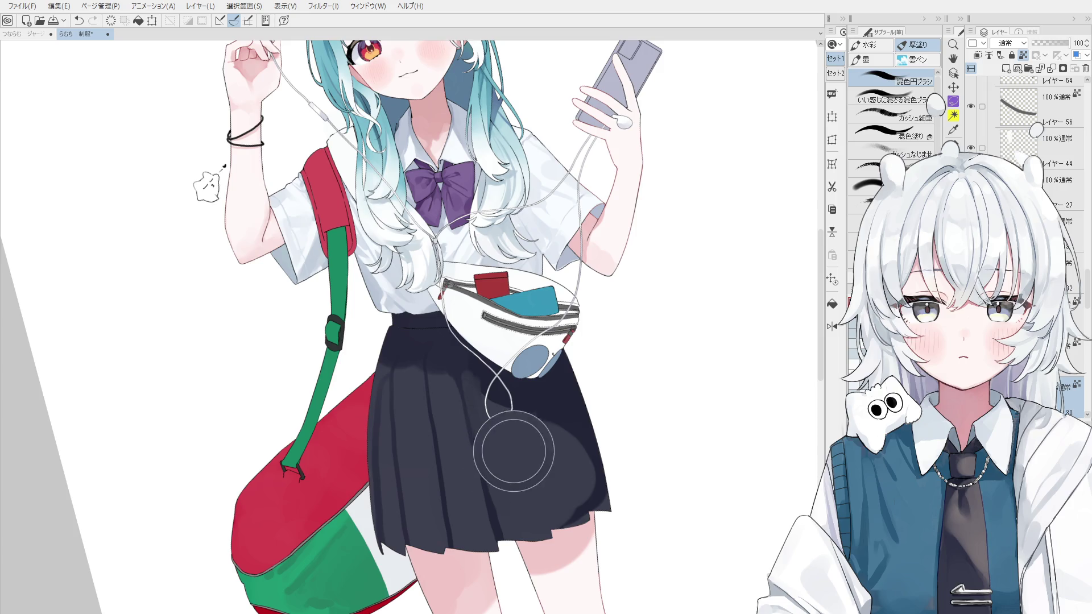
Step: Rotate the view and retry dark fold strokes on the skirt's right side near the earphone cord
left_click_drag(522, 422, 537, 504)
key("ctrl+z")
key("minus")
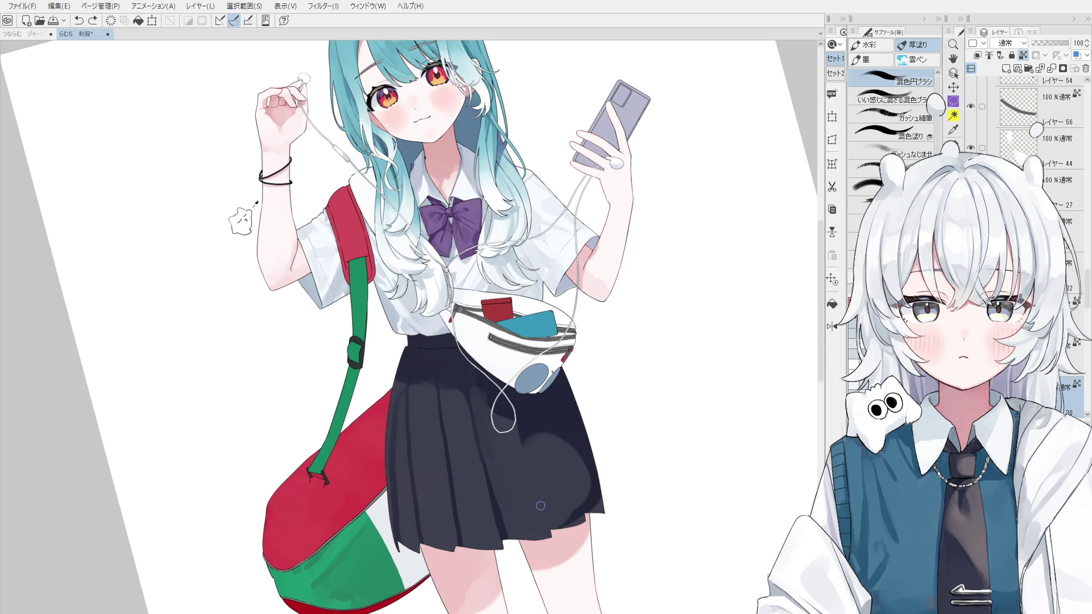
left_click_drag(533, 458, 558, 520)
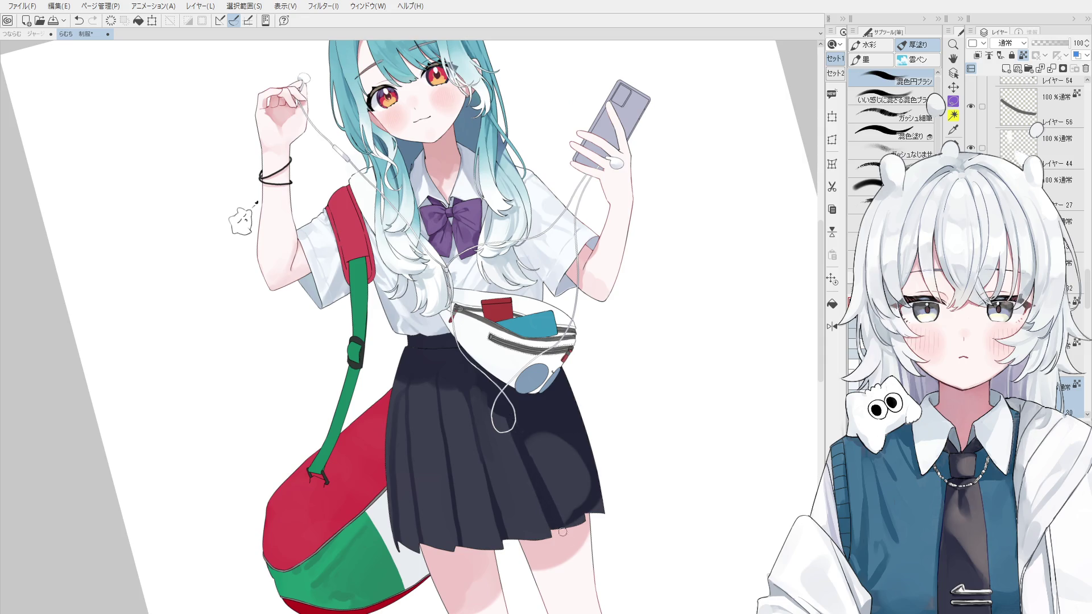
key("ctrl+z")
left_click_drag(528, 479, 503, 403)
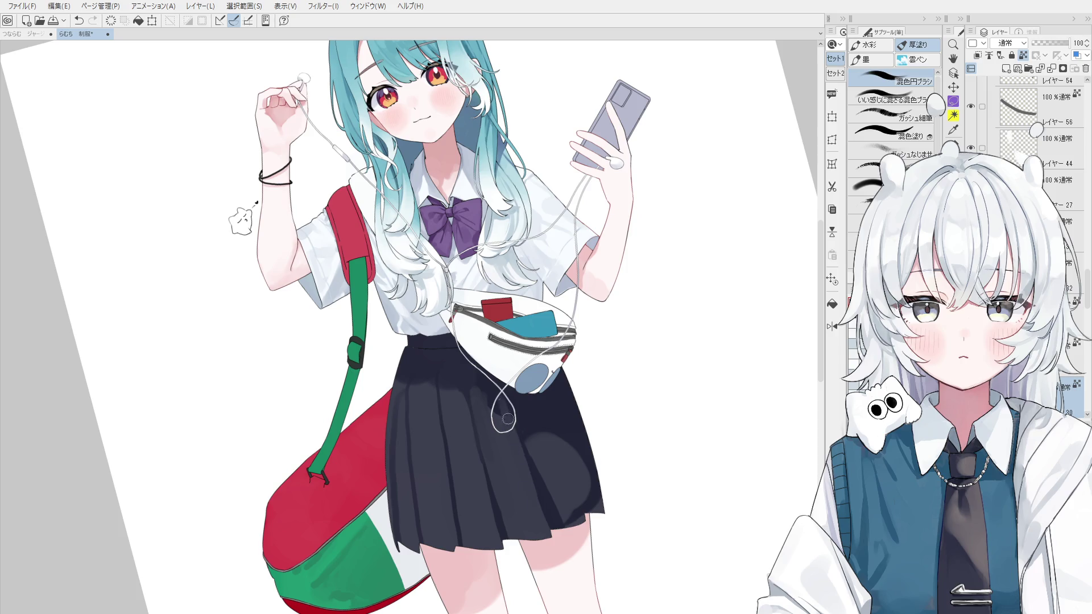
Step: Repaint the fold and shading on the skirt's lower right until it looks right
key("ctrl+z")
left_click_drag(535, 447, 573, 522)
left_click_drag(552, 435, 574, 488)
key("ctrl+z")
left_click_drag(550, 435, 584, 524)
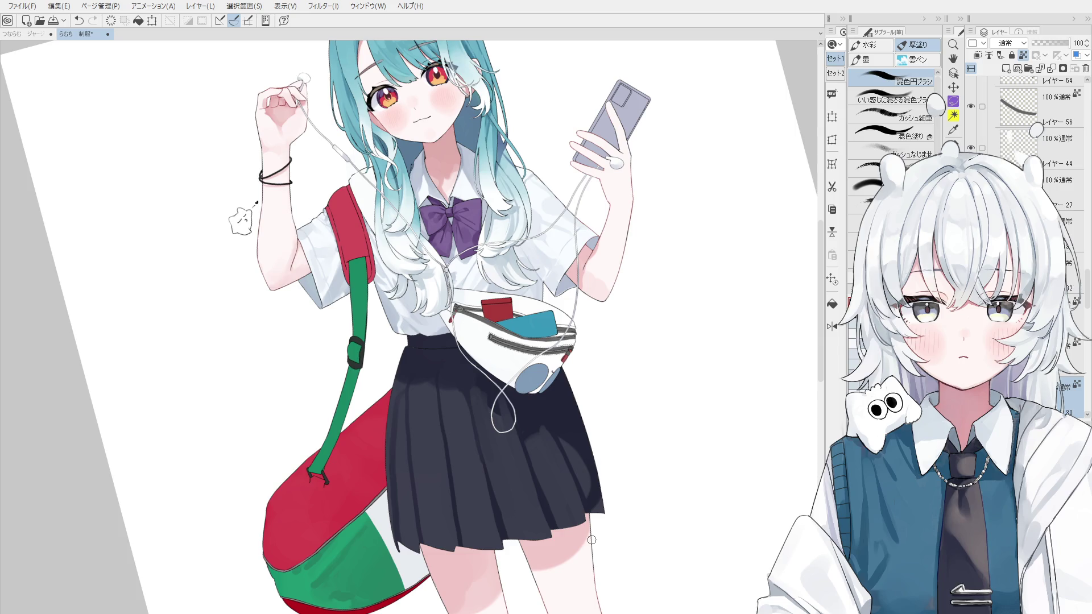
Step: Return to the thick-paint brush, make it smaller, and try a blending stroke across the skirt
key("o")
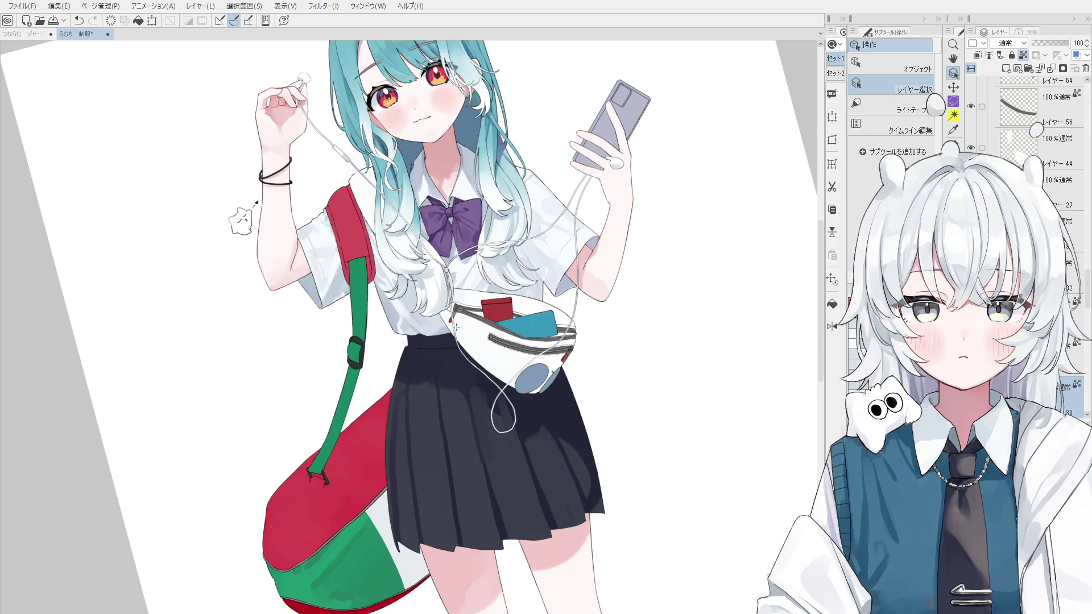
key("b")
scroll(495, 398, "up", 1)
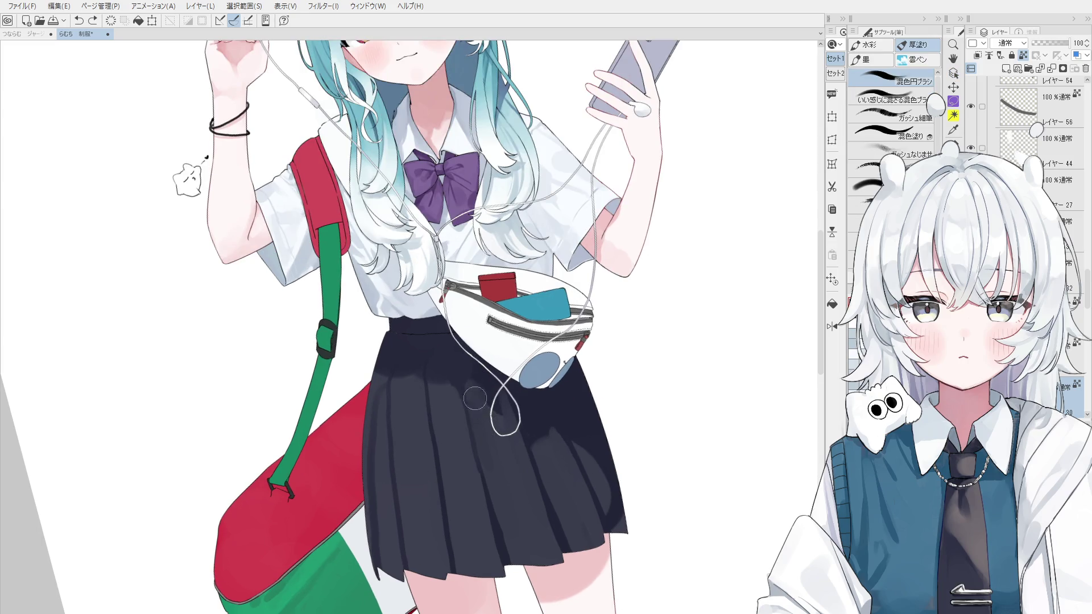
scroll(514, 507, "down", 1)
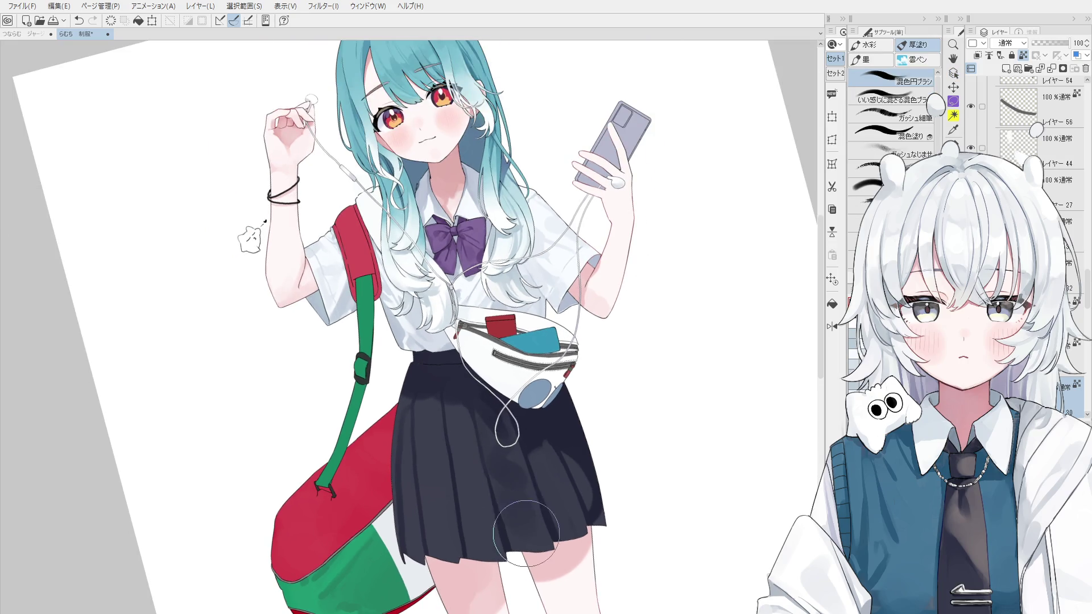
key("[")
left_click_drag(521, 496, 560, 503)
key("ctrl+z")
Step: Pan up, reset the canvas rotation, and blend shading down the skirt onto the thigh
scroll(562, 501, "down", 1)
scroll(569, 523, "down", 1)
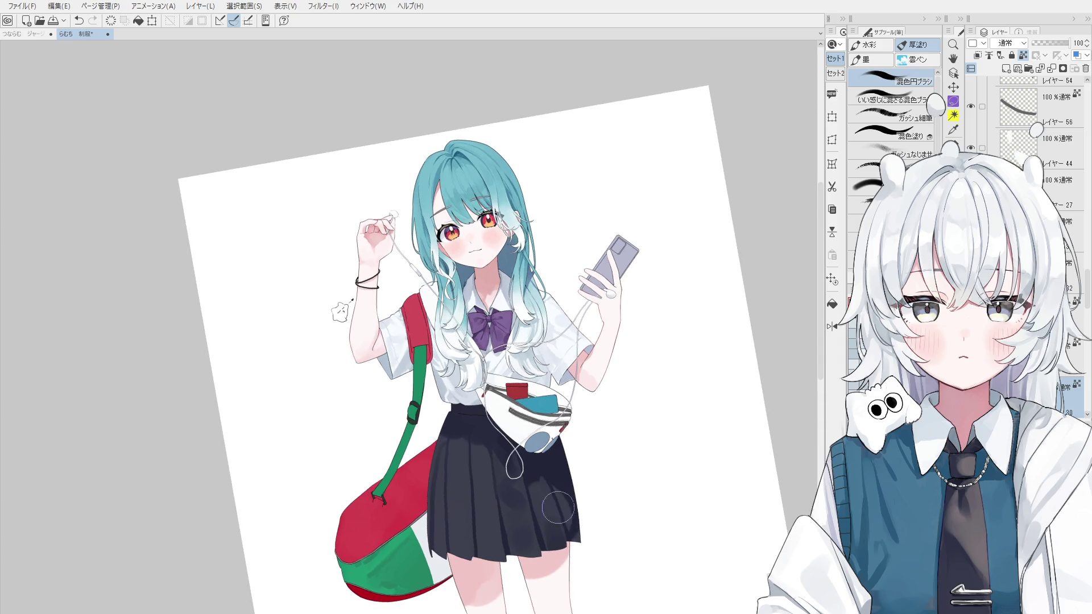
key("space")
left_click_drag(579, 546, 578, 466)
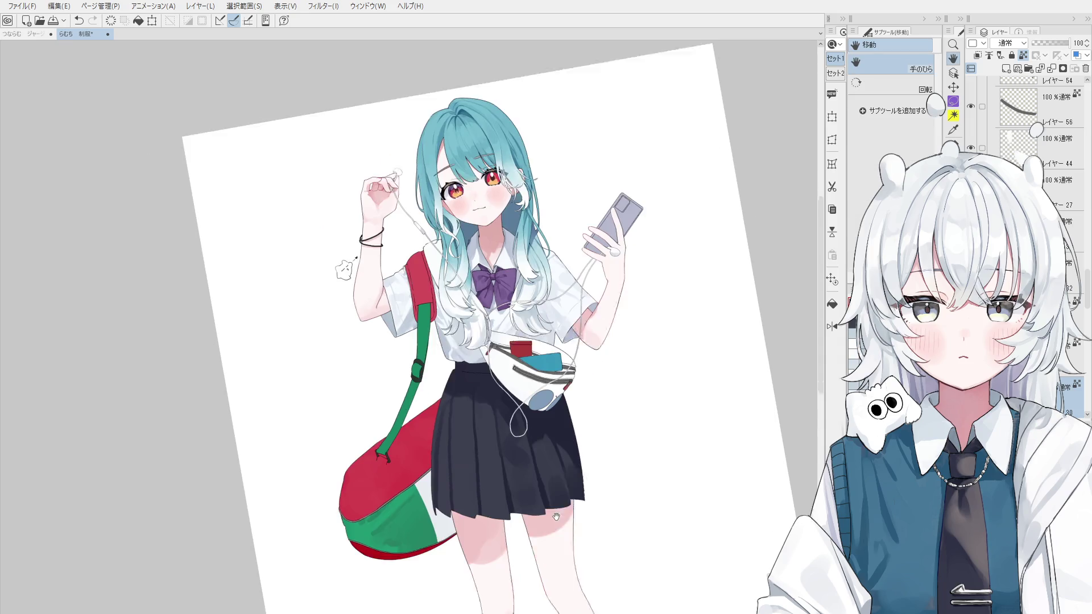
key("ctrl+asciicircum")
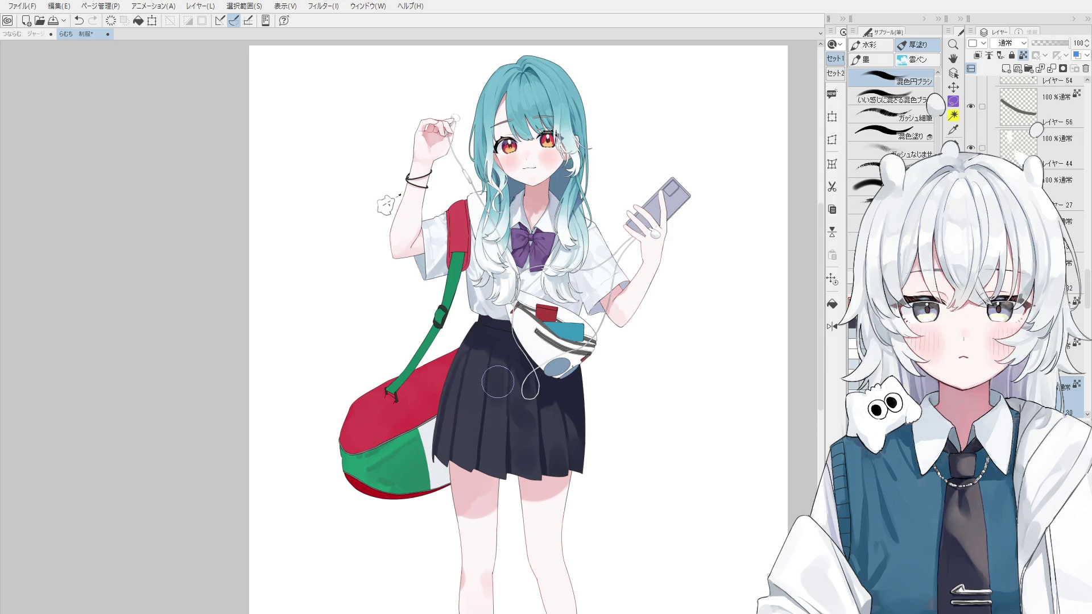
scroll(500, 393, "up", 1)
left_click_drag(503, 391, 495, 470)
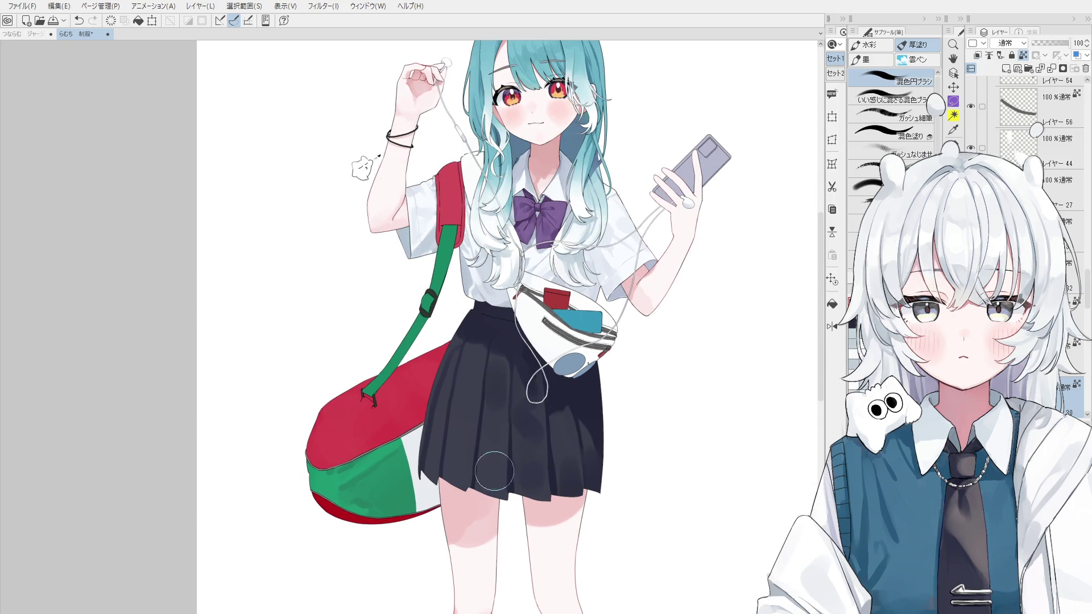
key("ctrl+z")
mouse_move(496, 396)
left_mouse_down()
mouse_move(488, 526)
mouse_move(505, 507)
left_mouse_up()
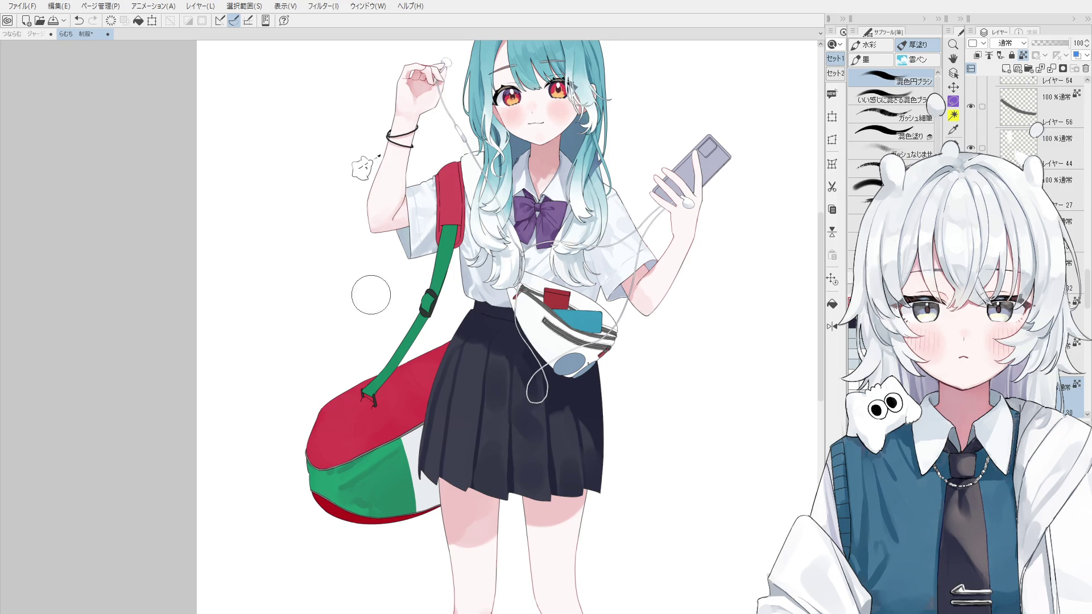
Step: Reselect the blending brush and adjust its size with [ and ]
key("o")
scroll(497, 421, "up", 2)
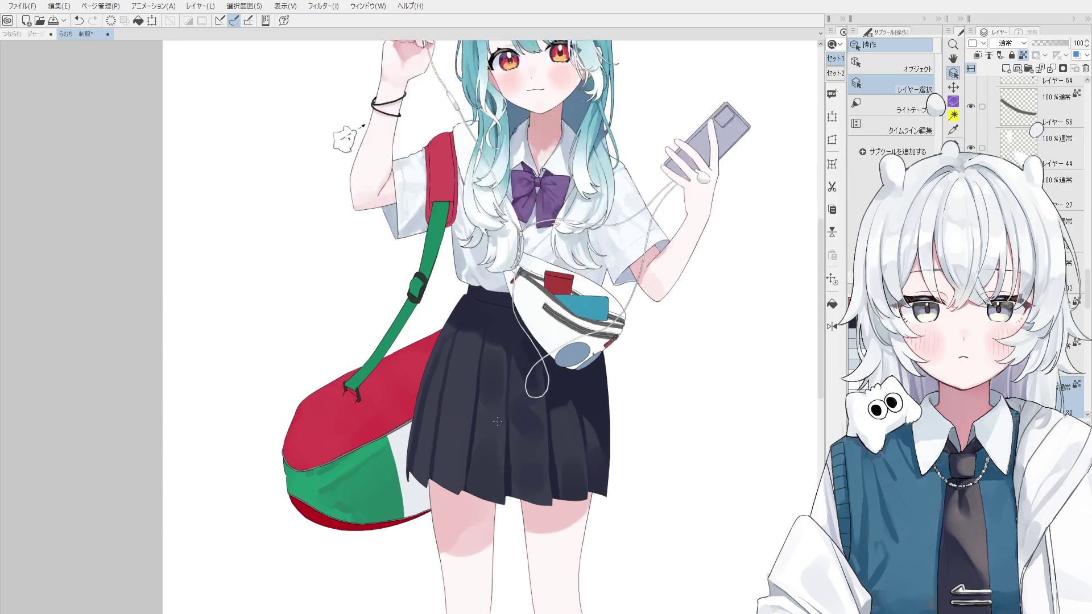
scroll(497, 421, "up", 1)
key("b")
scroll(546, 455, "up", 1)
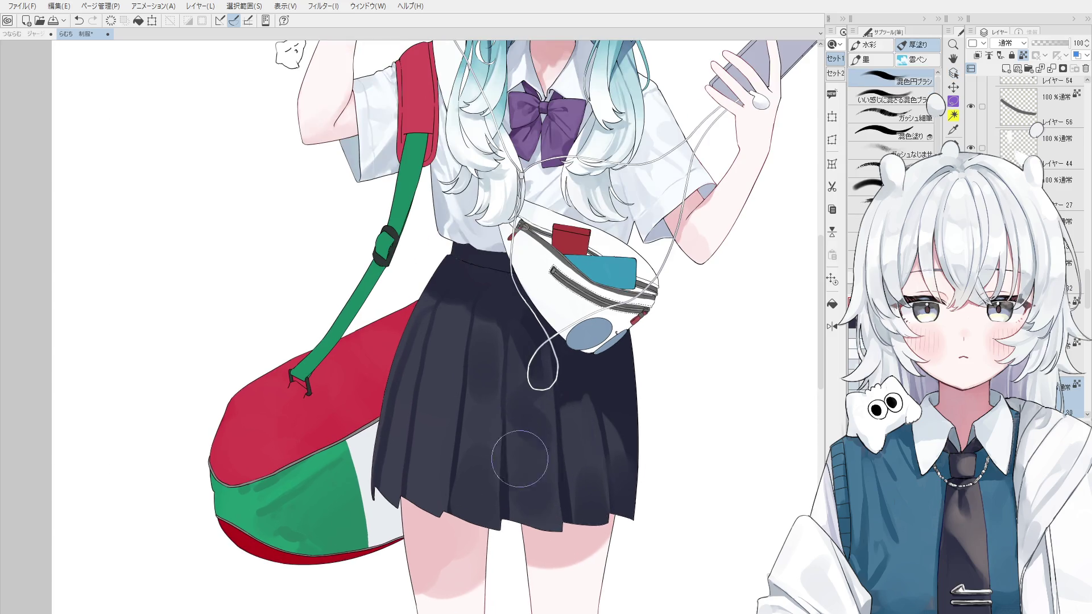
scroll(523, 460, "up", 1)
key("bracketleft")
key("bracketleft")
key("bracketleft")
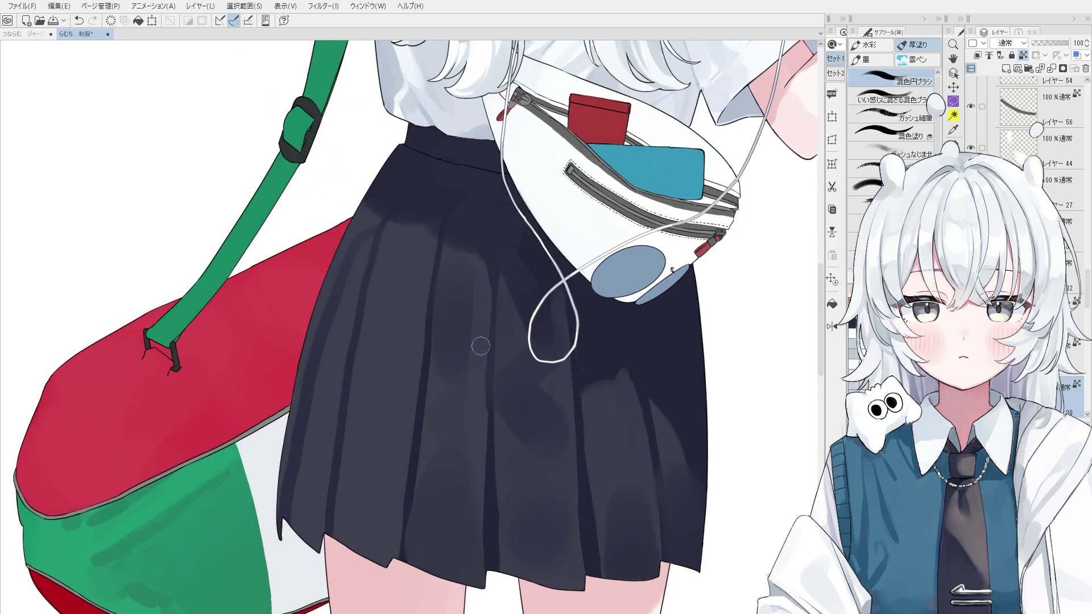
scroll(478, 435, "down", 1)
key("bracketright")
key("bracketright")
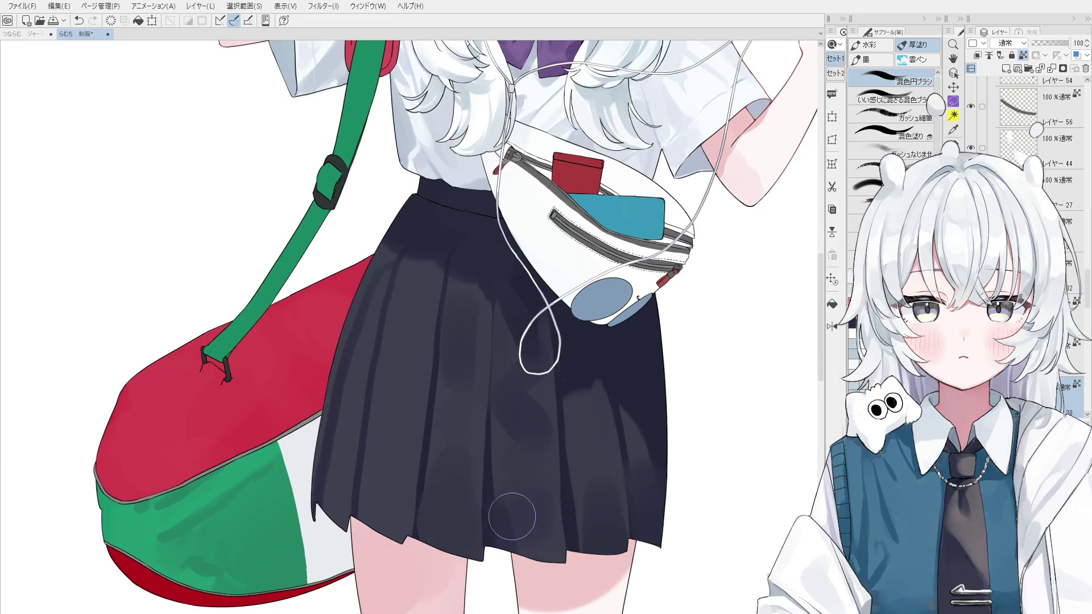
scroll(522, 533, "down", 1)
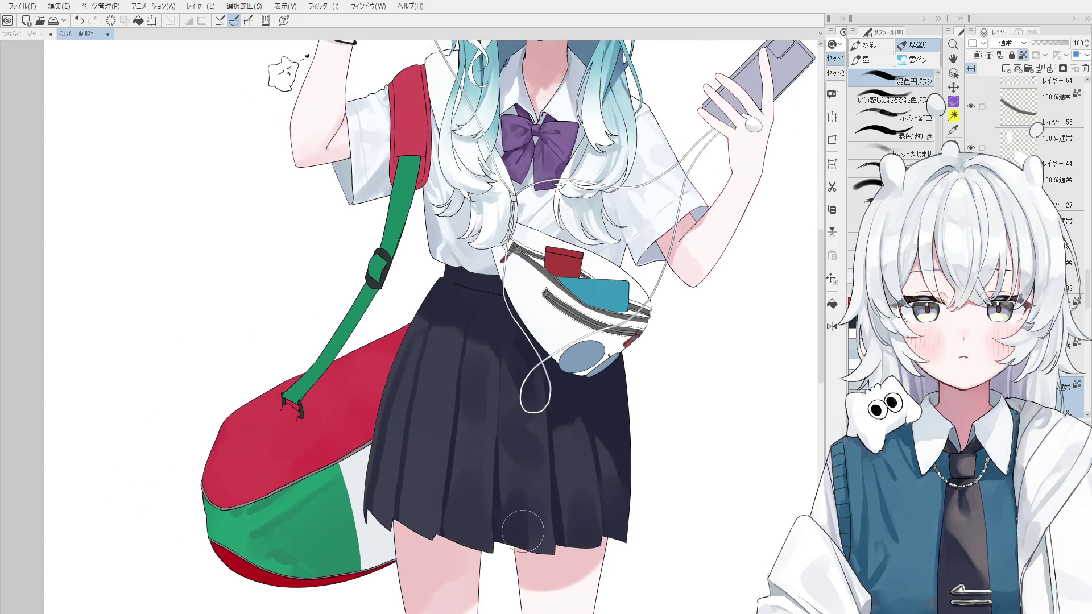
scroll(523, 532, "down", 1)
Step: Mirror the view, shrink the brush to a fine tip, and paint short crease strokes on the skirt
key("h")
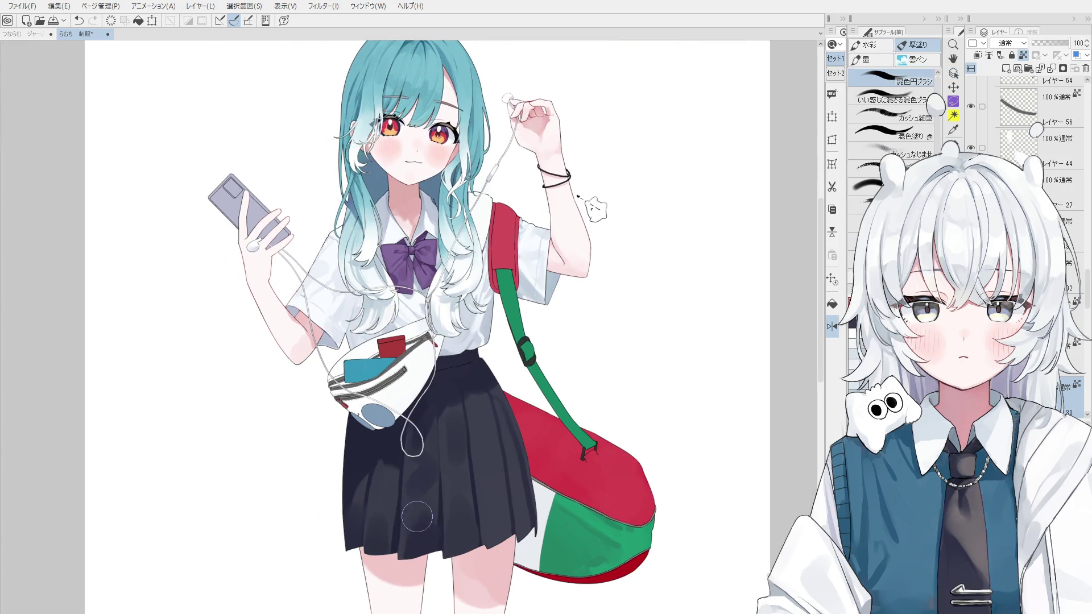
scroll(416, 516, "up", 1)
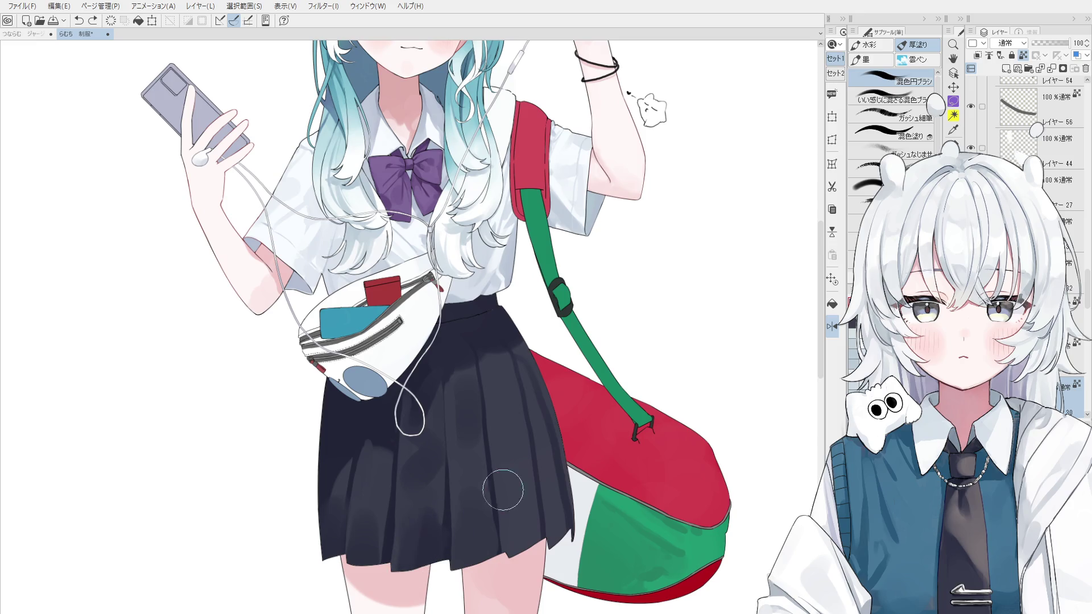
key("bracketleft")
key("bracketleft")
key("bracketleft")
left_click_drag(495, 521, 498, 546)
key("ctrl+z")
left_click_drag(497, 483, 502, 551)
left_click_drag(494, 449, 497, 526)
Step: Repaint another short skirt crease with a slightly larger brush, undoing the attempt
key("ctrl+z")
left_click_drag(496, 408, 497, 500)
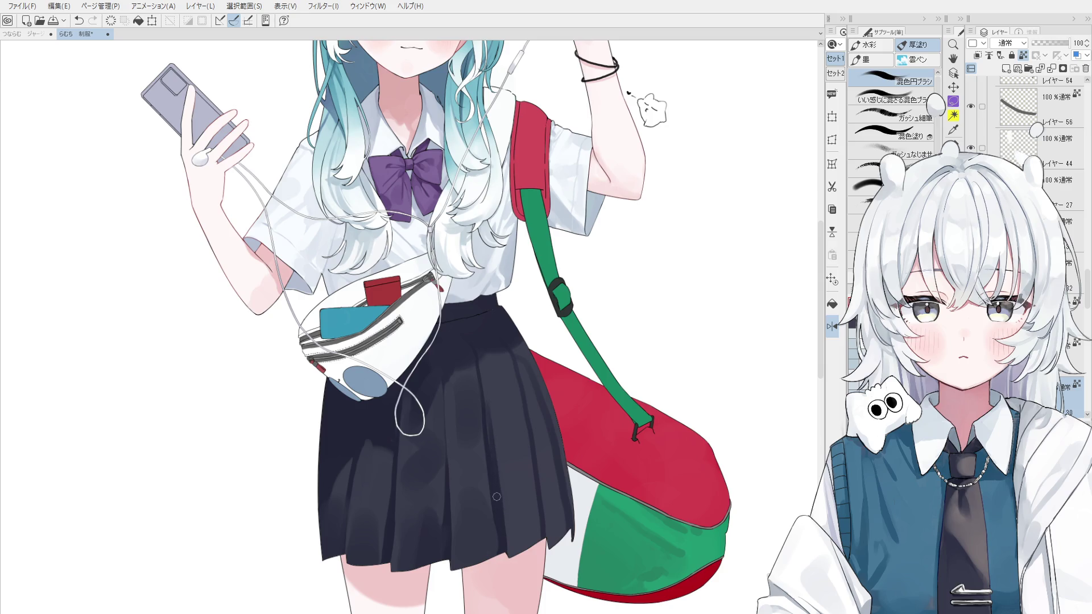
mouse_move(480, 407)
left_mouse_down()
mouse_move(484, 505)
mouse_move(513, 481)
left_mouse_up()
key("bracketright")
key("bracketright")
key("o")
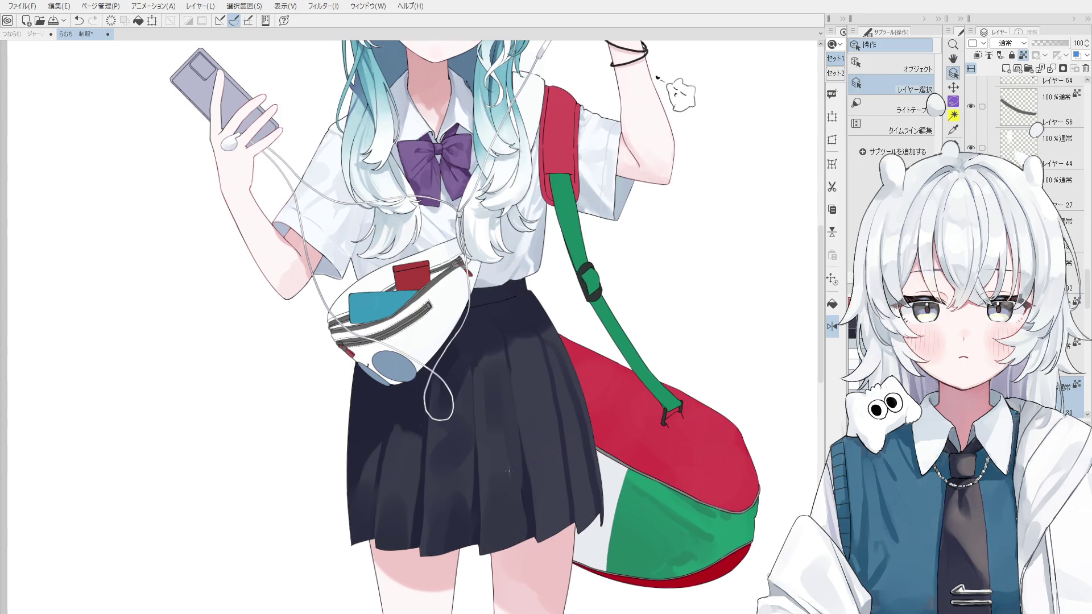
key("b")
key("ctrl+z")
Step: With a fine brush tip, paint a faint crease running down from the waistband
left_click_drag(502, 428, 501, 463)
key("bracketleft")
key("bracketleft")
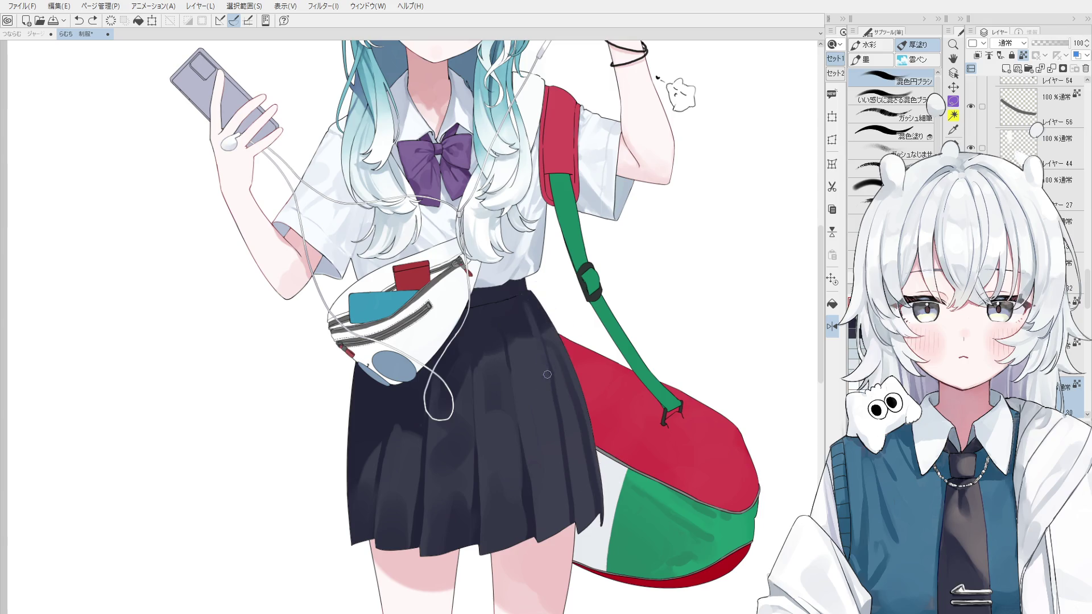
left_click_drag(524, 303, 534, 334)
scroll(558, 353, "up", 2)
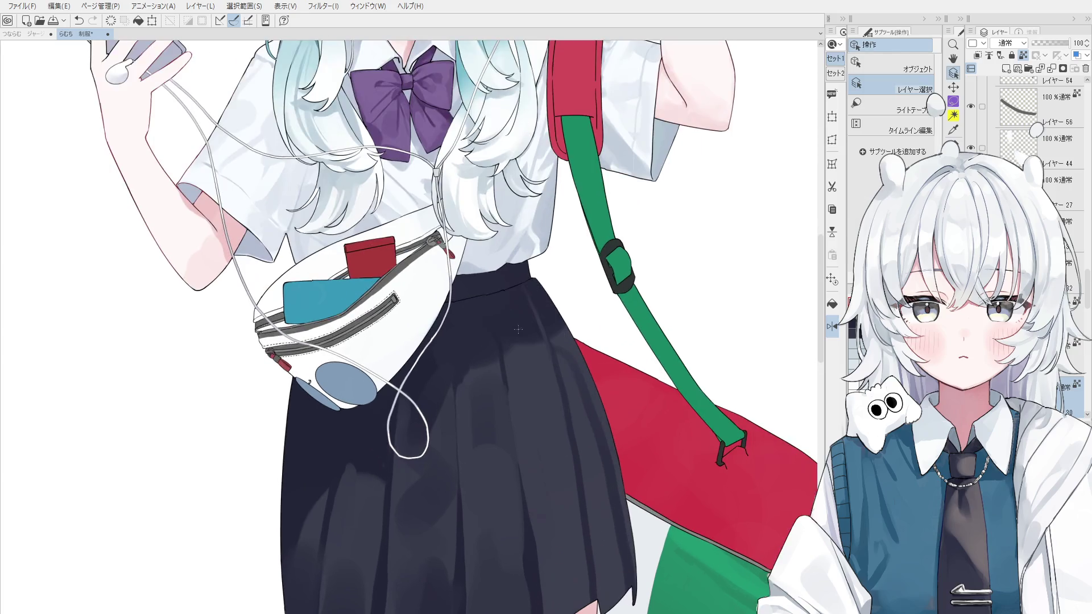
Step: Bring the skirt and bag into view and return to the painting brush
left_click_drag(500, 390, 554, 459)
key("o")
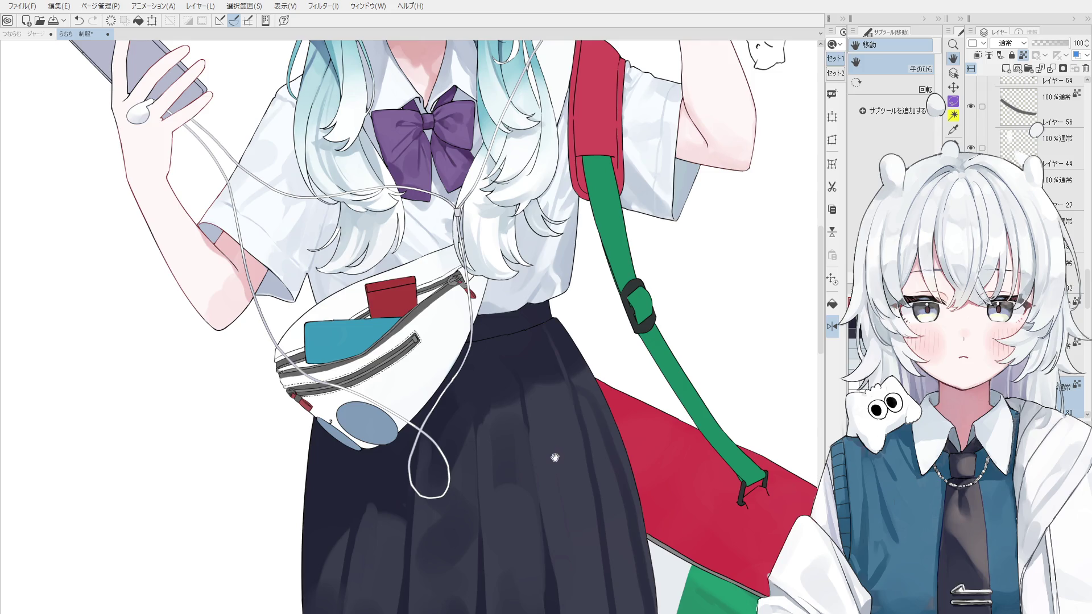
key("o")
key("b")
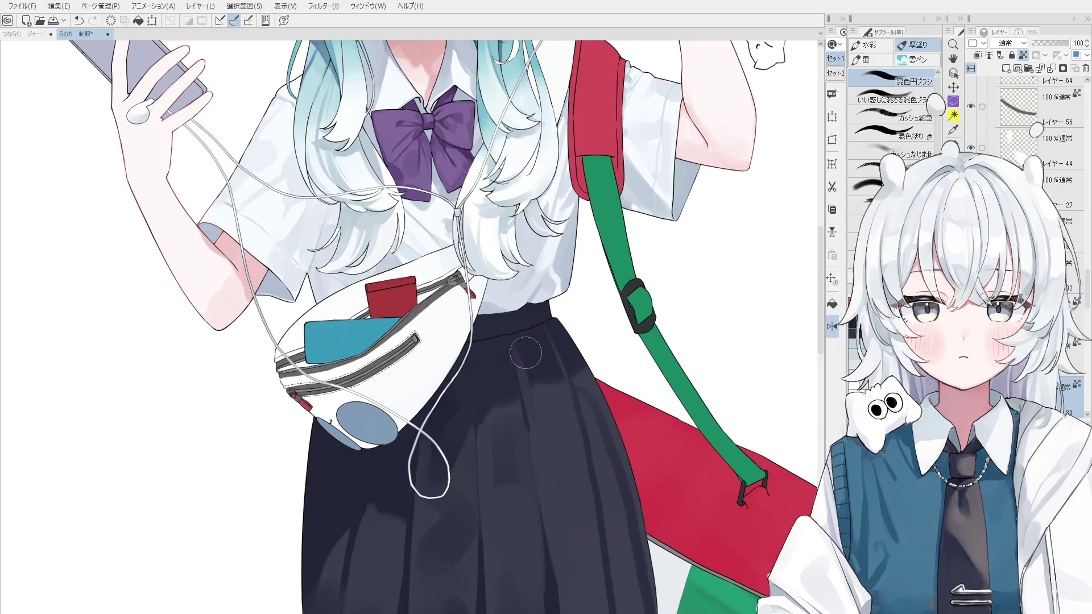
scroll(525, 378, "down", 2)
key("o")
key("b")
Step: Paint a dark vertical crease on the skirt, undoing and redrawing it
left_click_drag(529, 398, 531, 500)
key("ctrl+z")
left_click_drag(529, 398, 534, 494)
key("ctrl+z")
mouse_move(533, 421)
left_mouse_down()
mouse_move(535, 478)
mouse_move(514, 459)
left_mouse_up()
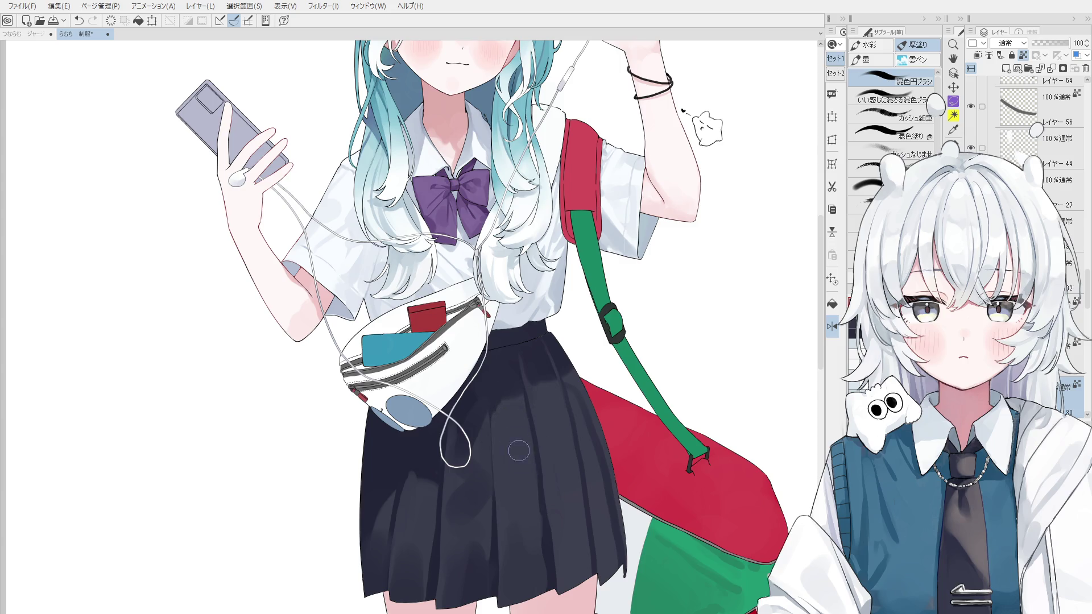
Step: Reduce the brush to a smaller tip size
left_click_drag(522, 425, 535, 435)
left_click_drag(492, 405, 490, 392)
left_click_drag(496, 423, 493, 442)
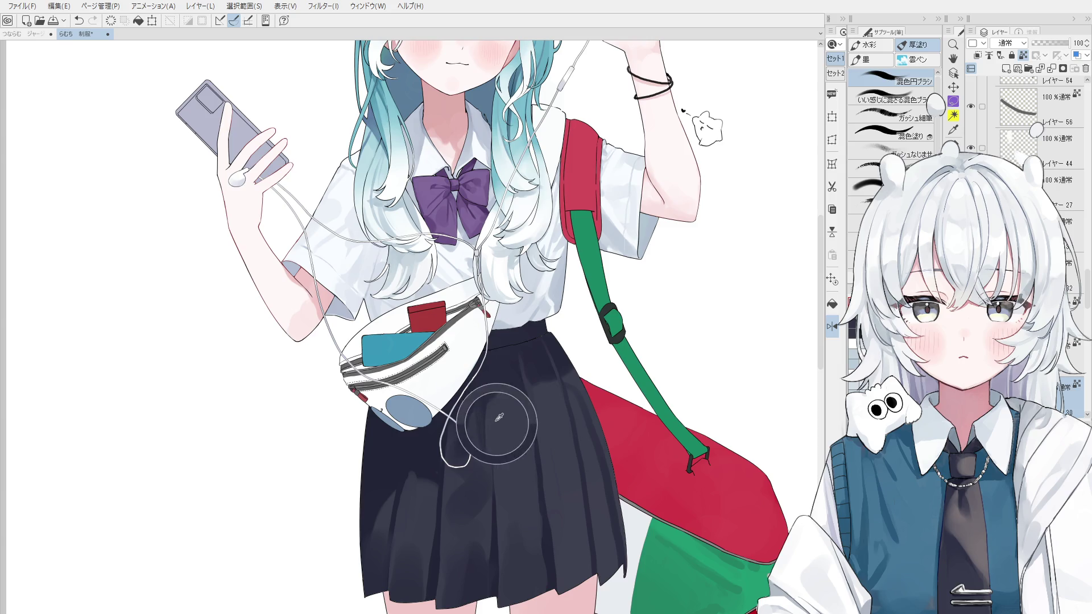
left_click_drag(496, 390, 506, 398)
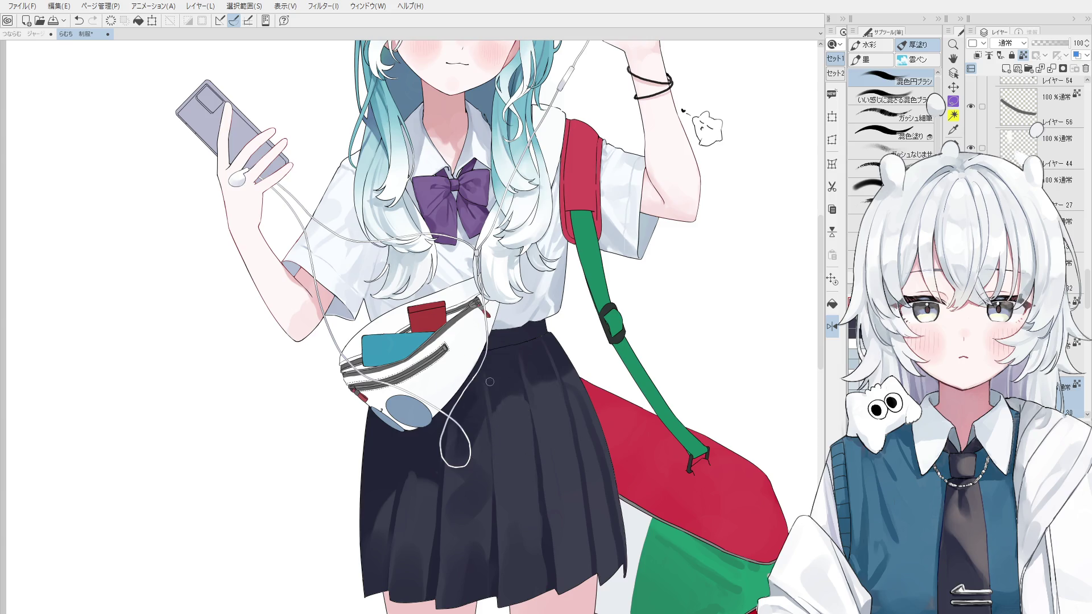
scroll(495, 390, "up", 1)
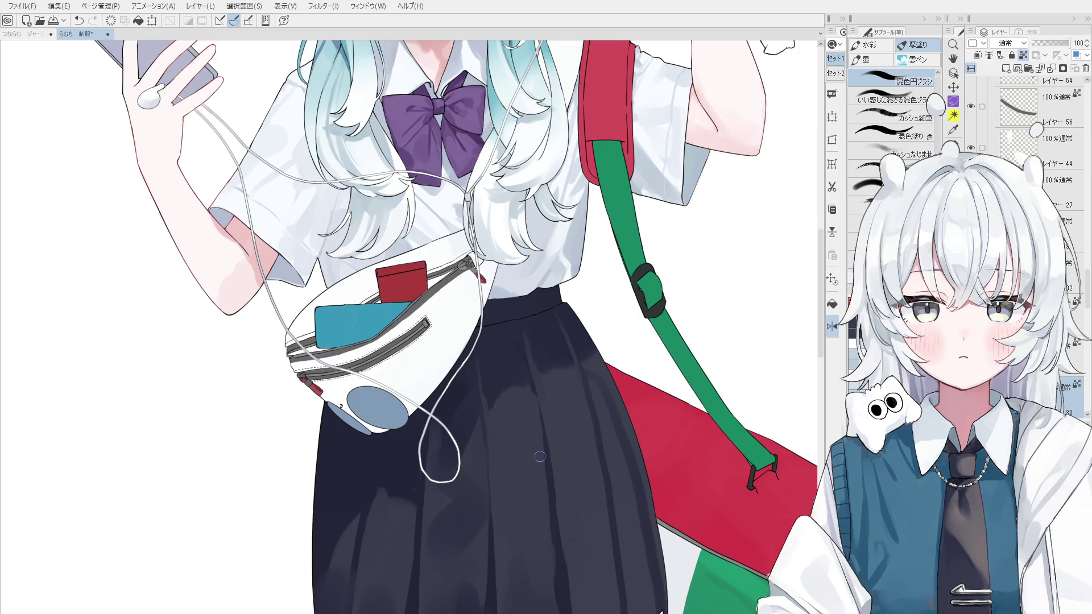
Step: Paint a dark crease below the waistband, undoing and redoing it to compare
key("asciicircum")
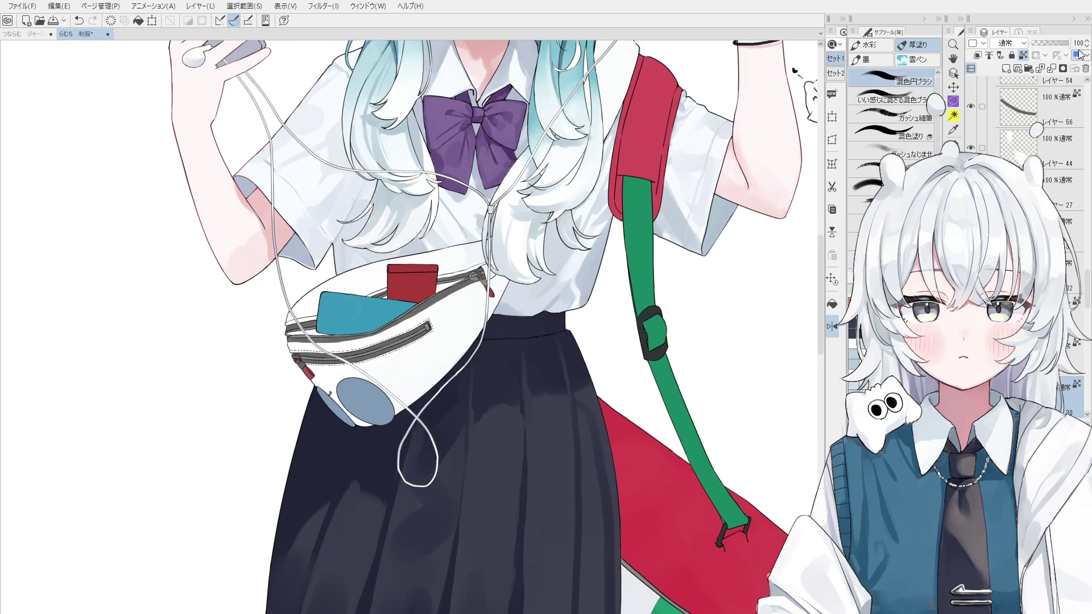
key("minus")
key("o")
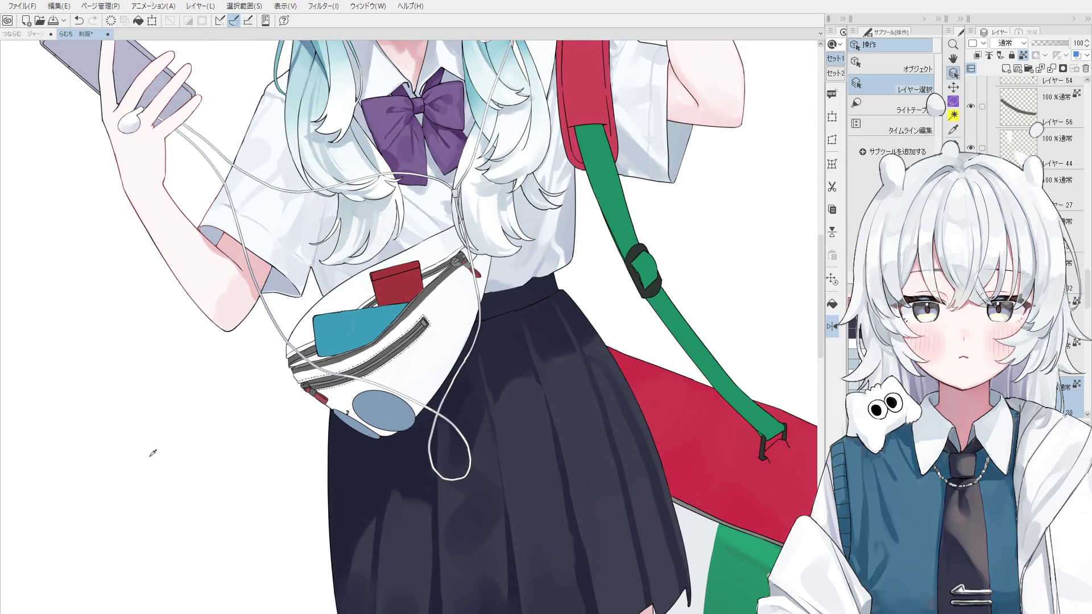
key("b")
key("asciicircum")
left_click_drag(518, 317, 535, 379)
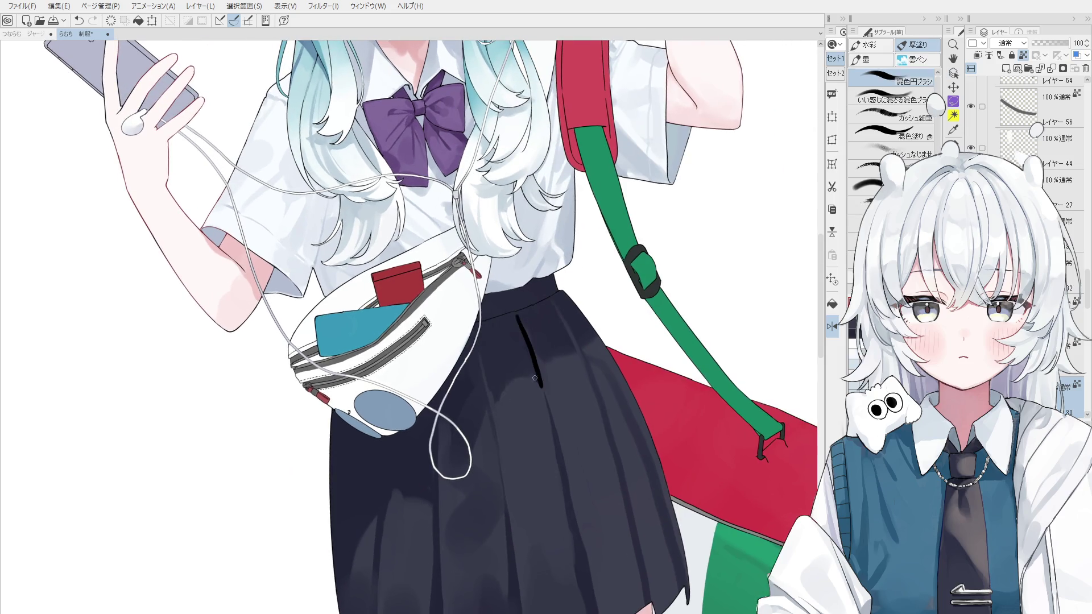
key("minus")
key("ctrl+z")
key("ctrl+y")
key("ctrl+z")
Step: Redraw the waistband crease, trying a darker wedge before settling on a softer blended line
left_click_drag(514, 311, 532, 377)
key("ctrl+z")
key("ctrl+z")
left_click_drag(519, 310, 538, 360)
key("ctrl+z")
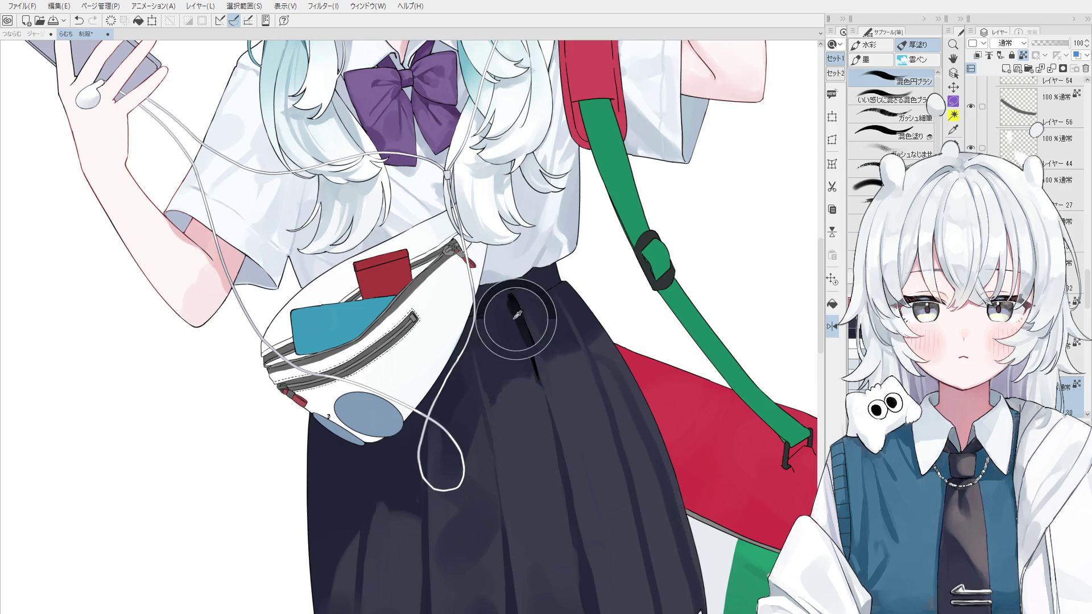
key("asciicircum")
left_click_drag(515, 310, 542, 398)
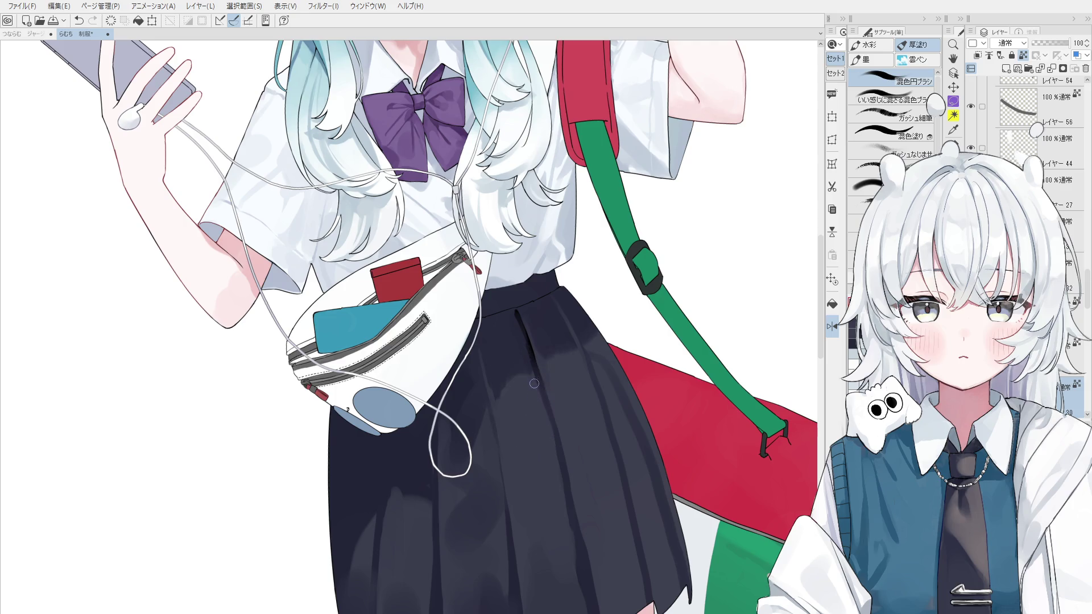
scroll(514, 313, "up", 2)
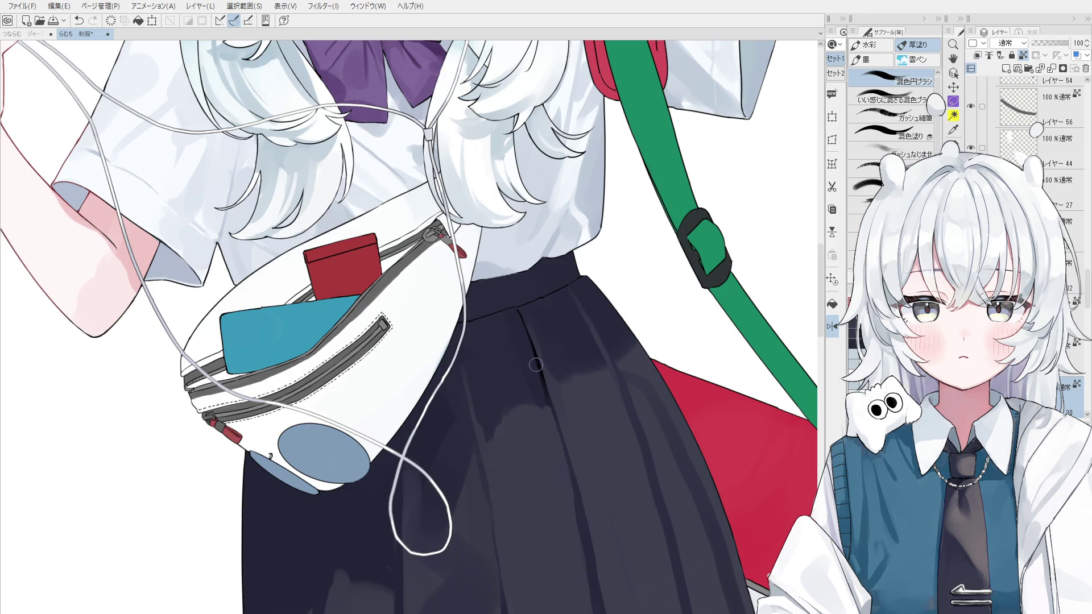
Step: Try a short crease below the waistband, undo it, and save the illustration
left_click_drag(514, 310, 523, 339)
key("ctrl+z")
key("ctrl+s")
scroll(515, 312, "down", 1)
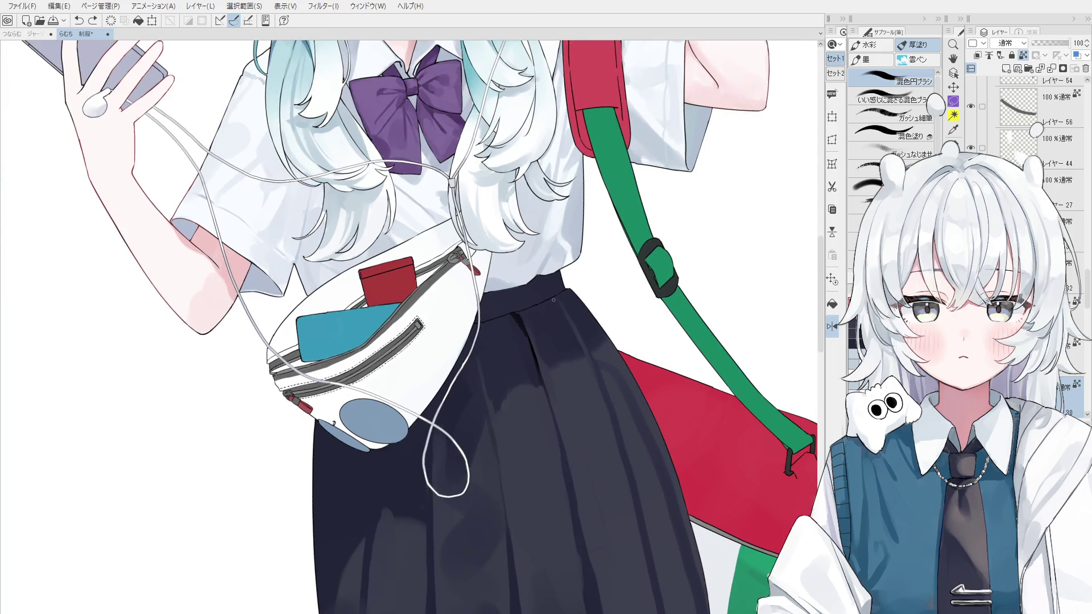
left_click_drag(555, 305, 554, 315)
mouse_move(575, 231)
left_mouse_down()
mouse_move(577, 199)
mouse_move(575, 208)
left_mouse_up()
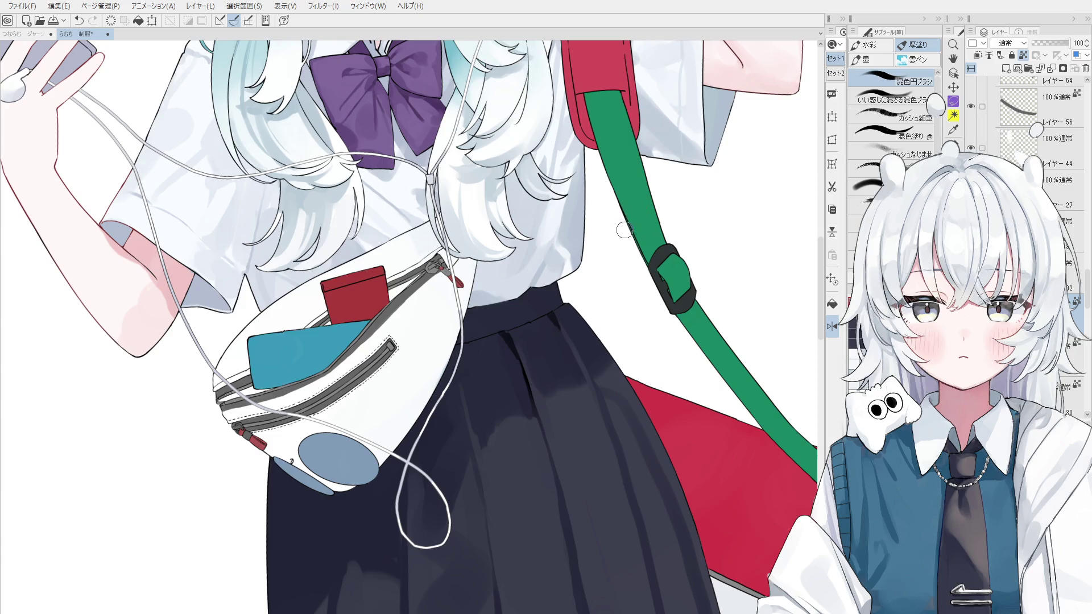
key("o")
key("b")
left_click_drag(577, 207, 549, 222)
mouse_move(548, 222)
left_mouse_down()
mouse_move(547, 244)
mouse_move(568, 195)
left_mouse_up()
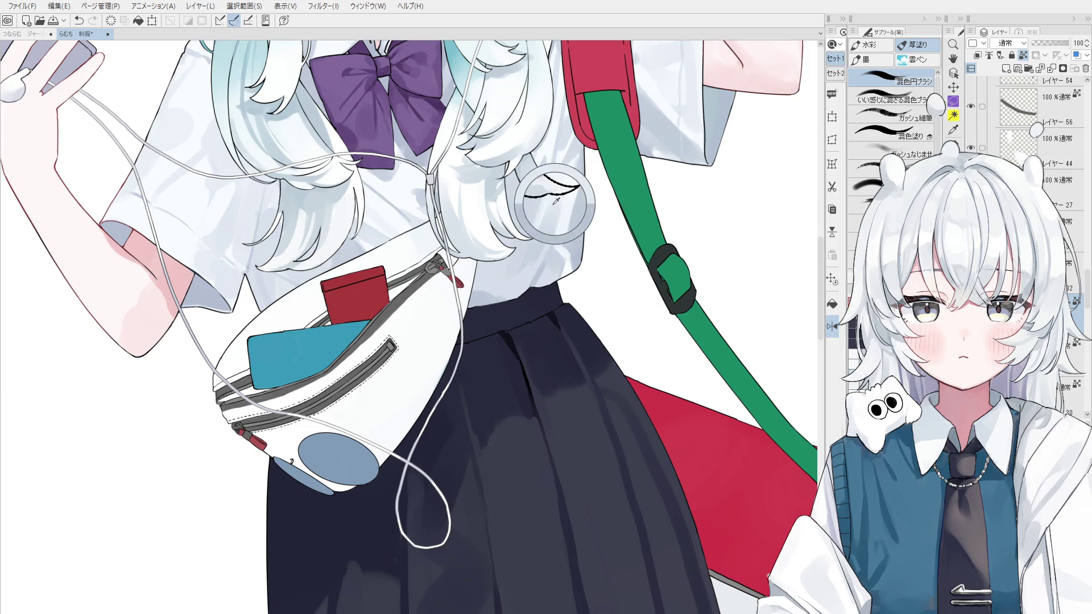
key("ctrl+z")
key("ctrl+y")
key("ctrl+z")
key("ctrl+z")
key("ctrl+z")
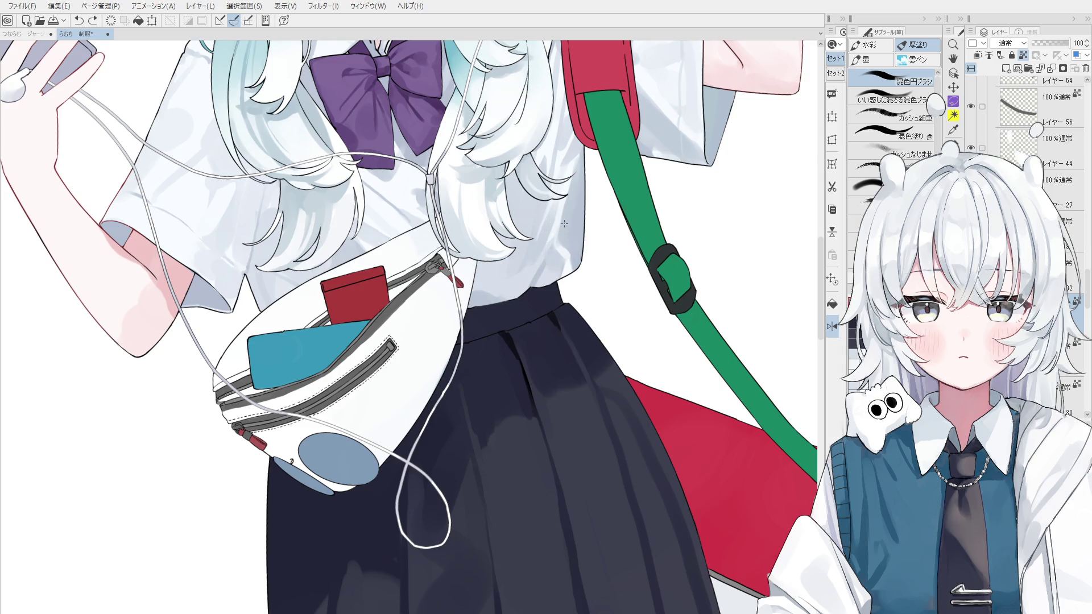
key("ctrl+y")
key("ctrl+z")
key("ctrl+y")
key("ctrl+z")
key("ctrl+y")
key("ctrl+z")
key("ctrl+y")
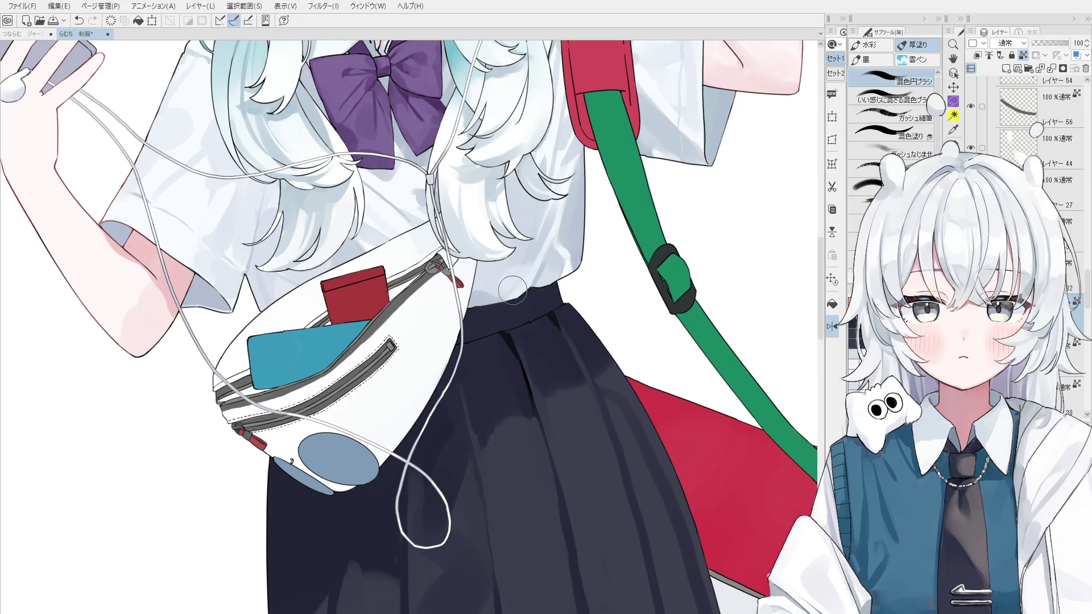
key("ctrl+z")
left_click(505, 339, "ctrl+shift")
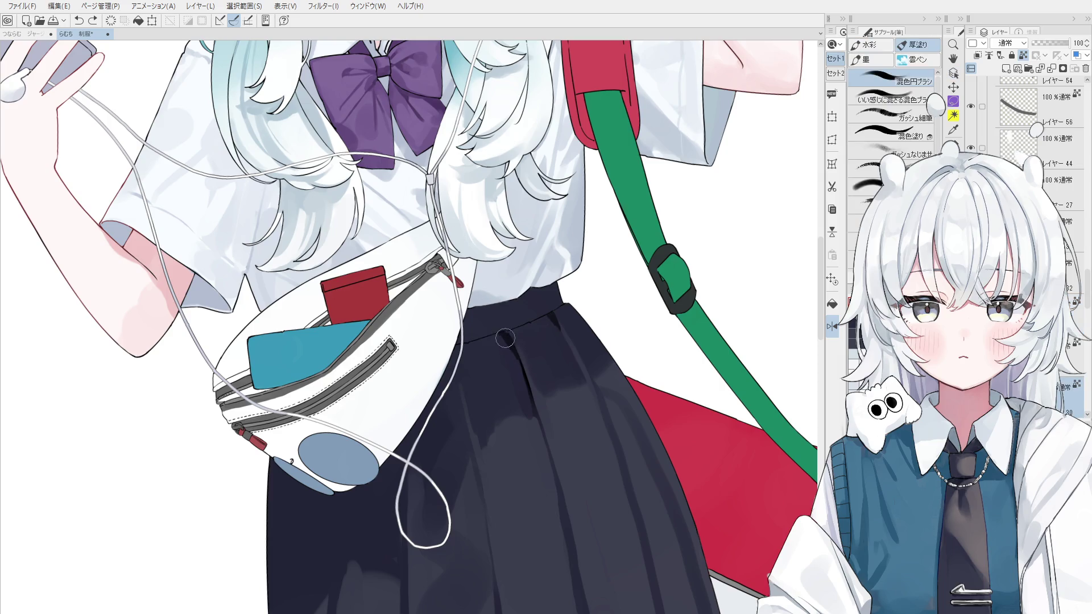
Step: Stroke light purple shading onto the dark skirt folds, zooming out to review the figure
mouse_move(473, 372)
left_mouse_down()
mouse_move(466, 429)
mouse_move(478, 389)
left_mouse_up()
scroll(466, 430, "down", 1)
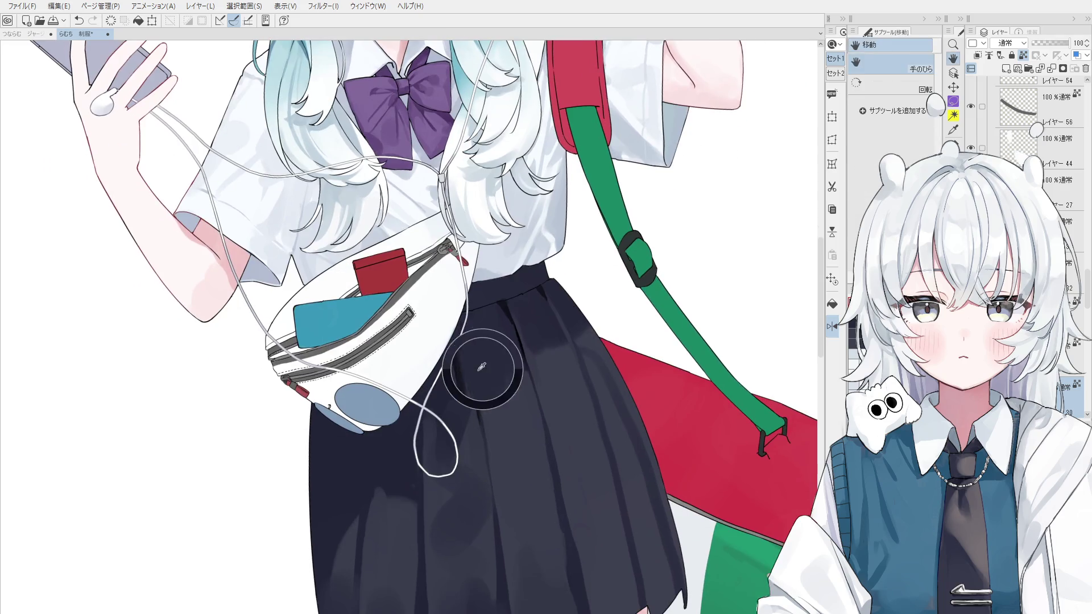
scroll(495, 409, "down", 1)
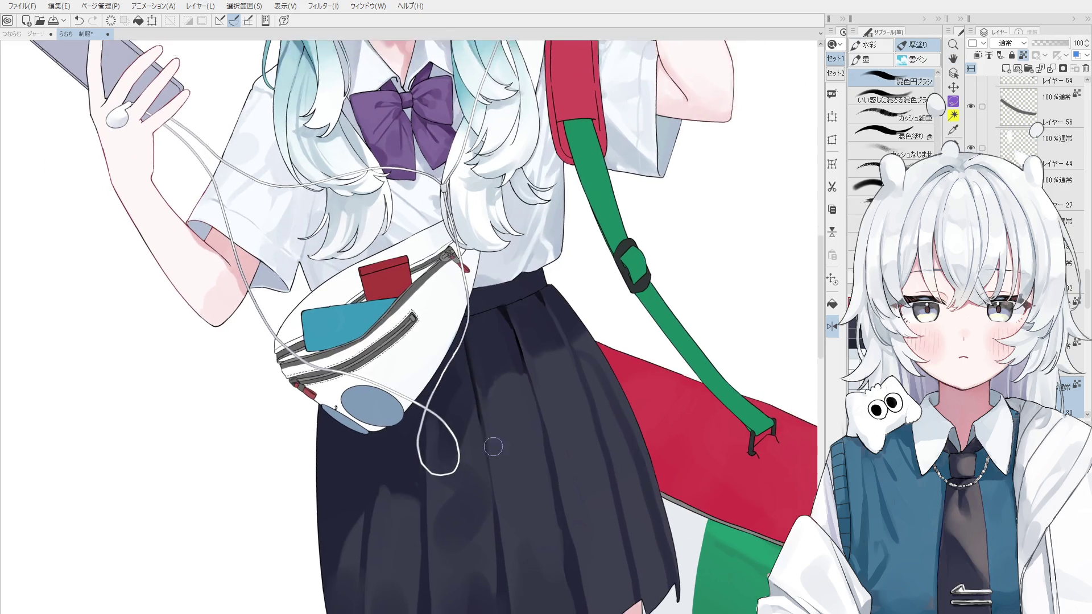
left_click_drag(505, 387, 511, 393)
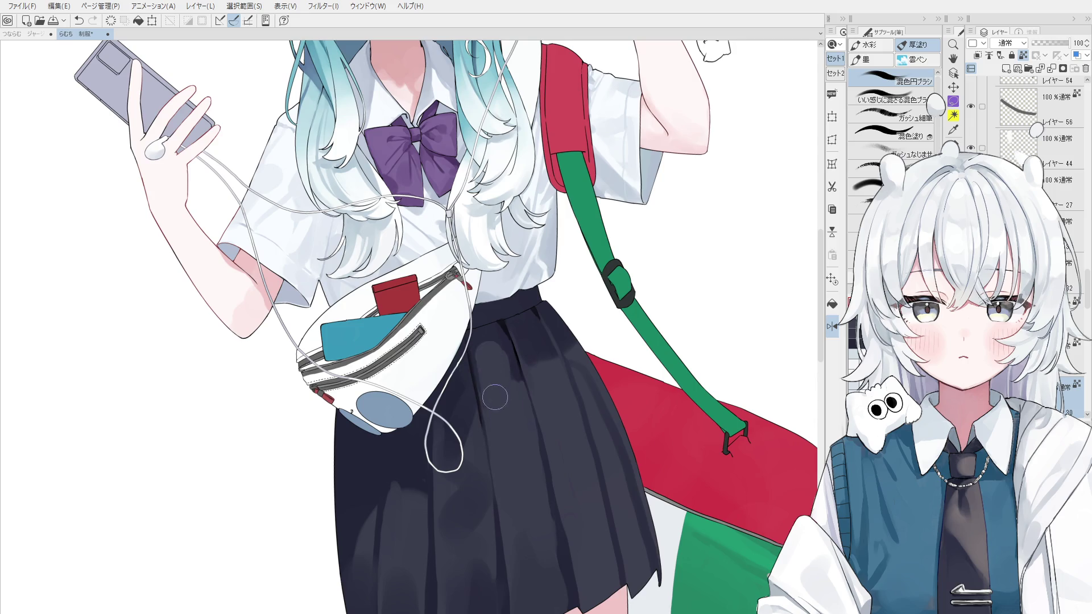
scroll(511, 394, "down", 2)
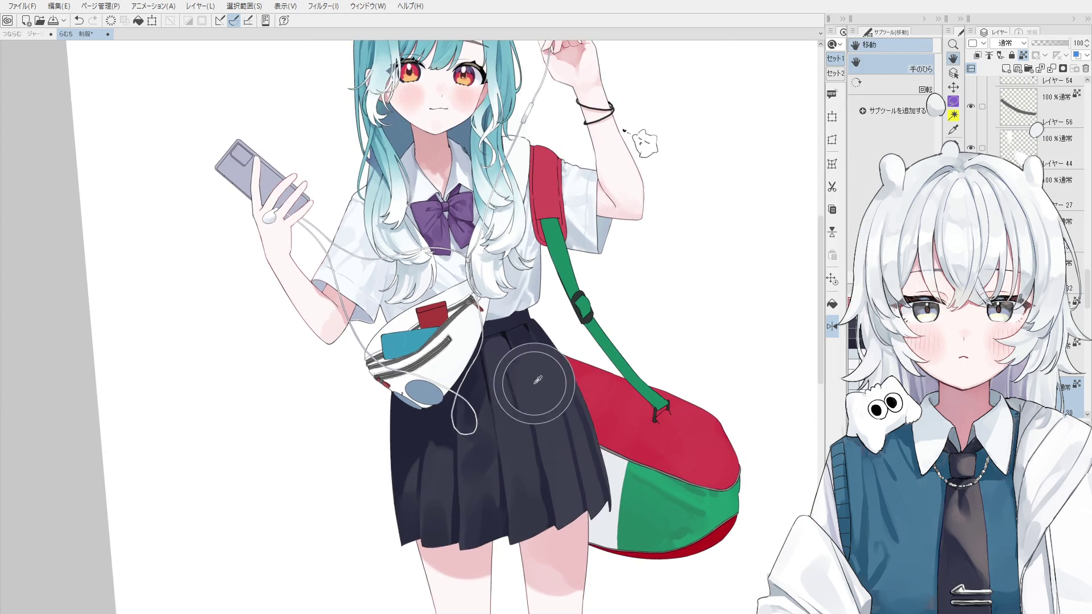
scroll(571, 421, "down", 1)
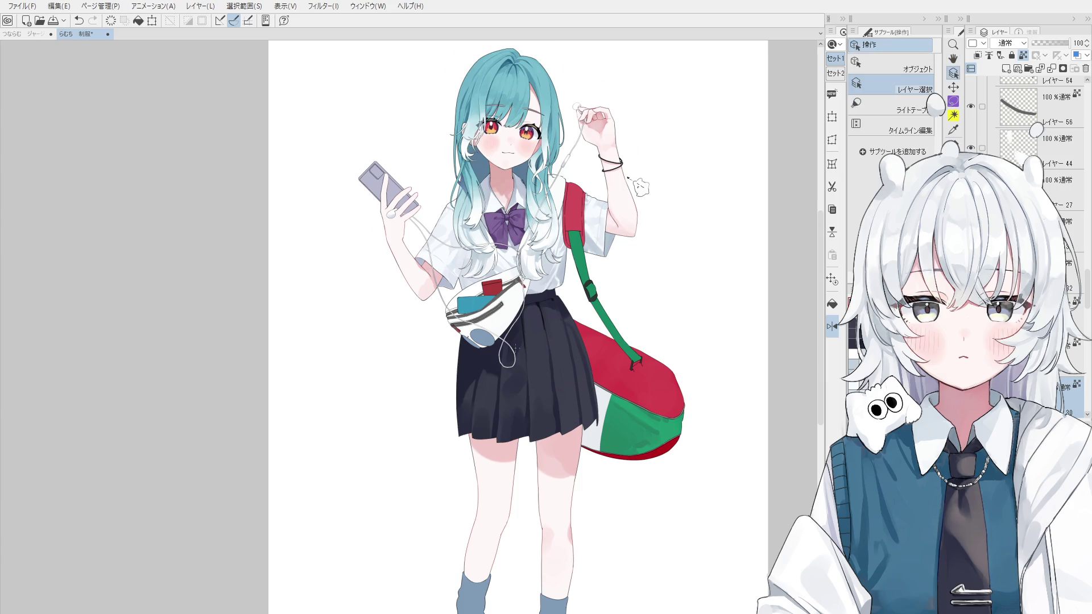
Step: Undo the last blending stroke and bring the legs and socks into view
scroll(517, 359, "up", 2)
key("b")
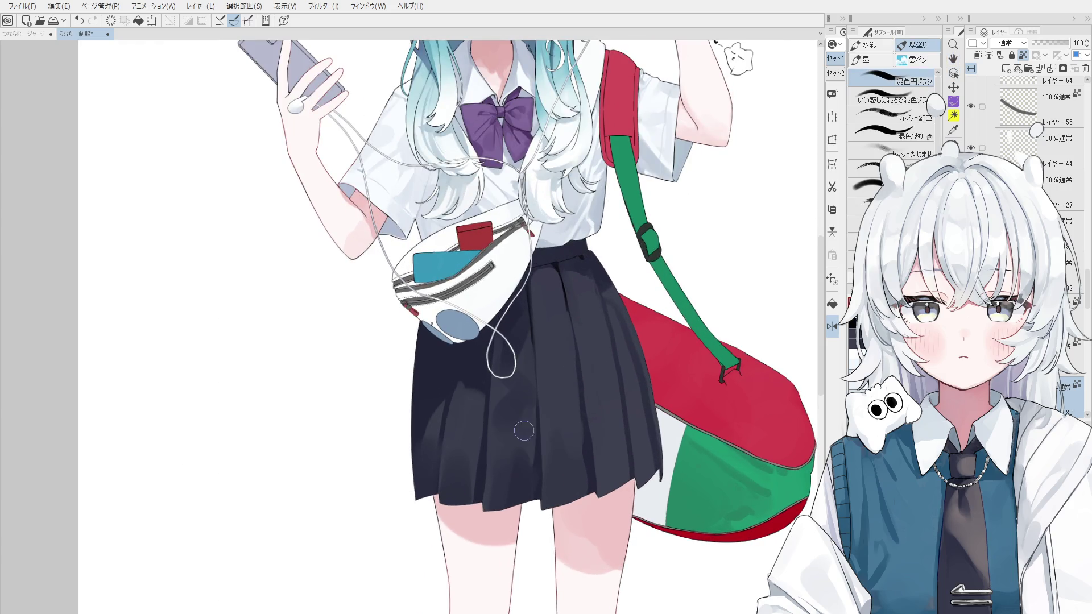
key("ctrl+z")
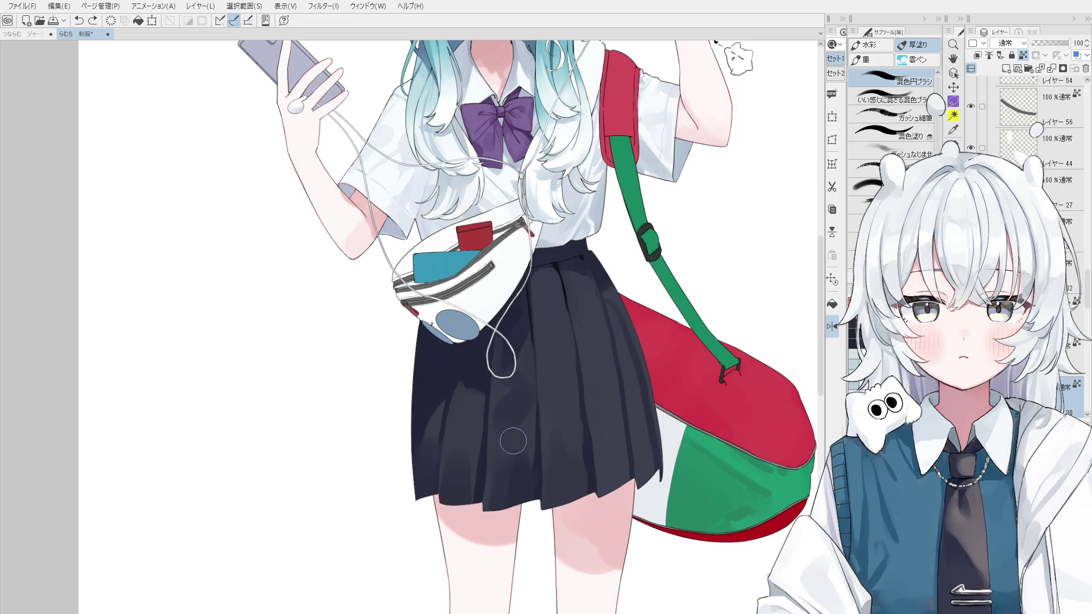
scroll(511, 429, "down", 1)
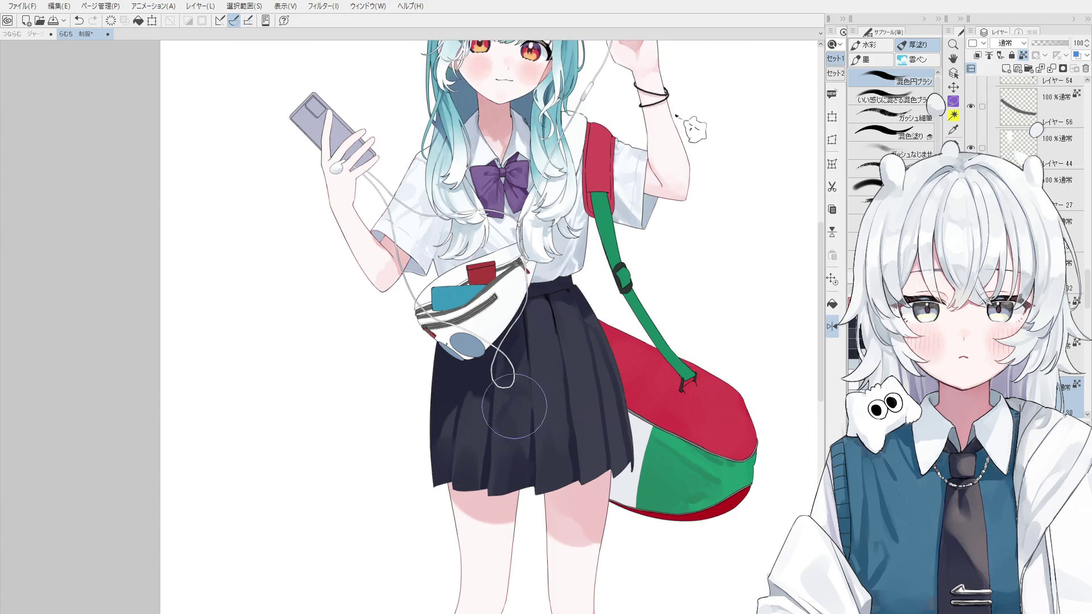
key("h")
left_click_drag(550, 492, 540, 378)
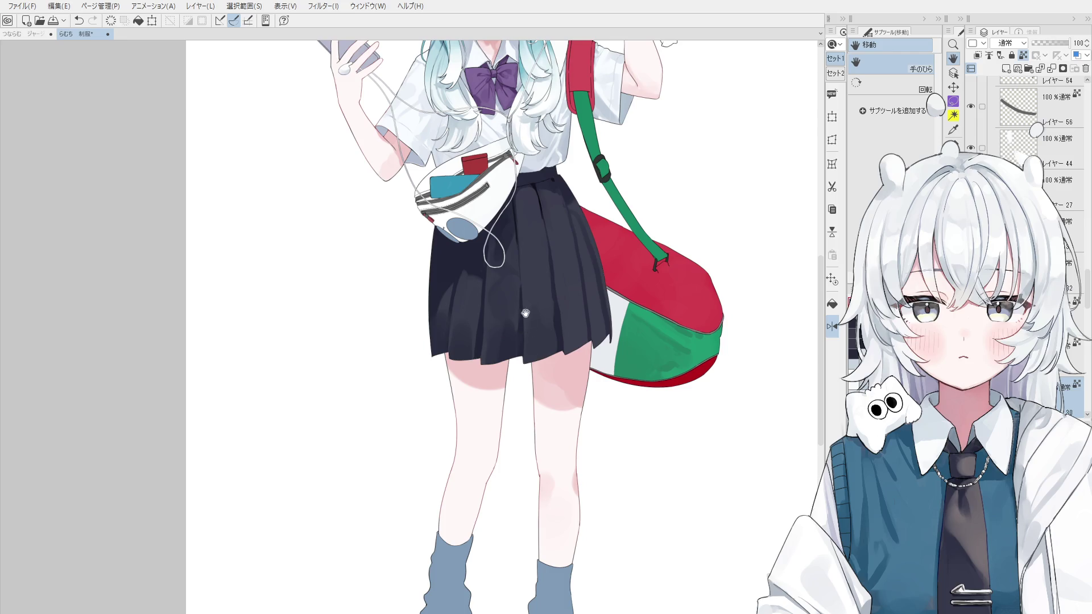
key("b")
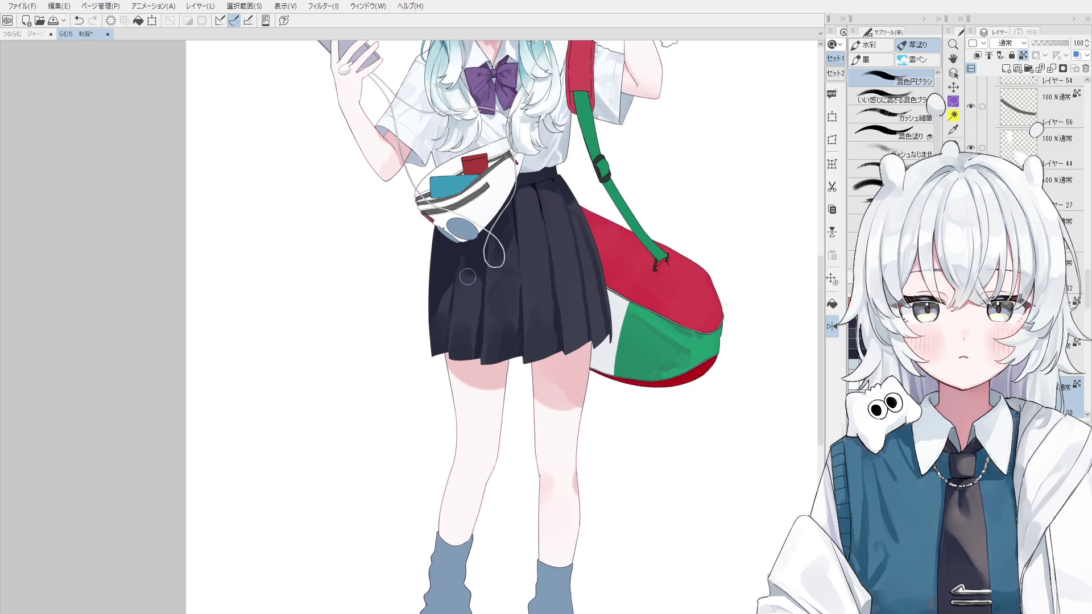
Step: Stroke soft dark shading along the skirt's left edge, discard bad strokes, and mirror the canvas to check
scroll(469, 284, "up", 1)
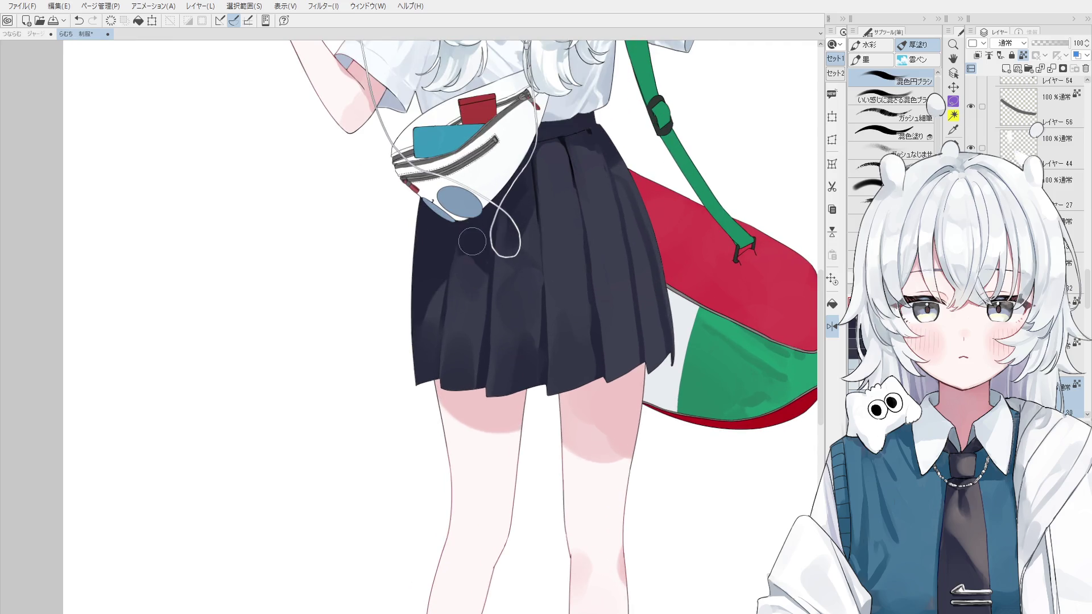
scroll(481, 293, "down", 1)
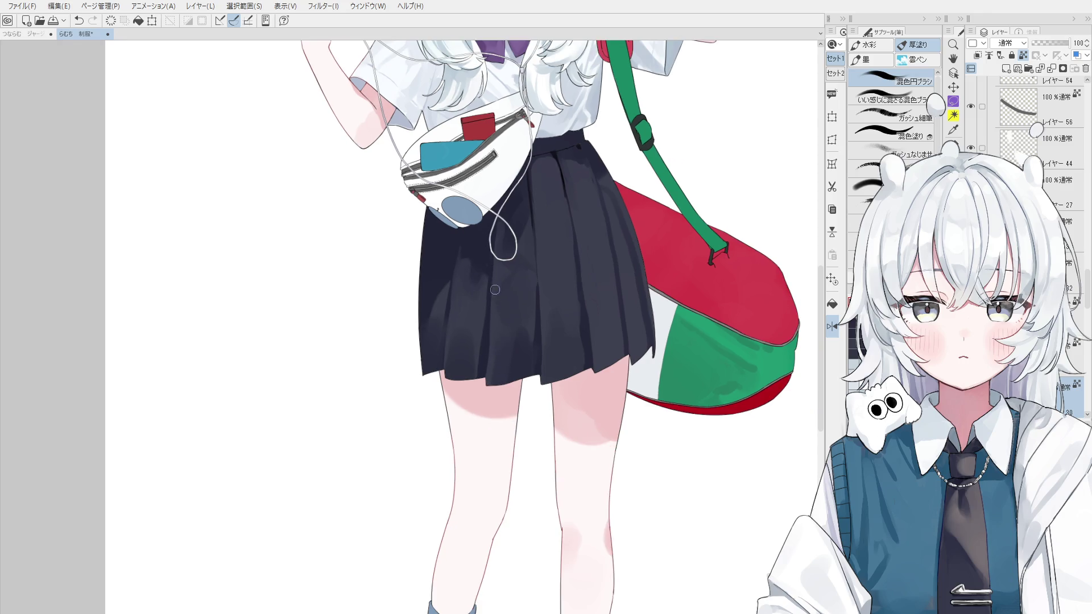
left_click_drag(500, 324, 501, 426)
scroll(501, 426, "up", 1)
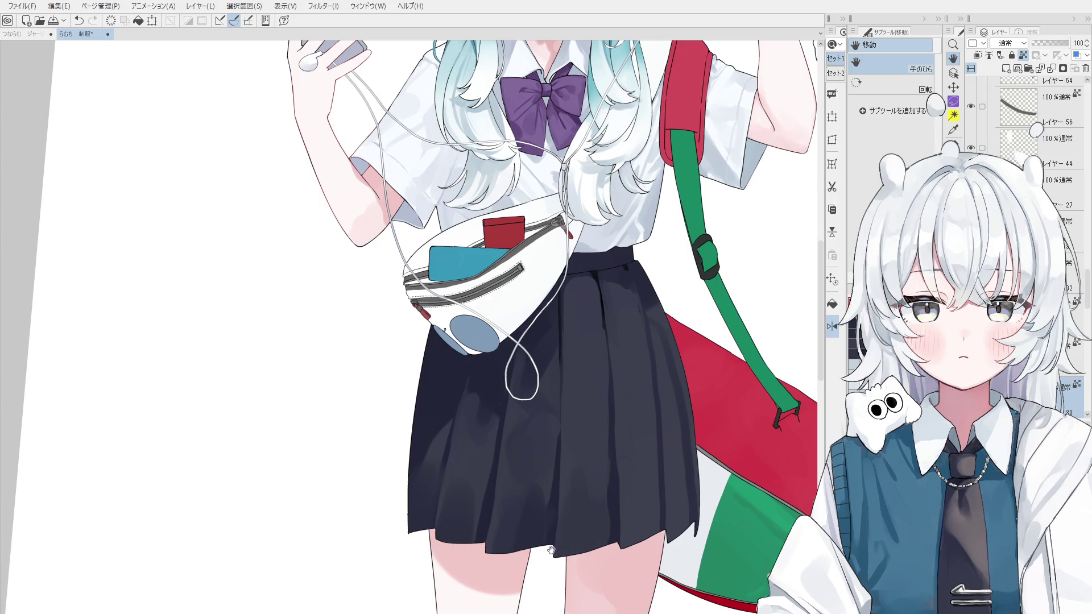
scroll(522, 501, "up", 3)
key("b")
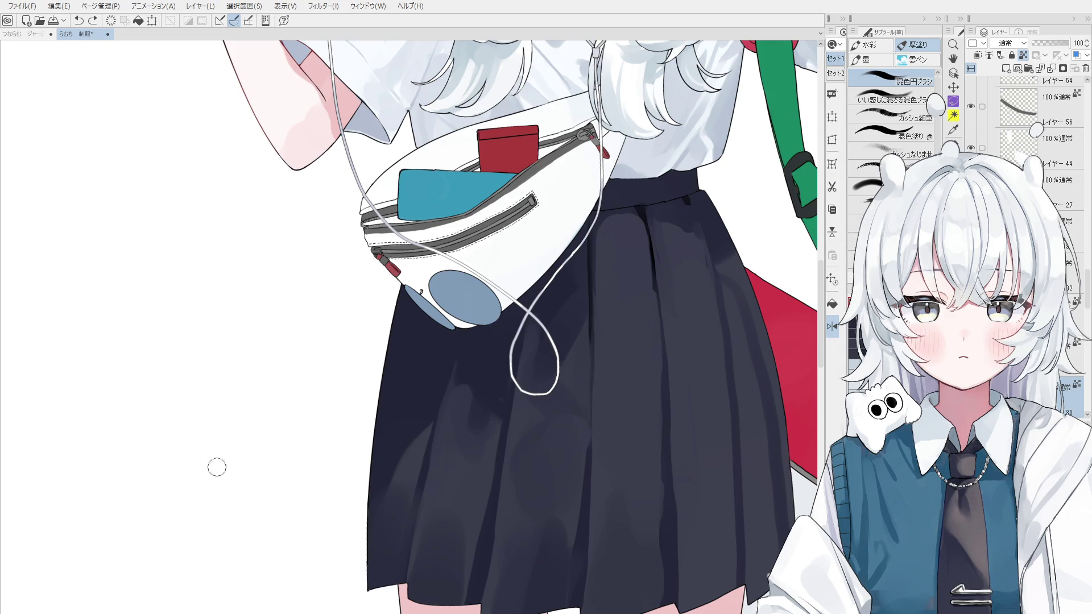
key("ctrl+z")
mouse_move(414, 378)
left_mouse_down()
mouse_move(371, 493)
mouse_move(401, 341)
mouse_move(372, 481)
left_mouse_up()
key("ctrl+z")
key("h")
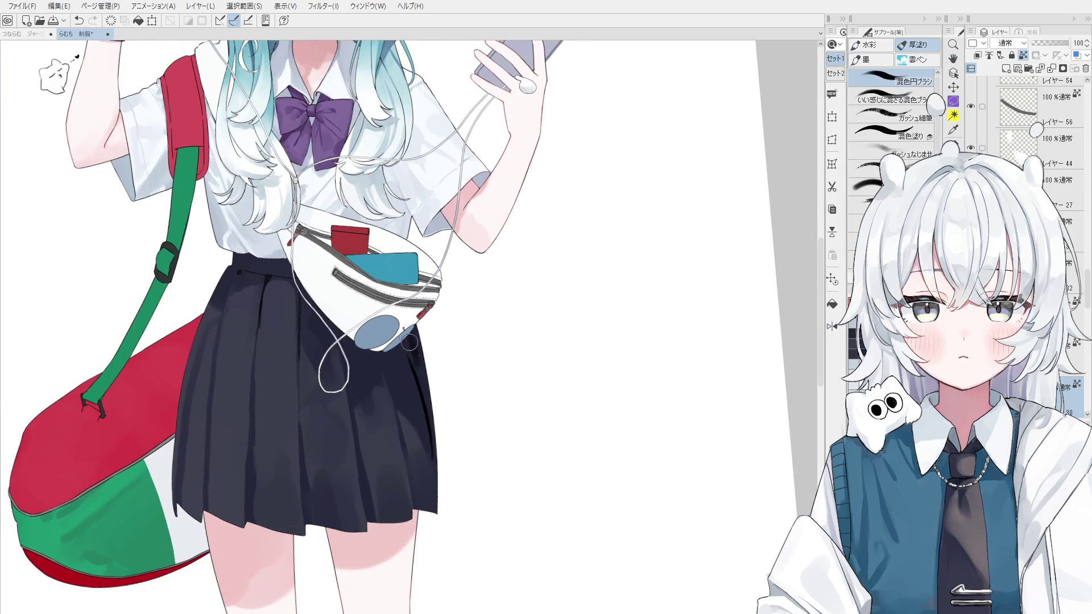
scroll(413, 378, "up", 1)
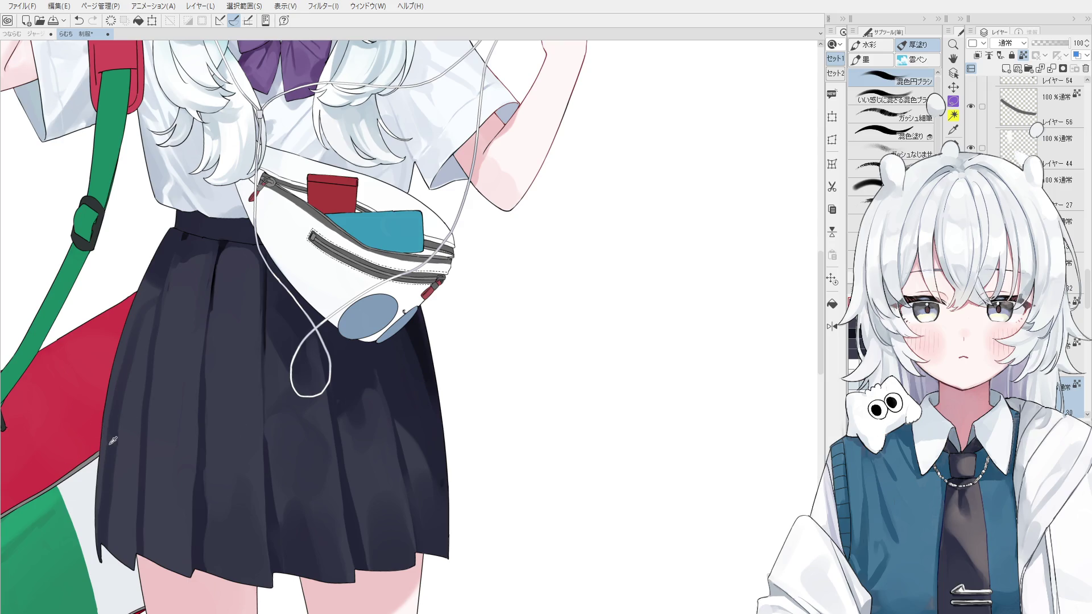
key("period")
key("period")
key("comma")
key("comma")
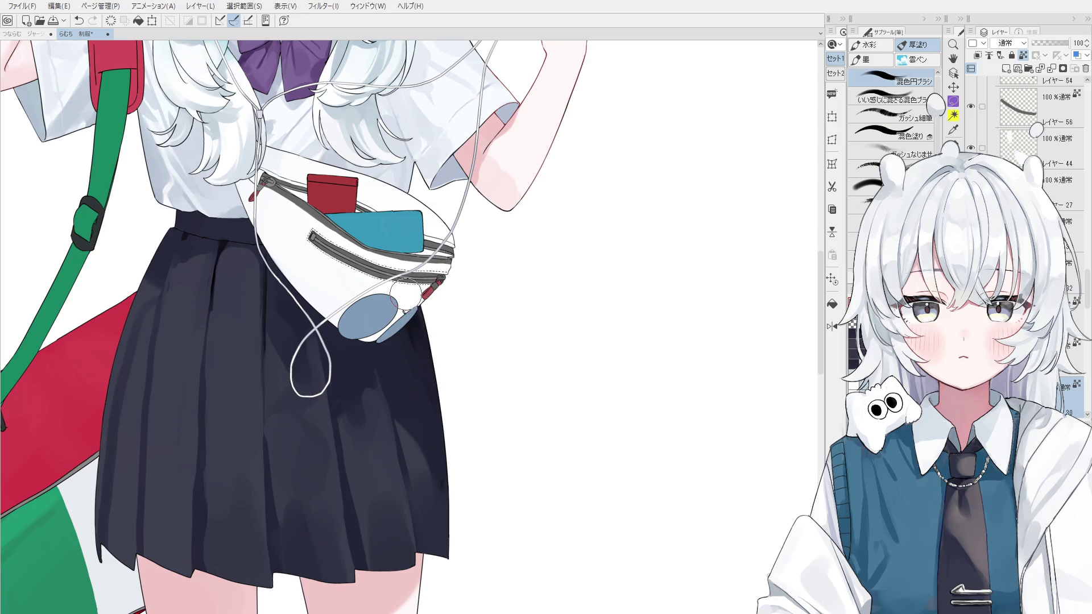
key("h")
left_click_drag(430, 394, 404, 342)
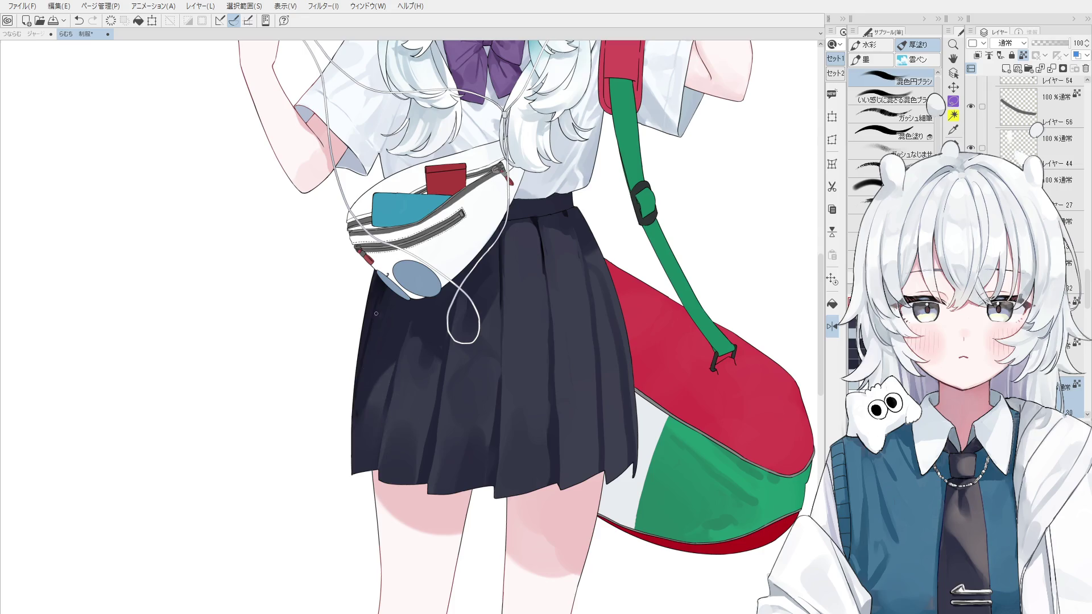
key("h")
scroll(425, 398, "down", 1)
scroll(425, 398, "down", 2)
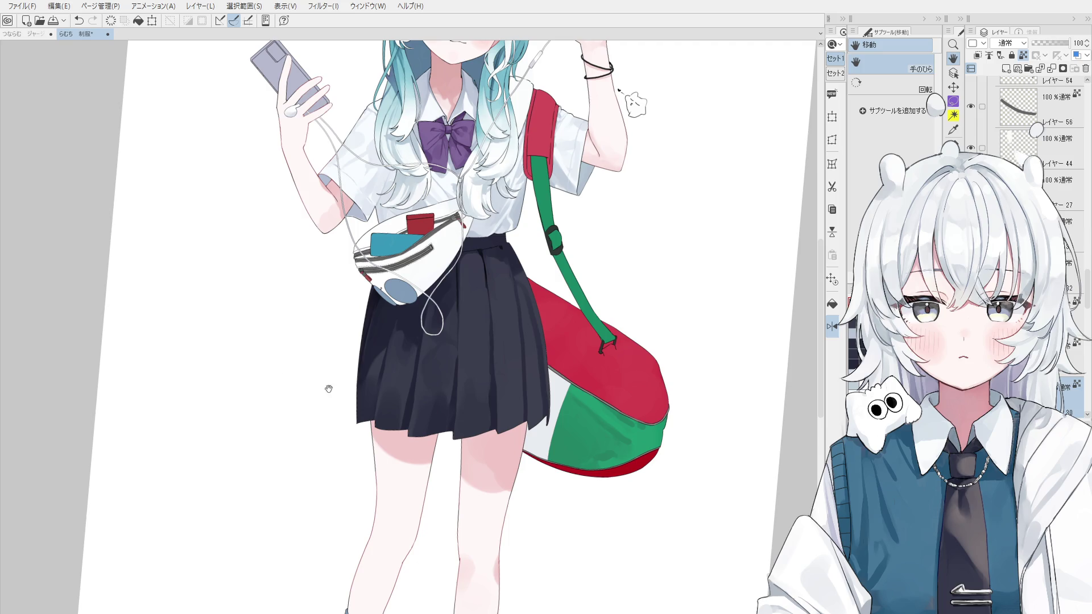
Step: Try shading strokes near the skirt's right edge, undoing the unwanted ones
key("o")
scroll(406, 380, "up", 1)
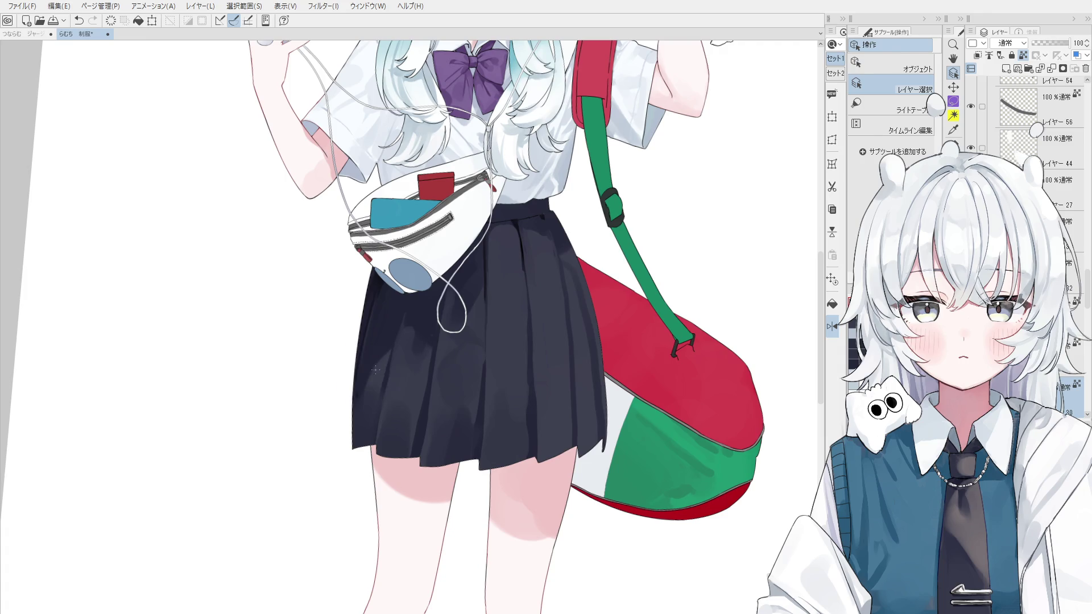
key("b")
scroll(382, 379, "up", 1)
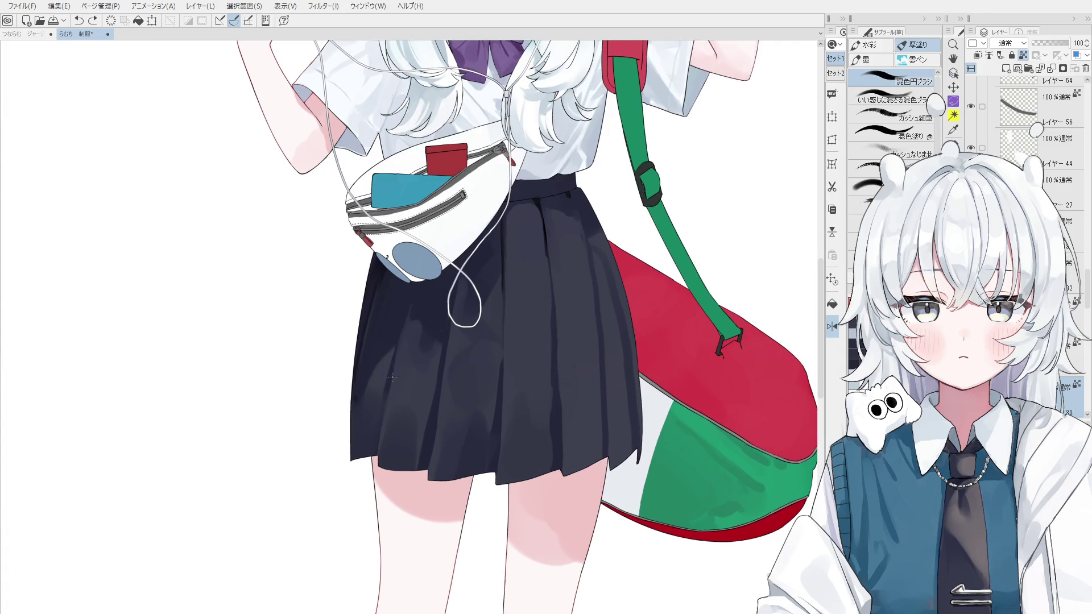
mouse_move(385, 345)
left_mouse_down()
mouse_move(366, 401)
mouse_move(392, 327)
left_mouse_up()
key("ctrl+z")
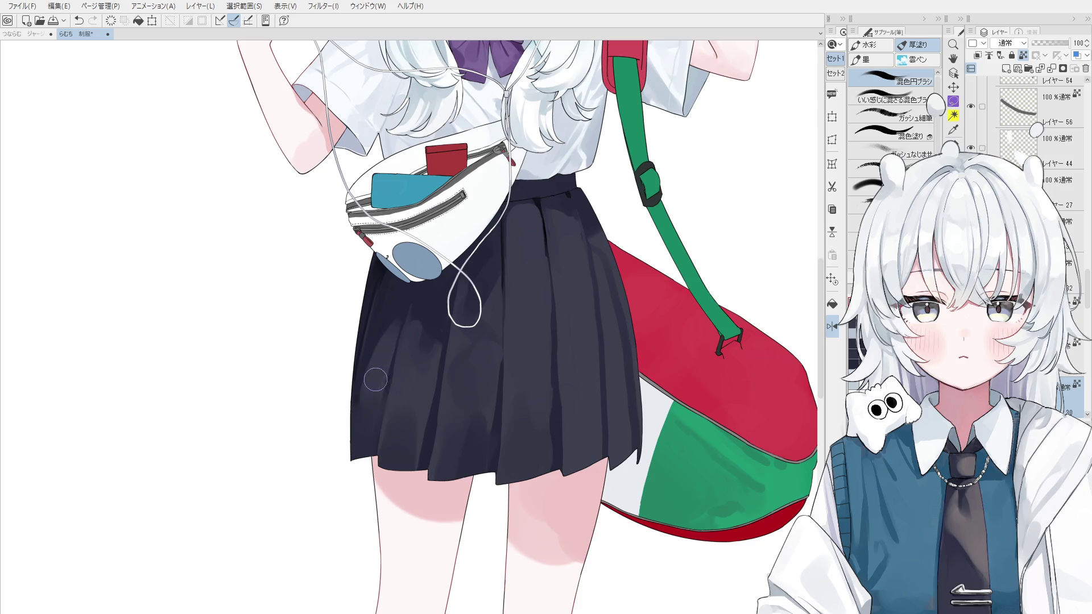
scroll(376, 378, "down", 1)
key("o")
key("b")
scroll(450, 340, "up", 3)
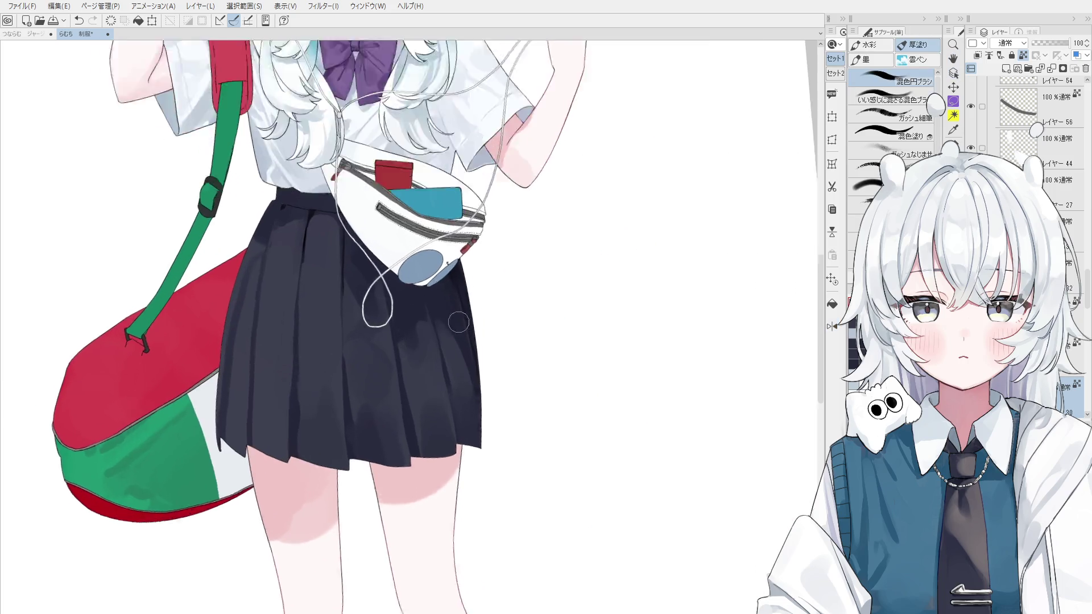
key("ctrl+z")
left_click_drag(456, 290, 477, 415)
key("ctrl+z")
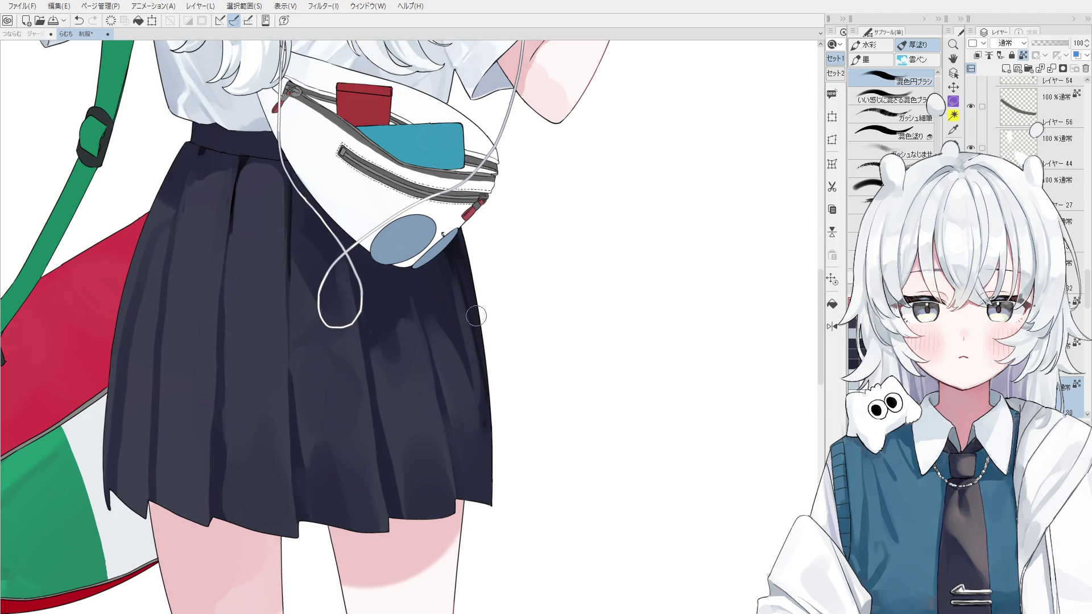
scroll(483, 392, "down", 1)
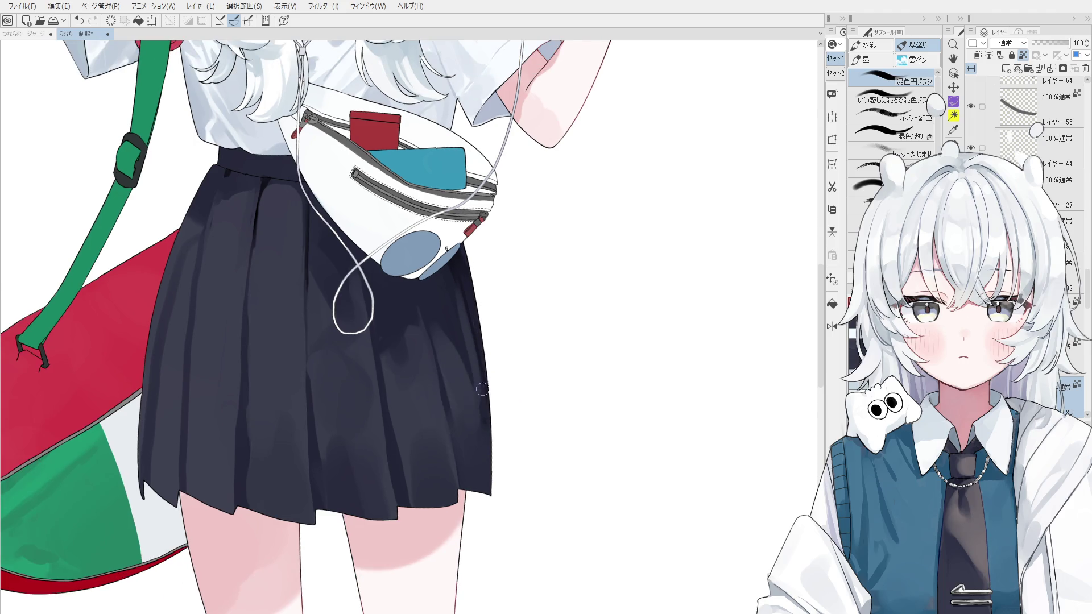
scroll(472, 344, "down", 1)
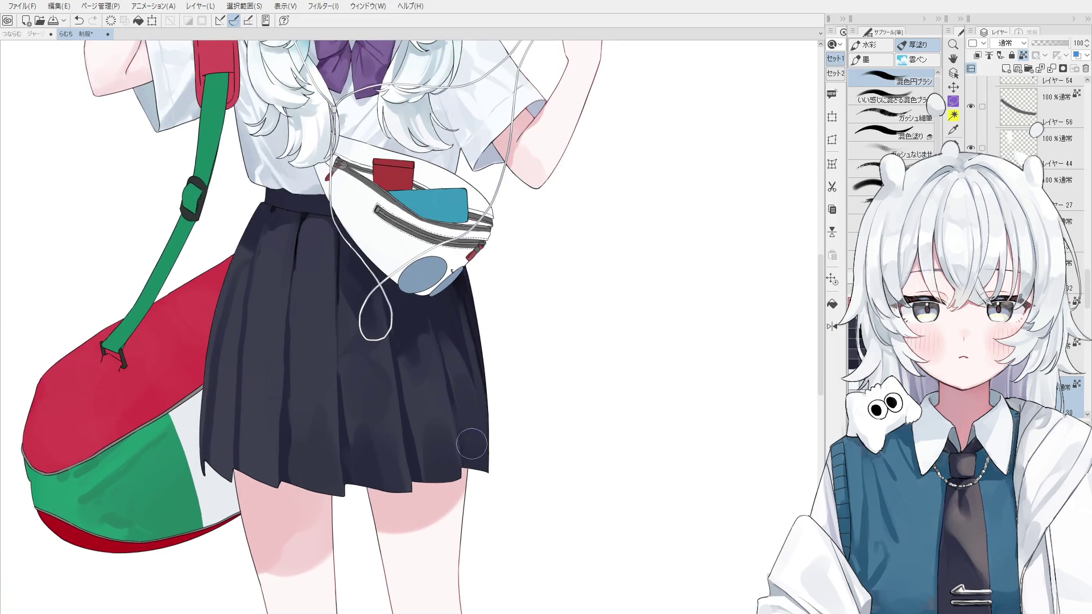
scroll(438, 441, "up", 1)
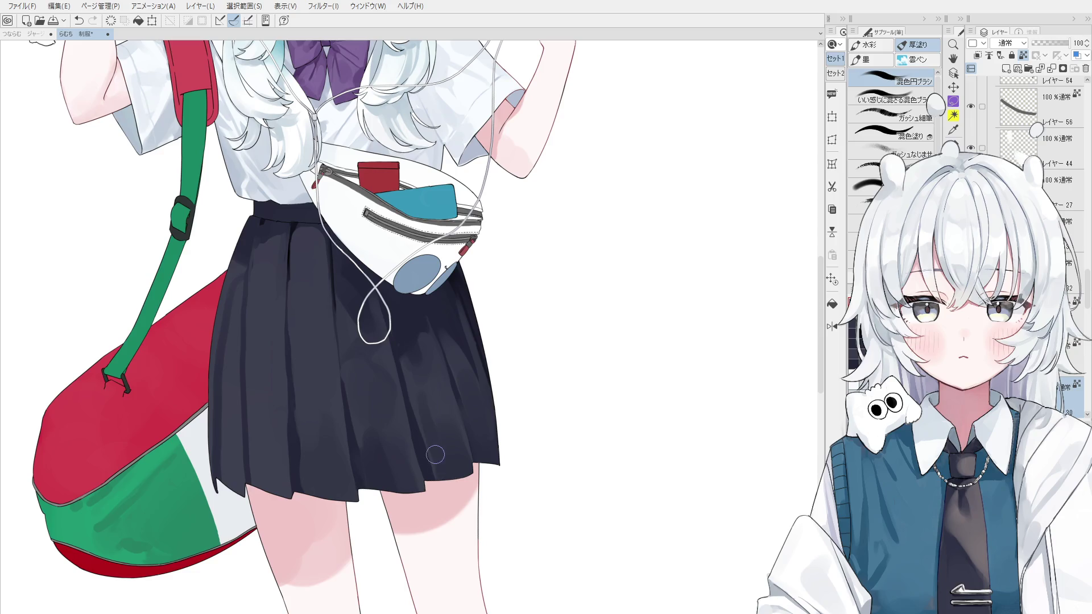
Step: Adjust shading at the skirt's lower right hem and add a faint lighter stroke upward
left_click_drag(419, 390, 437, 422)
scroll(437, 422, "down", 2)
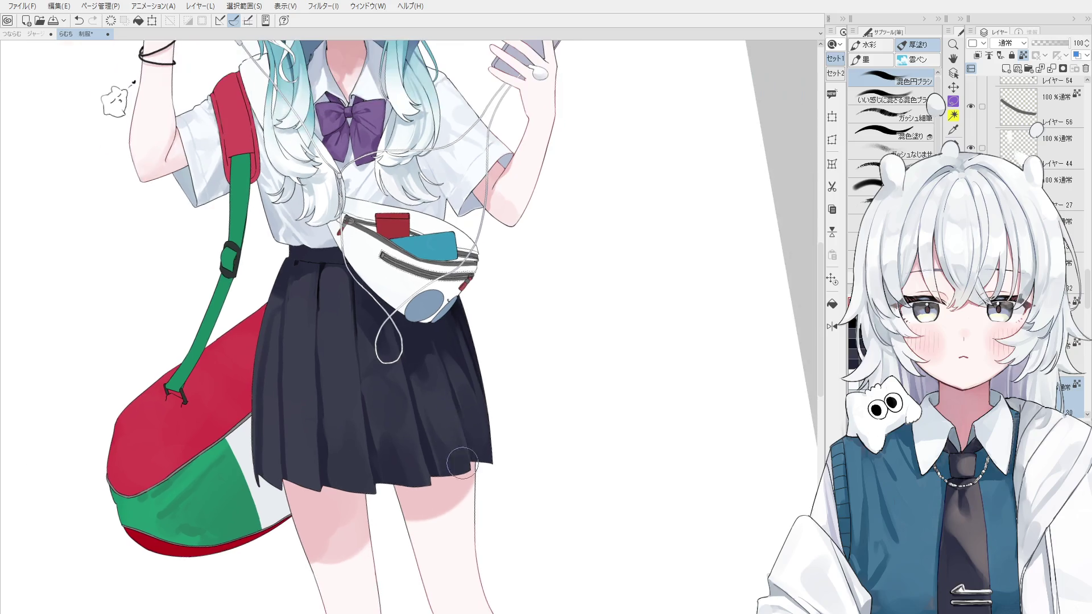
scroll(422, 473, "down", 1)
key("o")
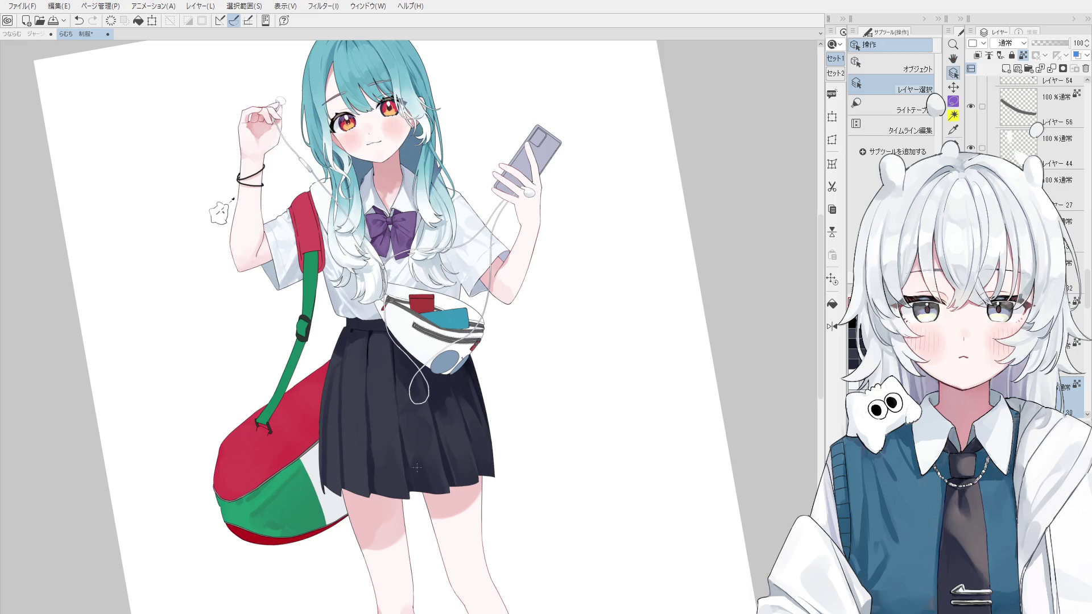
key("b")
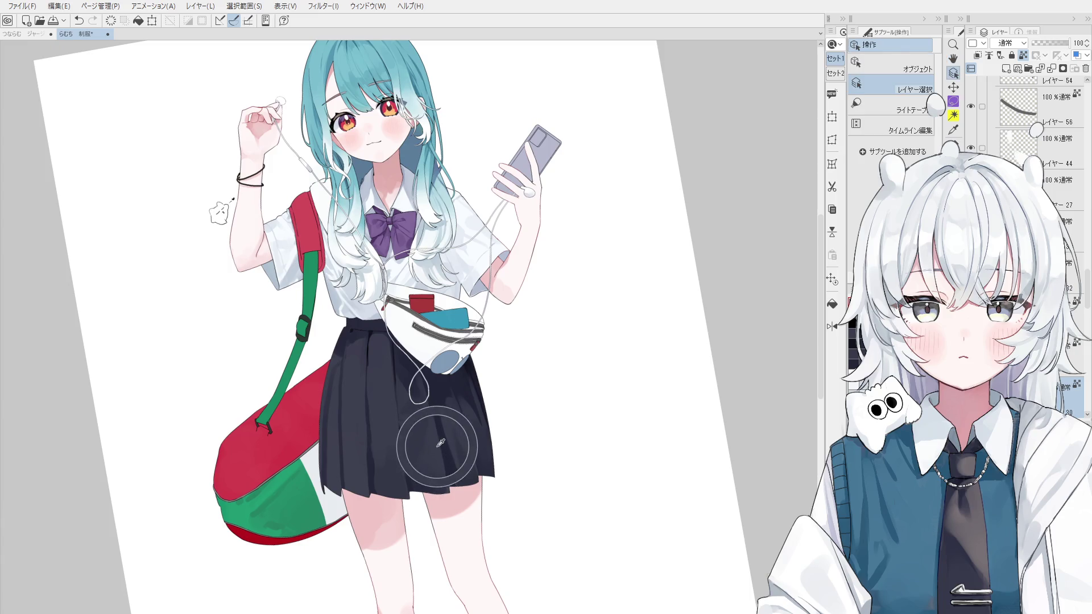
scroll(439, 449, "up", 1)
scroll(439, 460, "up", 1)
key("ctrl+z")
key("ctrl+y")
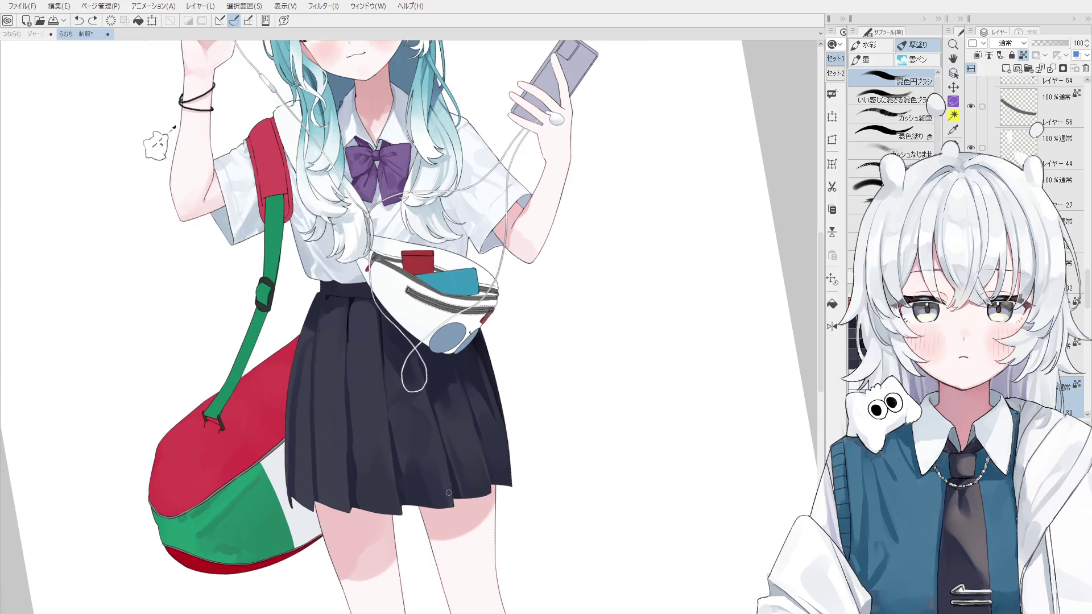
key("ctrl+z")
left_click_drag(449, 497, 436, 444)
key("h")
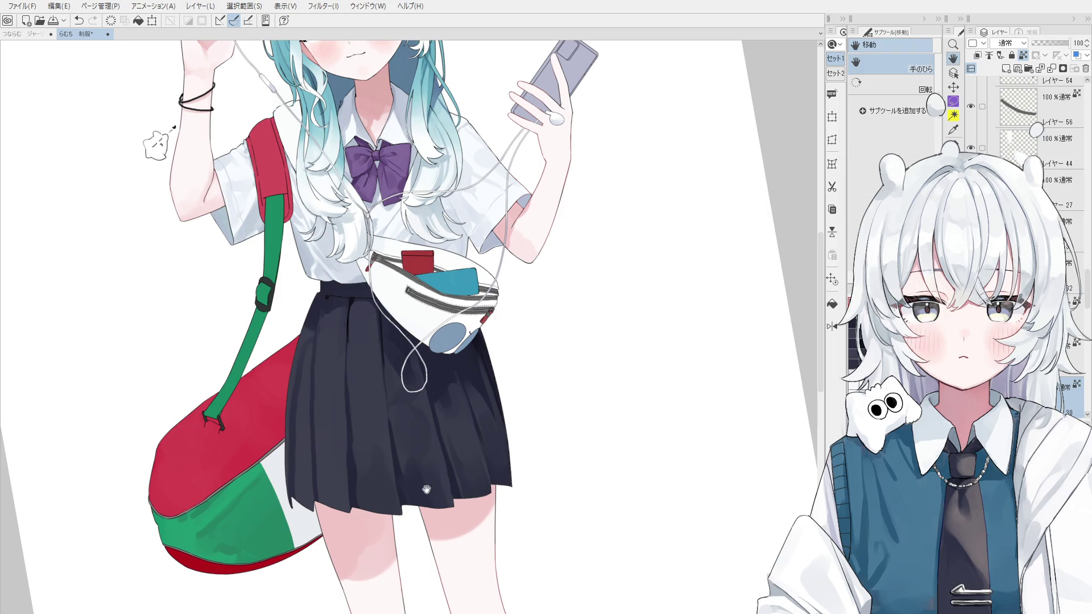
left_click_drag(384, 511, 437, 500)
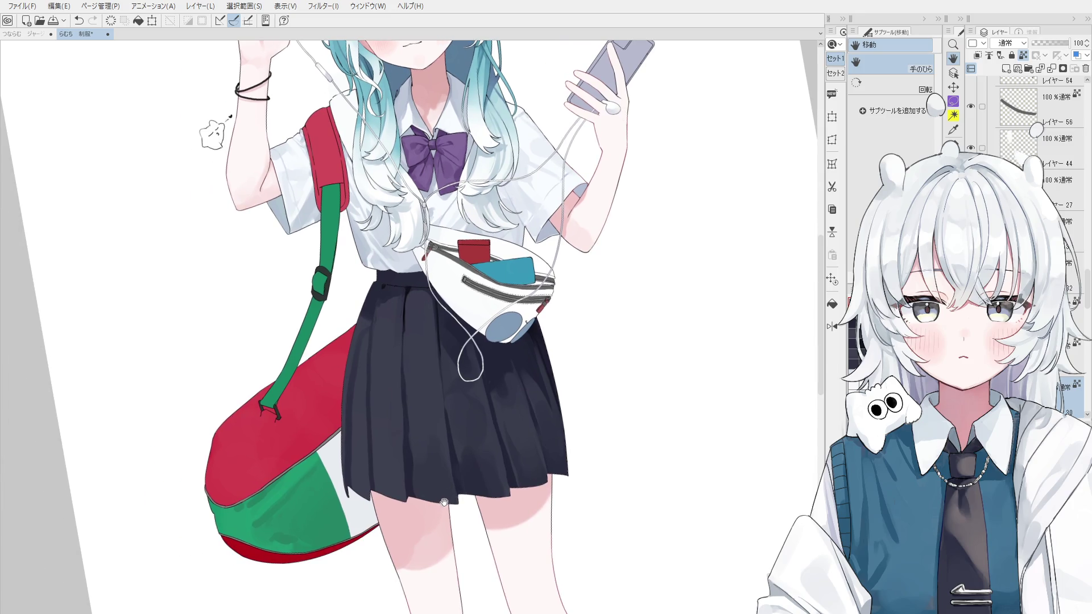
Step: On the mirrored canvas, sample the skirt colour and blend shading across the lower skirt
scroll(443, 501, "down", 2)
key("o")
scroll(493, 518, "up", 4)
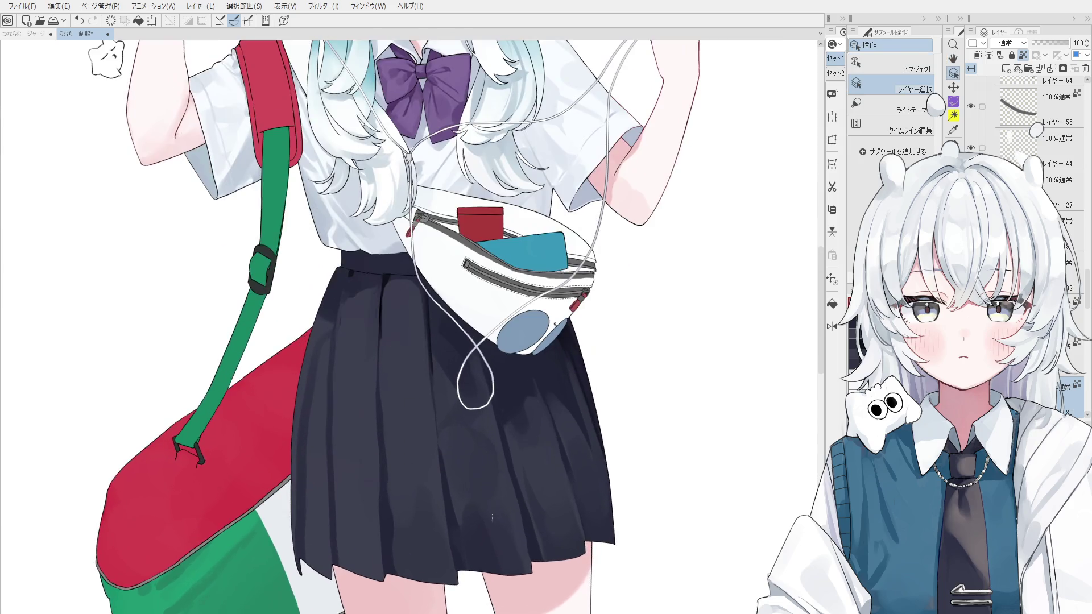
key("b")
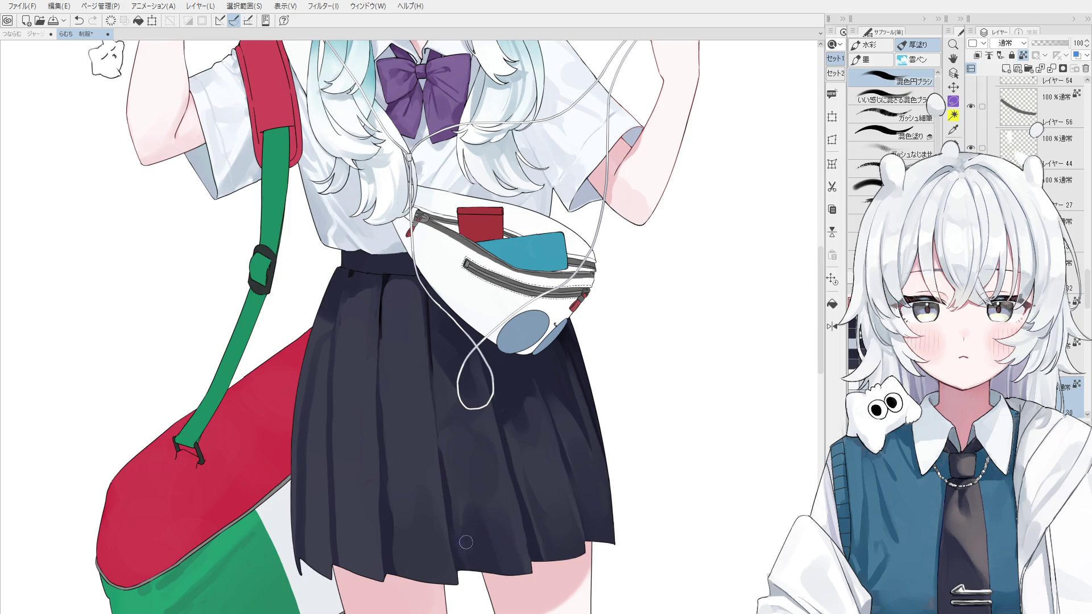
scroll(483, 535, "up", 1)
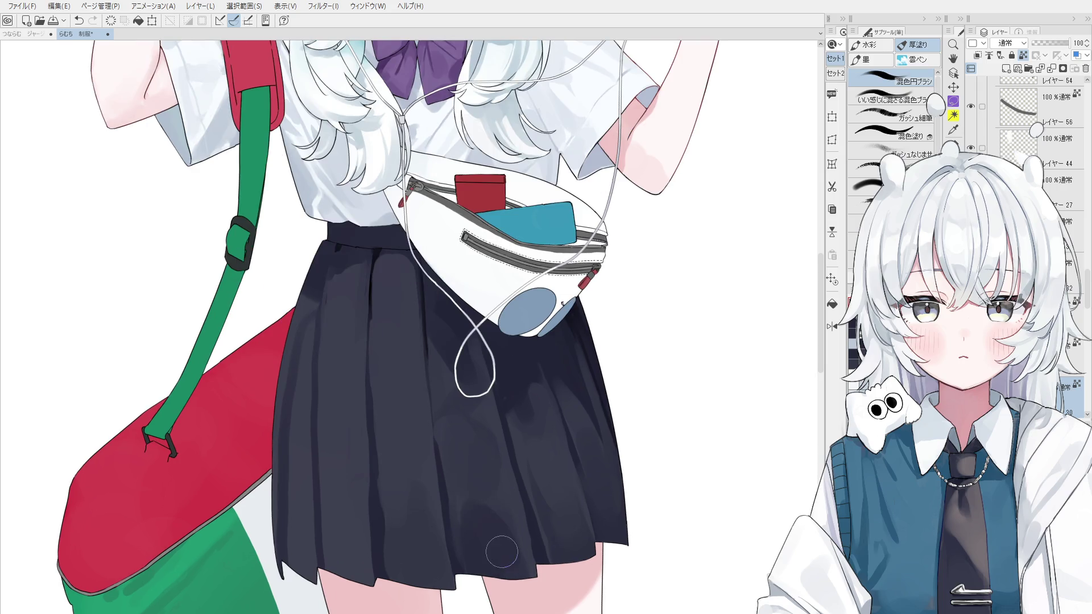
key("h")
key("period")
key("period")
key("comma")
key("comma")
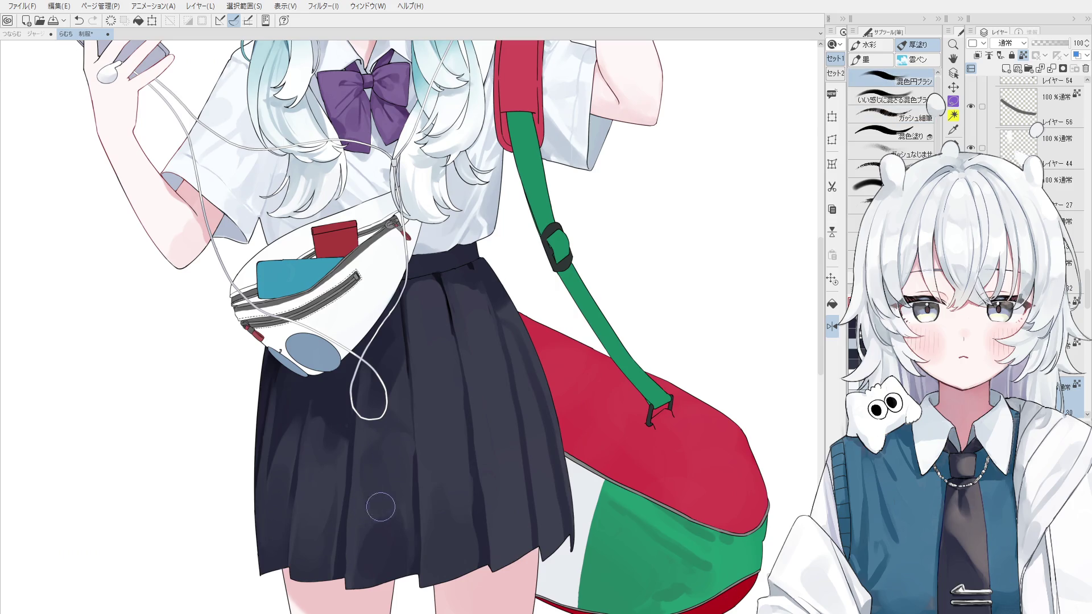
left_click(425, 429, "alt")
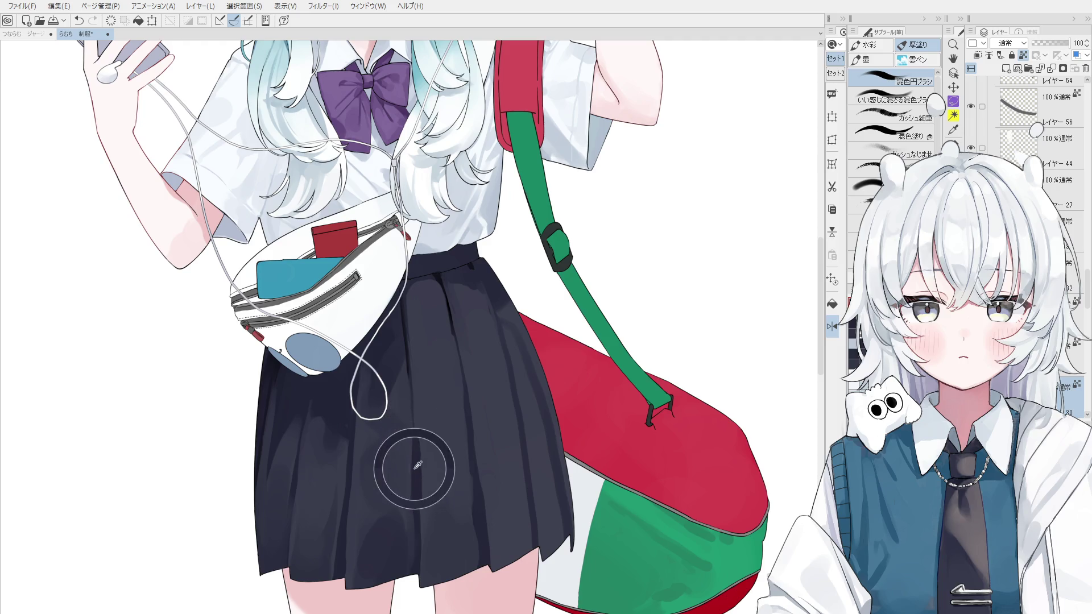
left_click_drag(412, 466, 414, 481)
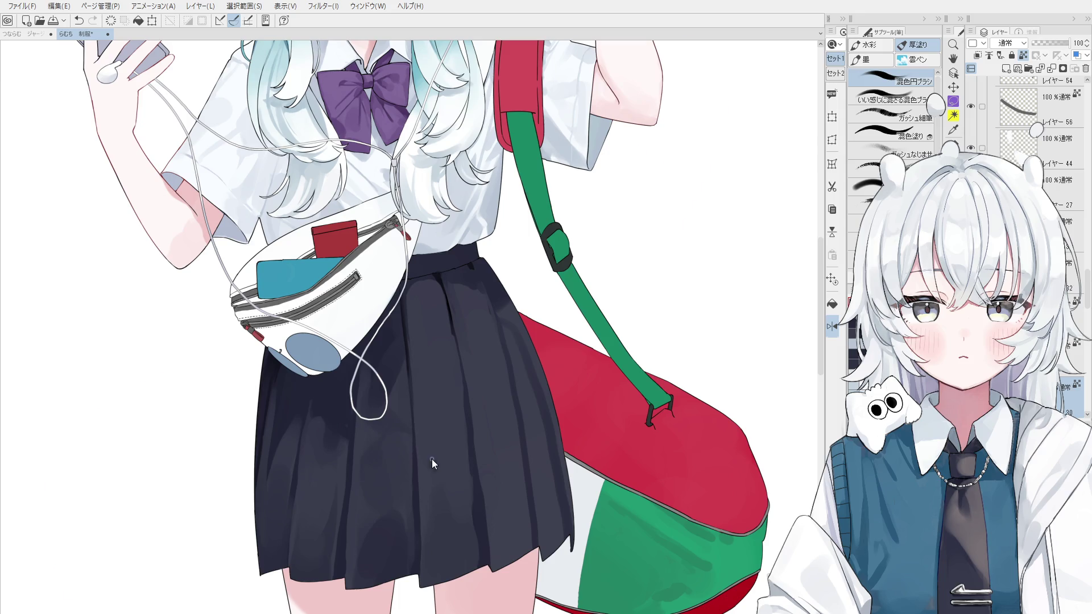
key("h")
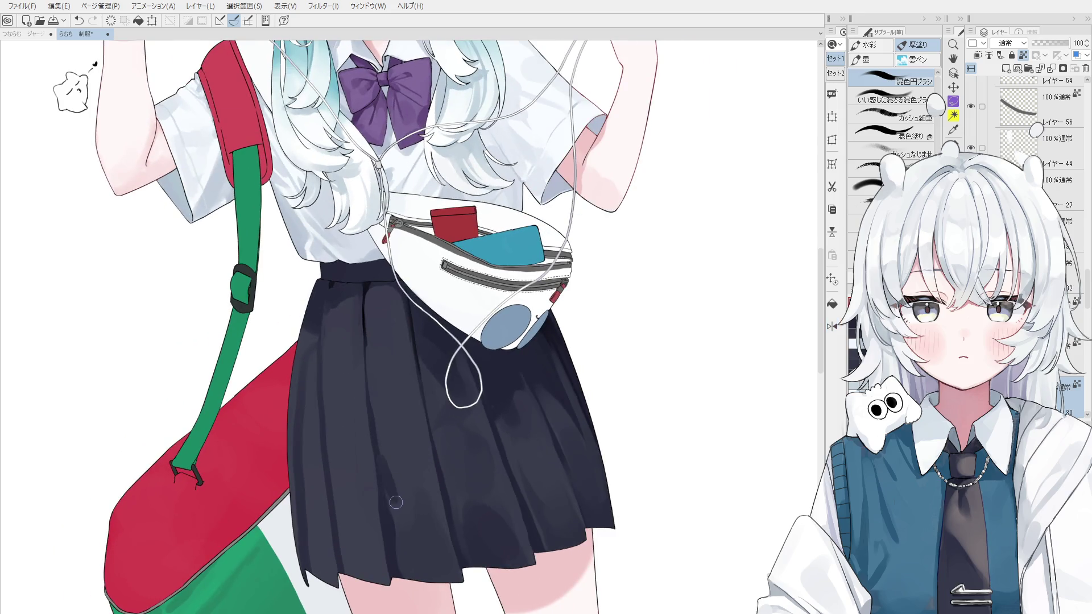
scroll(391, 472, "down", 2)
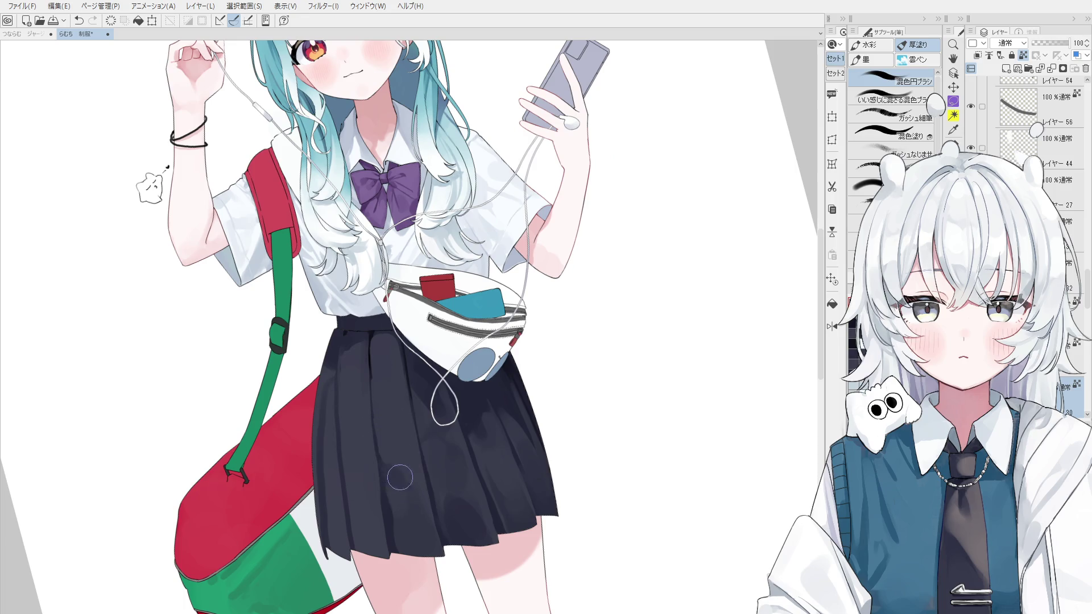
Step: Enlarge the brush and zoom out to review the shaded skirt folds
key("bracketright")
key("bracketright")
scroll(1030, 139, "down", 2)
scroll(1030, 139, "down", 3)
scroll(1030, 140, "down", 3)
scroll(1030, 139, "down", 3)
scroll(1031, 139, "down", 3)
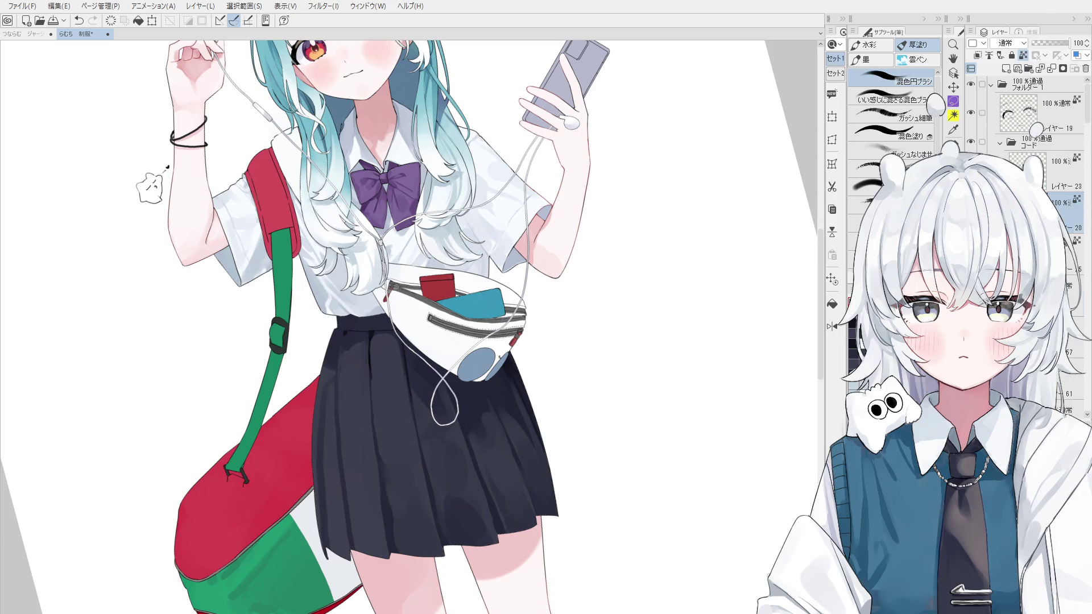
key("p")
scroll(622, 353, "up", 1)
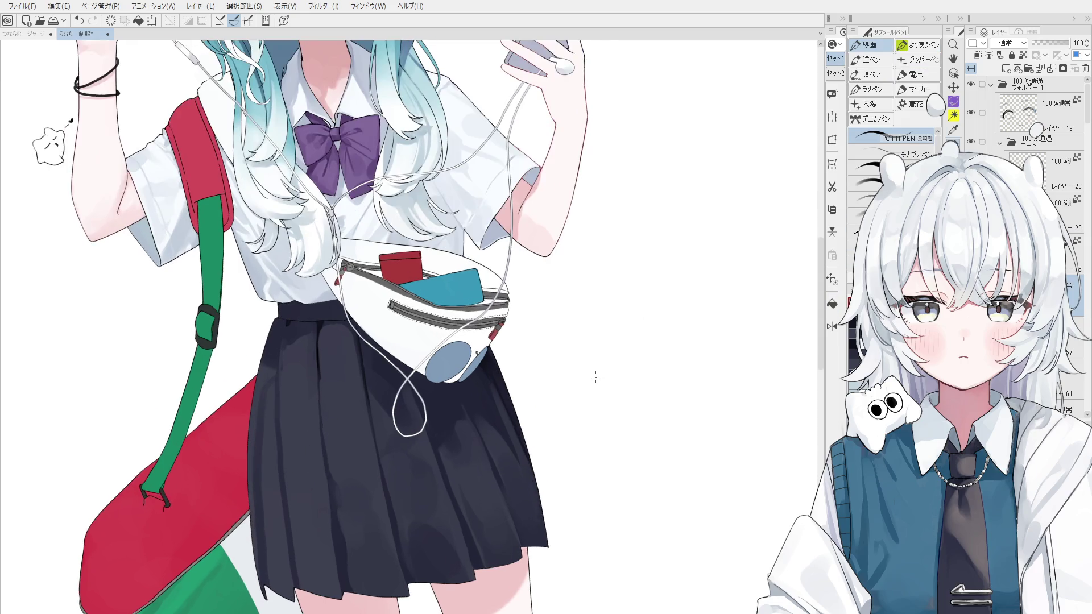
Step: Ink the mascot's cloud-shaped head outline and ear loop beside the skirt
mouse_move(568, 363)
left_mouse_down()
mouse_move(657, 348)
mouse_move(592, 376)
mouse_move(655, 394)
left_mouse_up()
scroll(607, 292, "up", 1)
scroll(631, 390, "up", 1)
key("ctrl+z")
key("ctrl+z")
left_click_drag(637, 301, 671, 349)
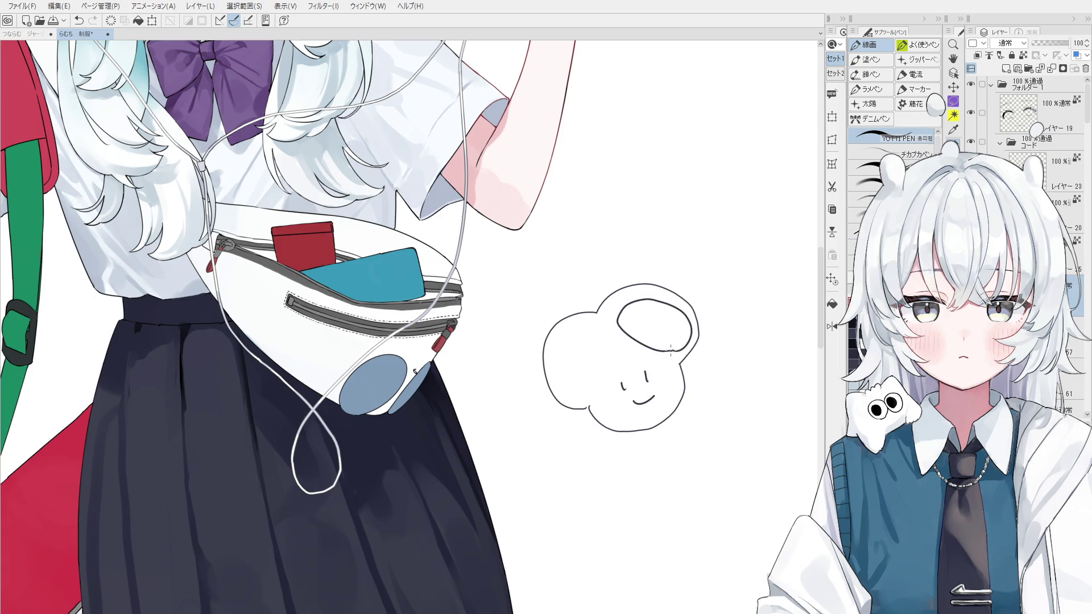
left_click_drag(576, 332, 563, 356)
key("ctrl+z")
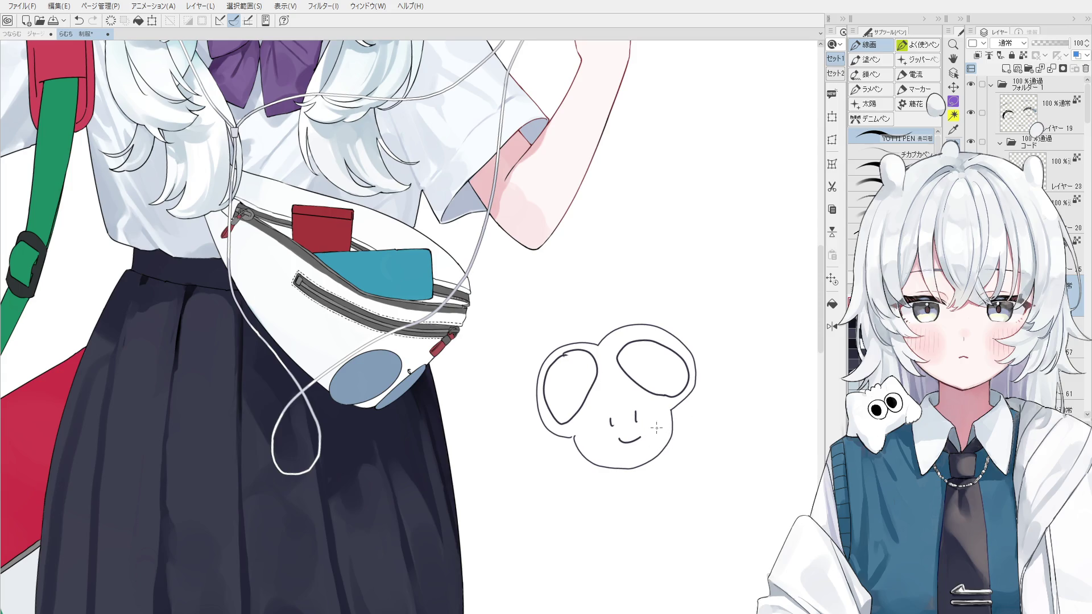
Step: Hatch short lines inside the mascot's right and left ears
key("^")
key("^")
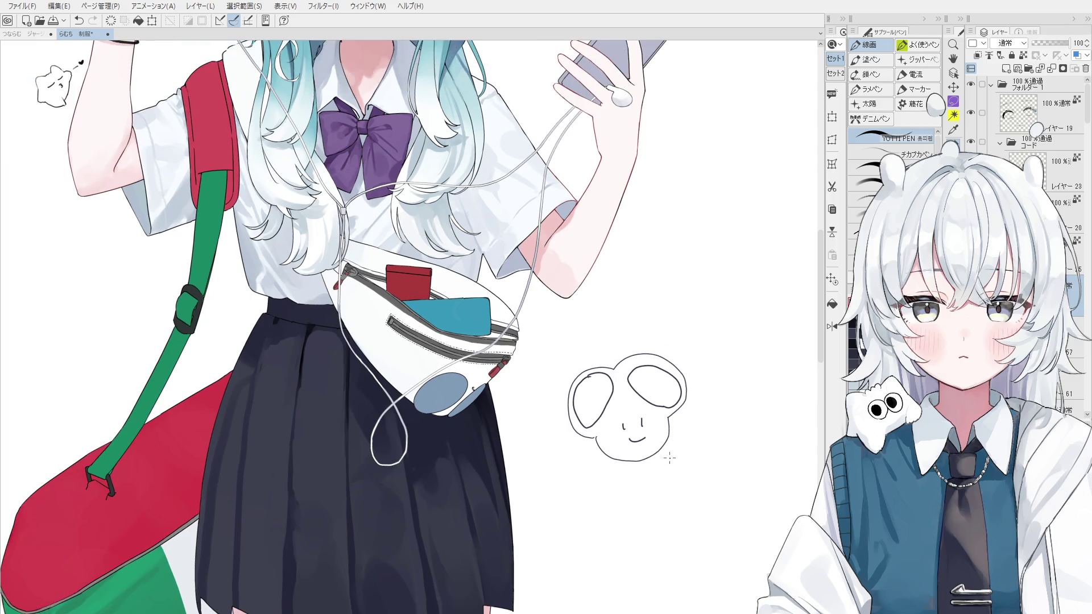
key("h")
left_click_drag(673, 455, 674, 447)
key("p")
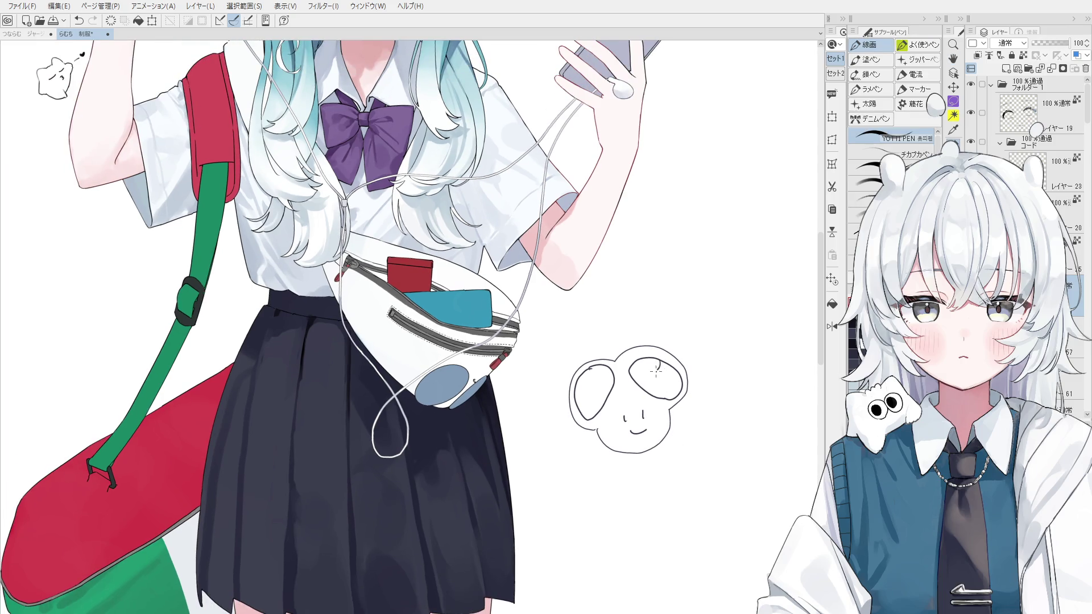
left_click_drag(673, 368, 676, 373)
left_click_drag(586, 395, 579, 415)
scroll(691, 472, "down", 3)
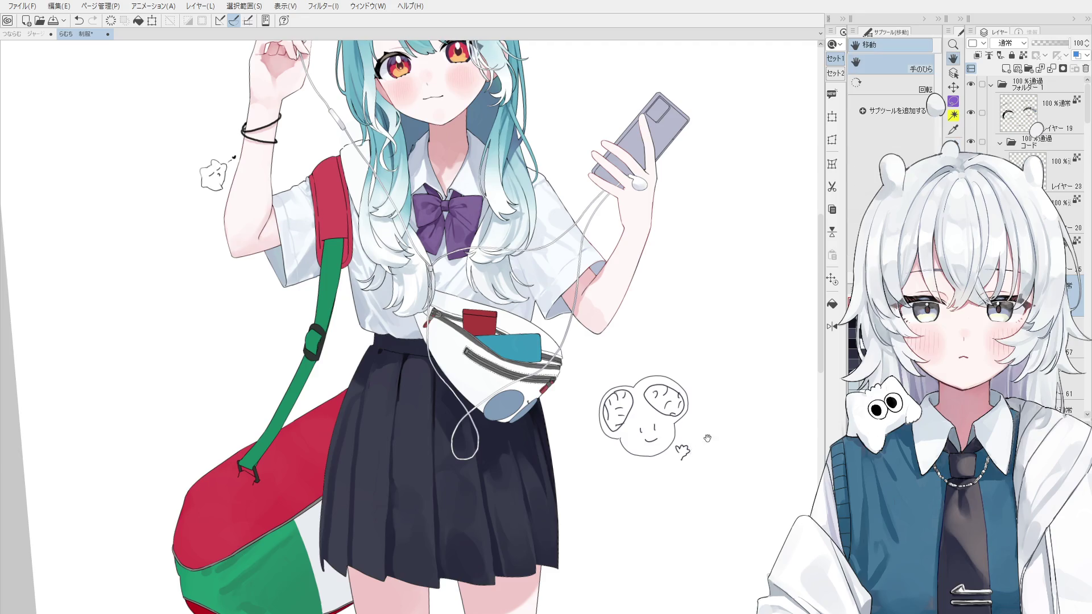
Step: Select the skirt layer and blend a subtle stroke on the skirt, redoing it once
scroll(703, 390, "up", 2)
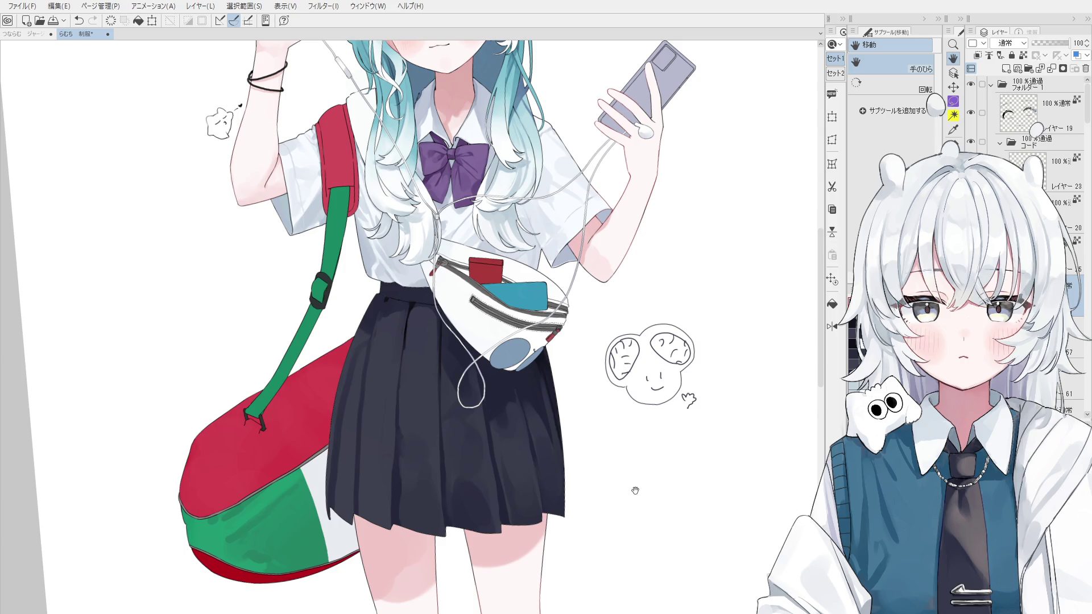
scroll(619, 495, "up", 2)
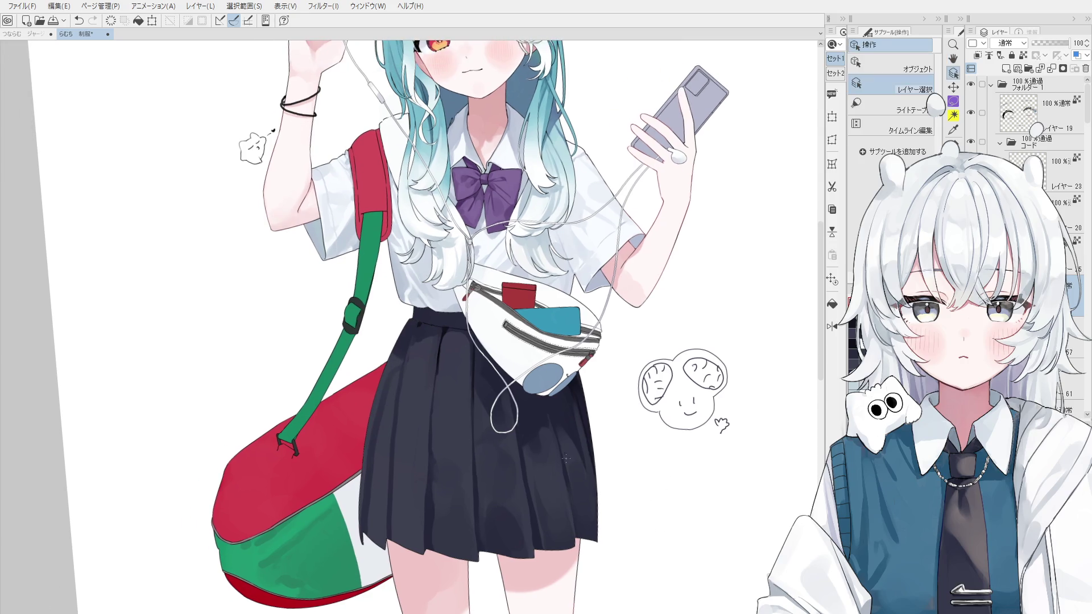
left_click(548, 440, "ctrl+shift")
key("b")
scroll(538, 446, "up", 1)
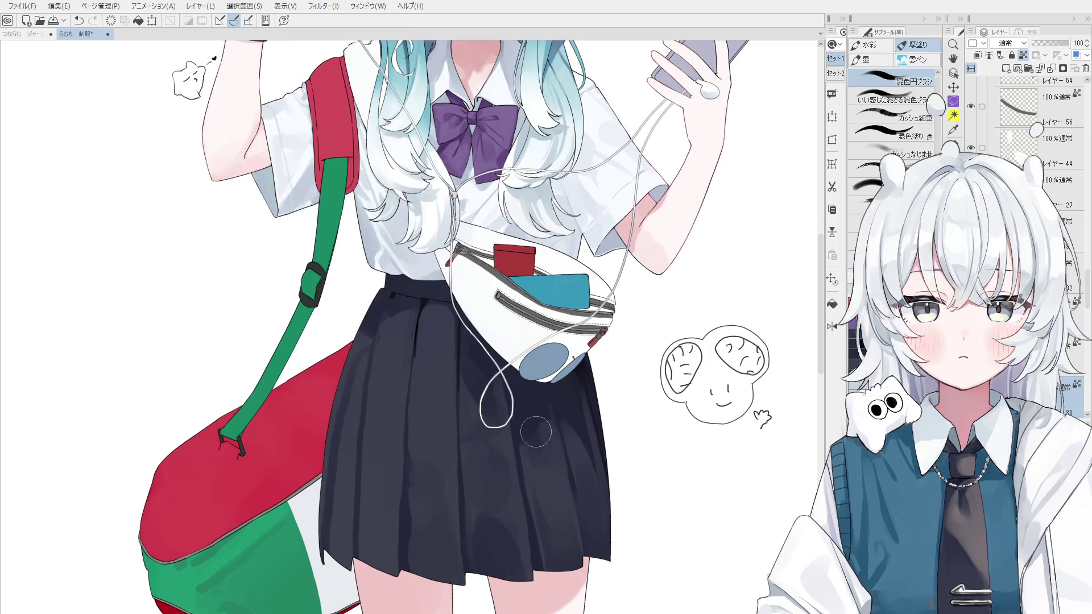
key("ctrl+z")
left_click_drag(531, 463, 528, 438)
scroll(529, 440, "down", 1)
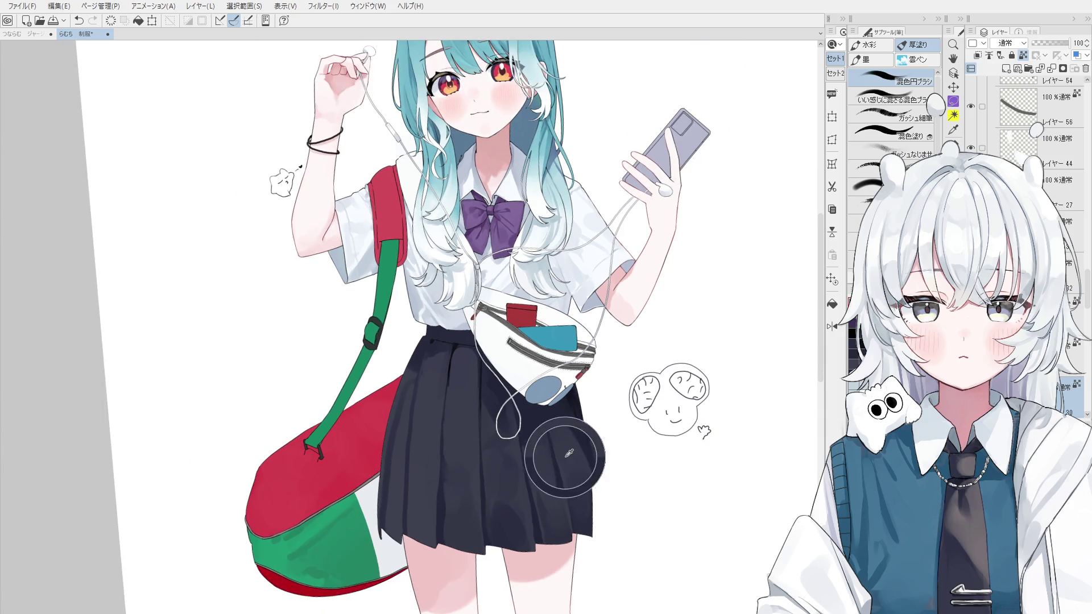
key("ctrl+z")
left_click_drag(541, 455, 540, 438)
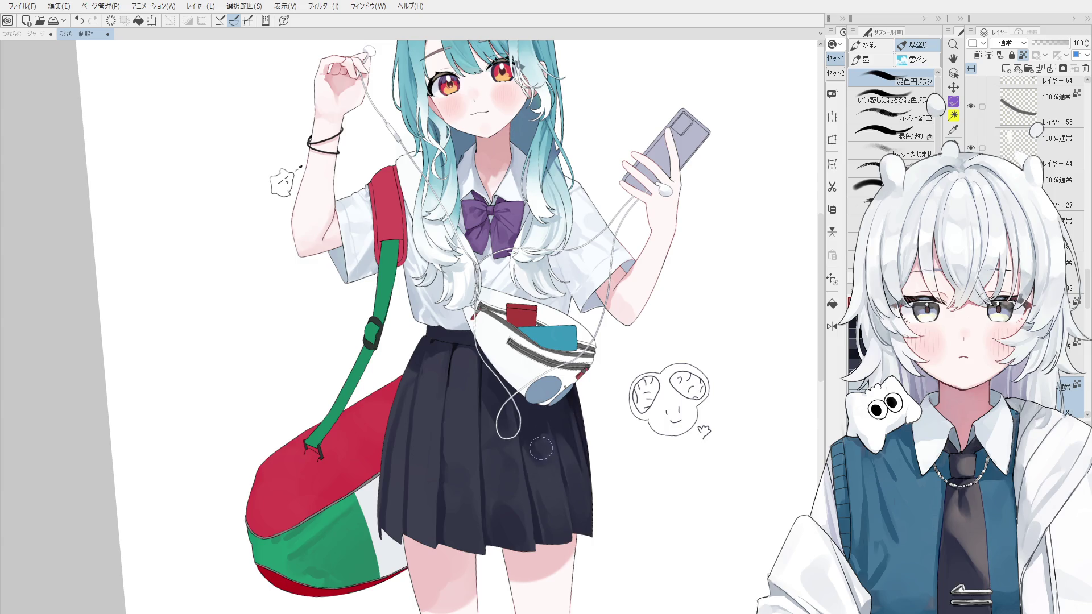
Step: Darken the shading along a skirt fold, checking on the mirrored canvas
key("o")
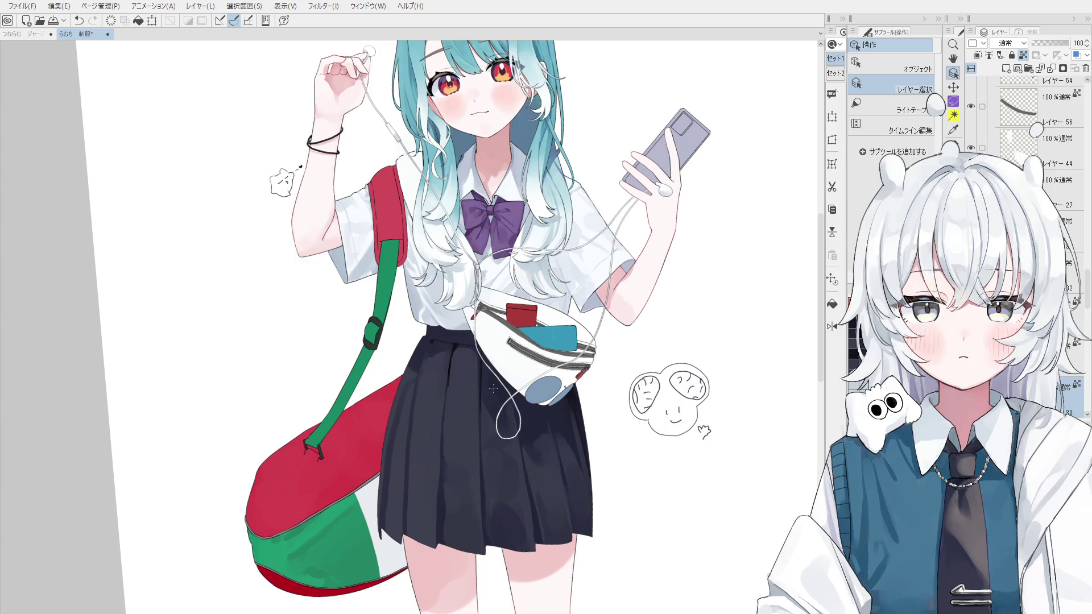
key("b")
scroll(472, 420, "up", 1)
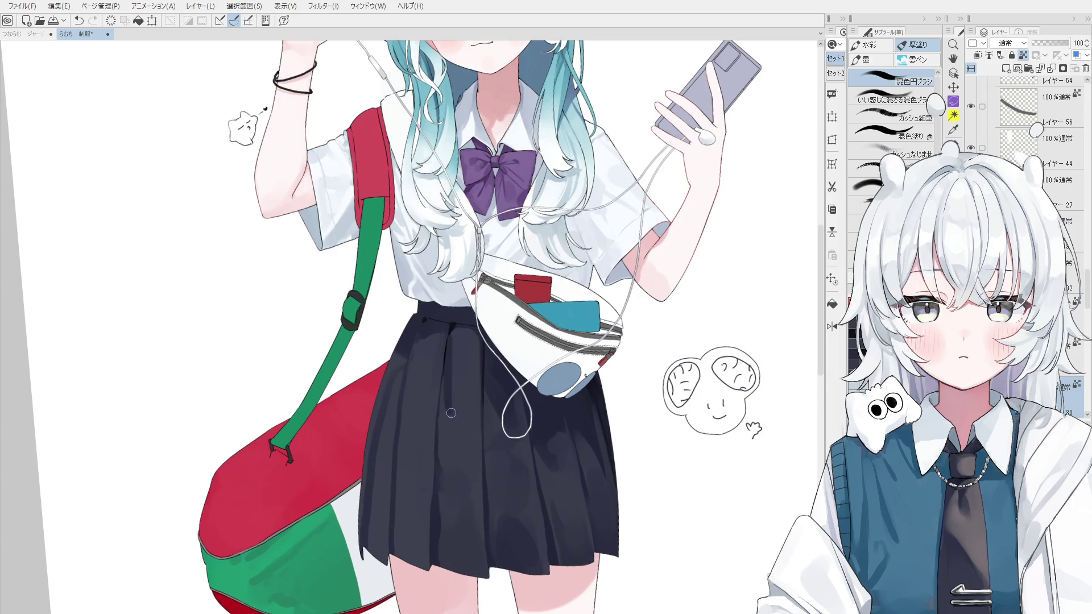
mouse_move(446, 401)
left_mouse_down()
mouse_move(447, 347)
mouse_move(446, 392)
left_mouse_up()
key("ctrl+z")
key("ctrl+z")
key("h")
key("o")
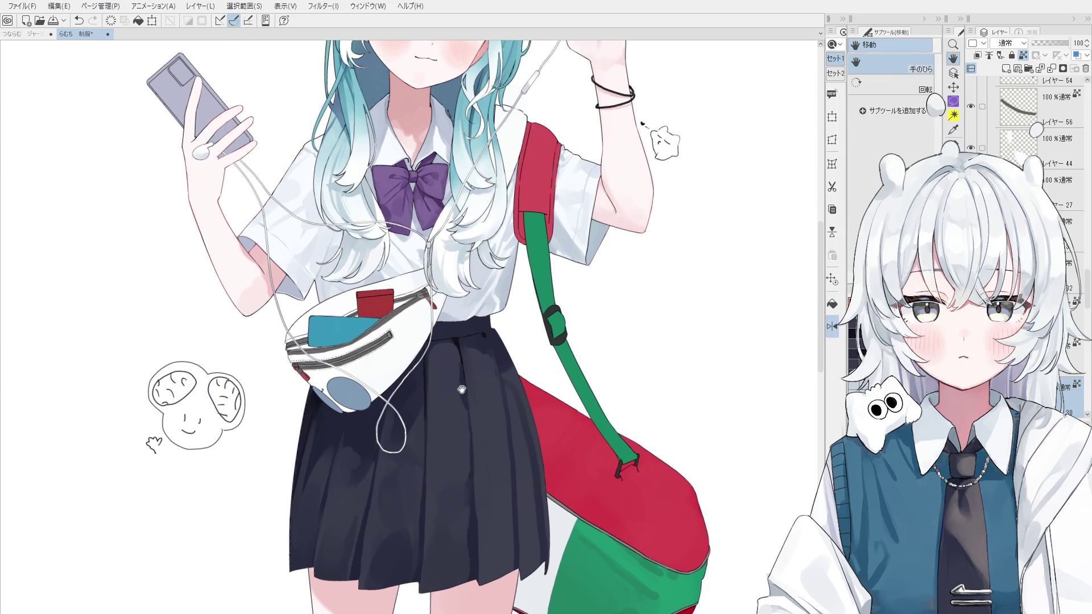
key("b")
scroll(454, 362, "up", 1)
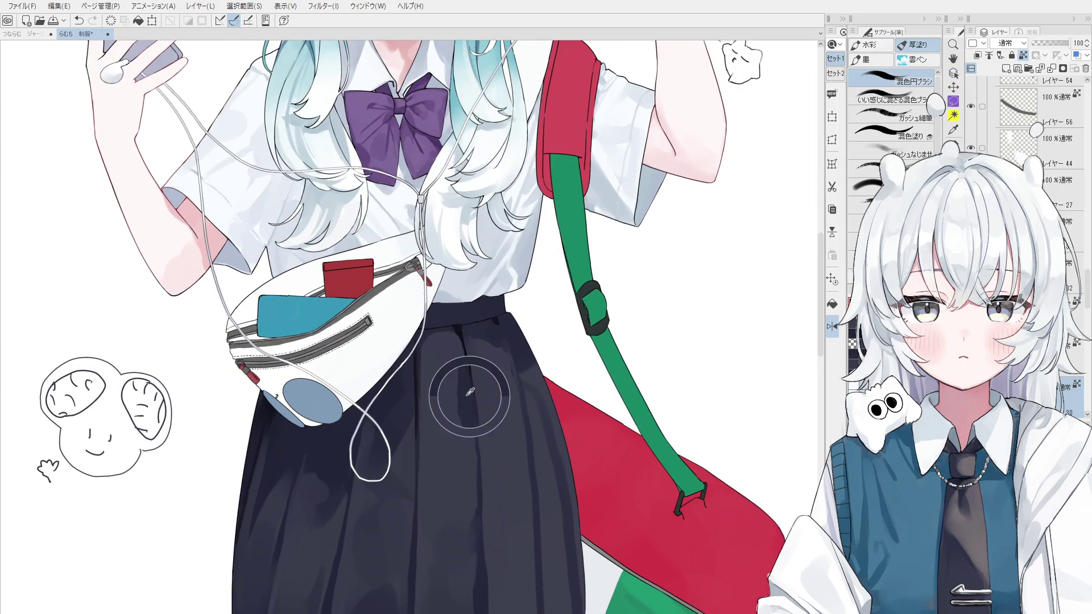
left_click_drag(460, 367, 470, 435)
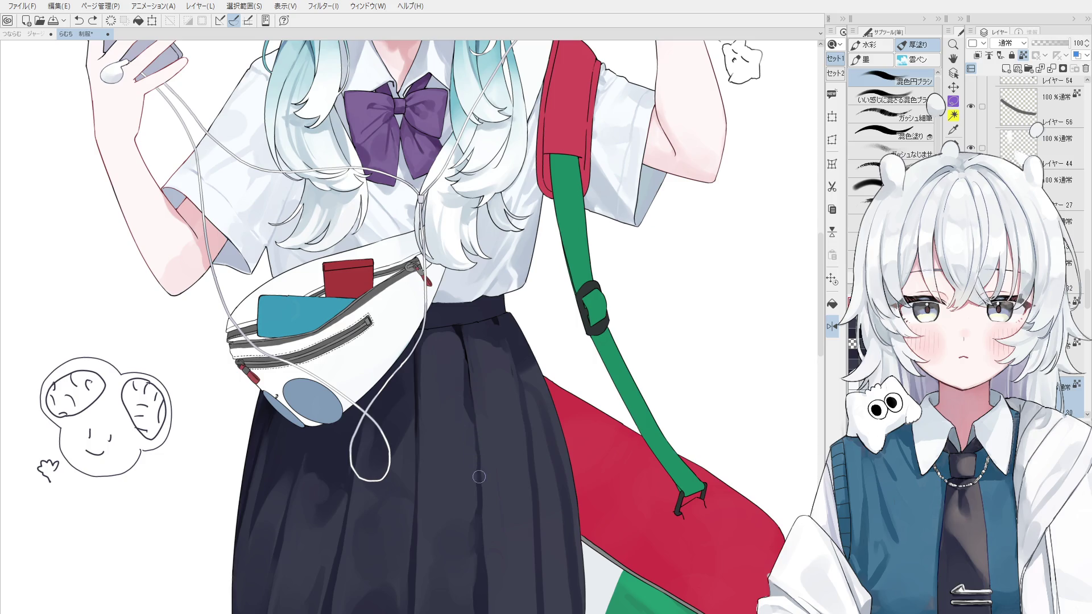
Step: Enlarge the brush and paint a dark stroke deepening a crease in the skirt
left_click_drag(498, 497, 542, 414)
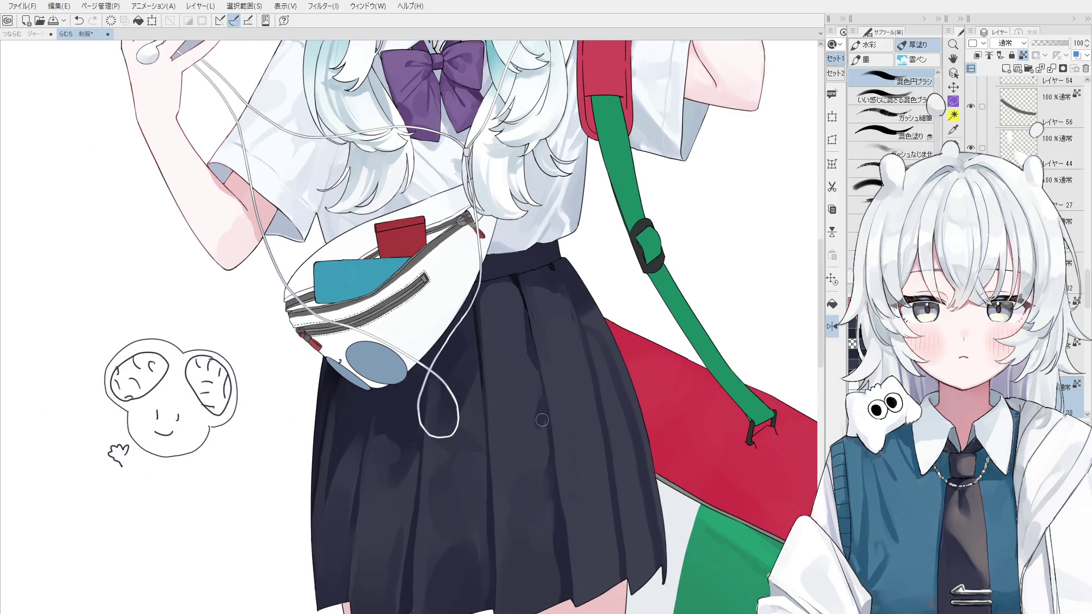
scroll(542, 415, "down", 1)
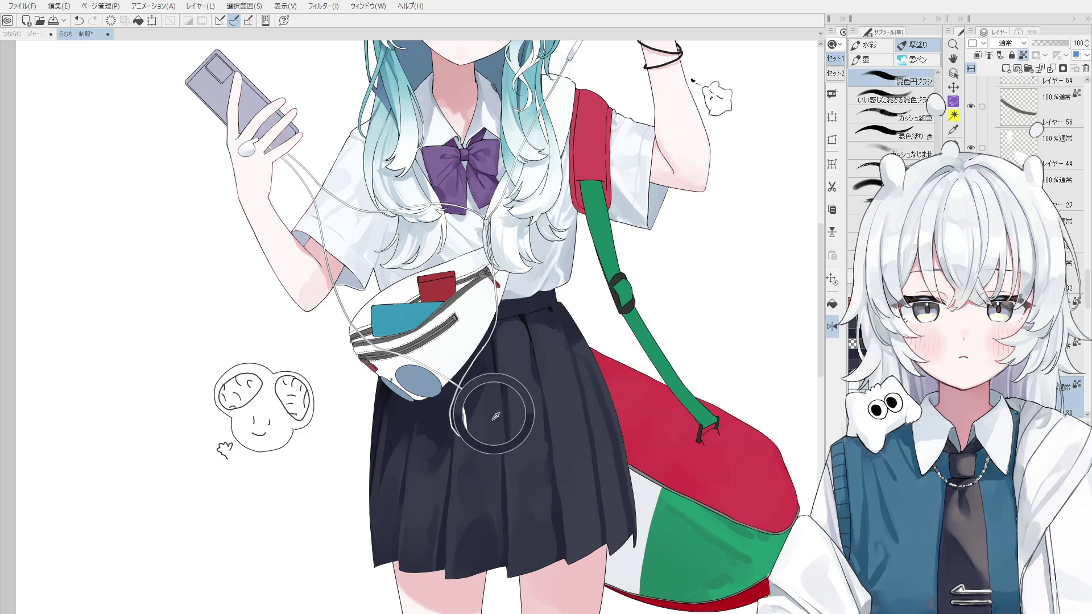
scroll(498, 425, "down", 1)
scroll(498, 425, "down", 1)
scroll(496, 423, "up", 2)
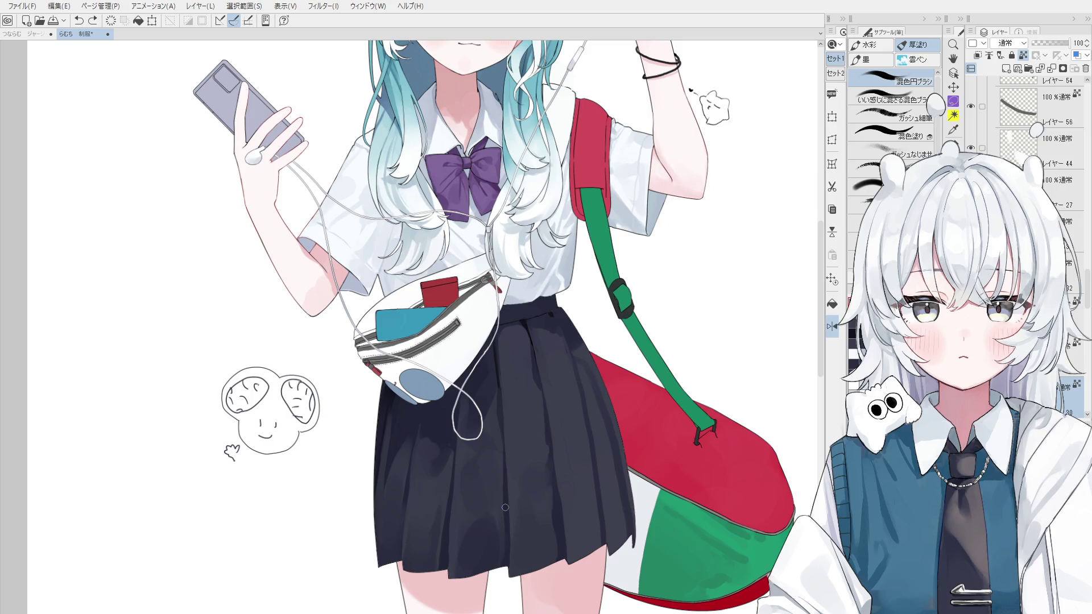
key("o")
scroll(495, 443, "up", 2)
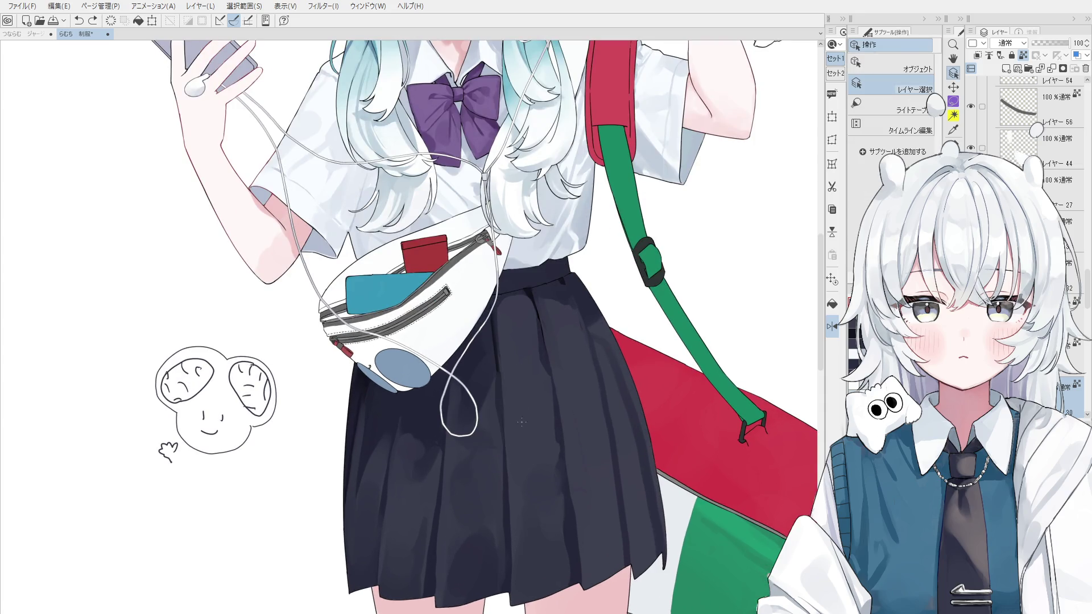
key("b")
scroll(486, 399, "up", 1)
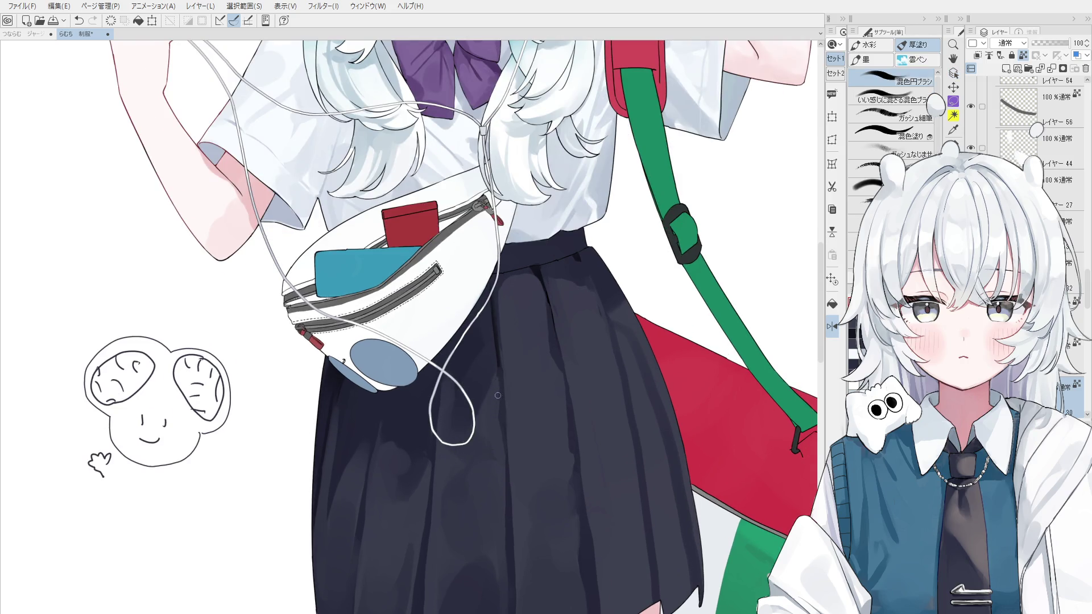
scroll(499, 393, "down", 1)
key("bracketright")
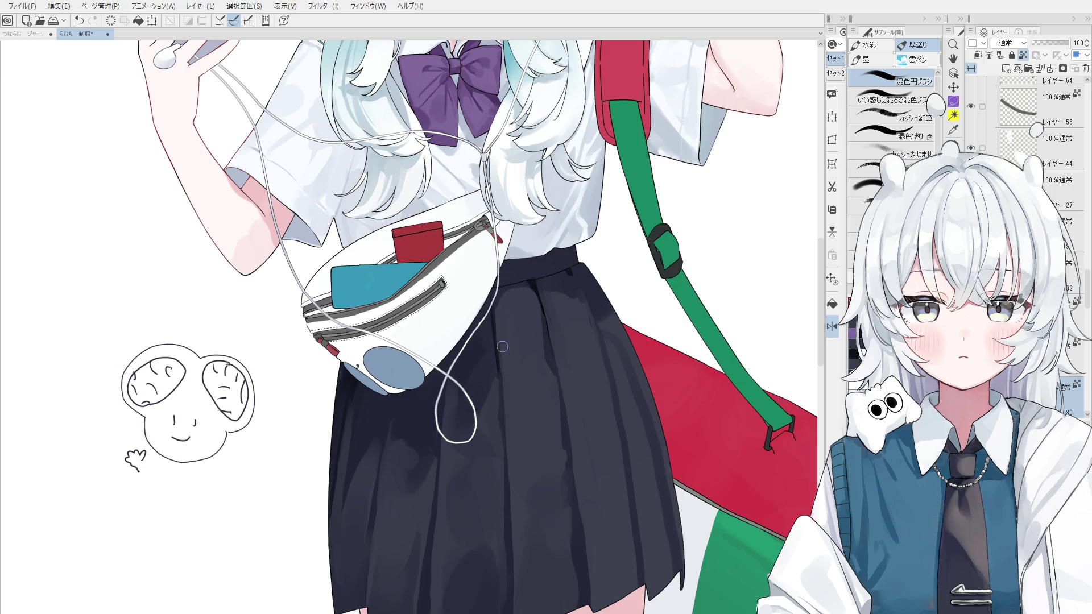
left_click_drag(567, 398, 573, 464)
Step: Zoom out and shift the view to show the whole upper figure
scroll(581, 483, "down", 1)
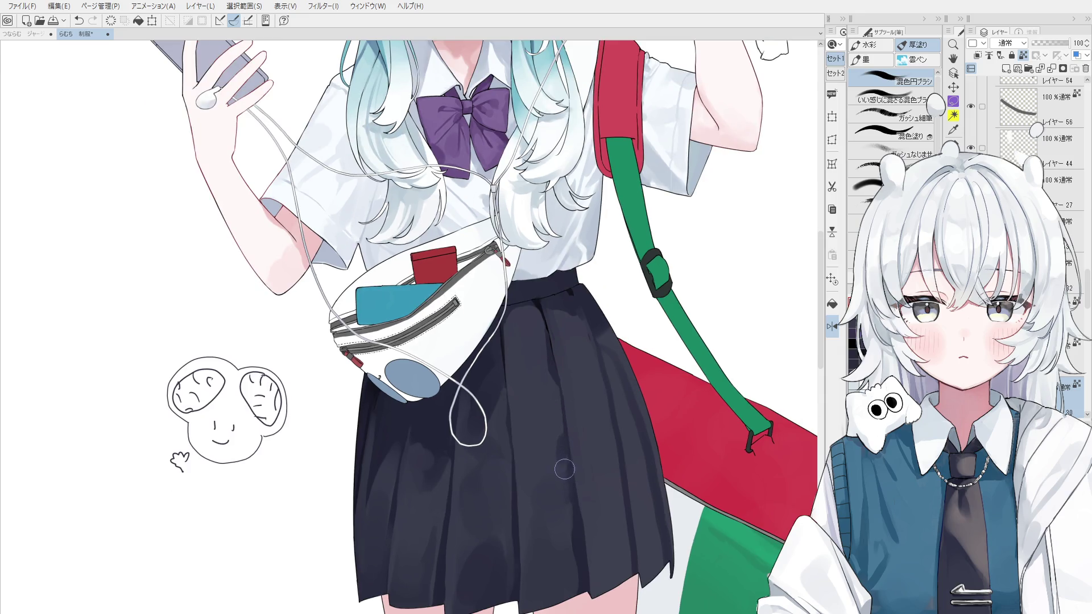
scroll(563, 472, "down", 4)
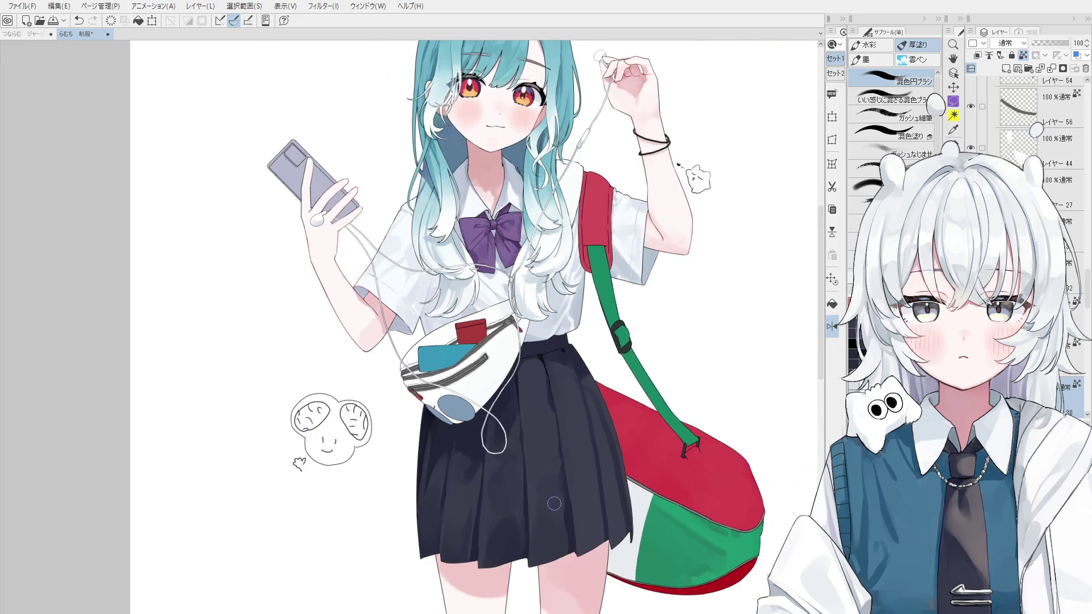
left_click_drag(571, 577, 557, 499)
scroll(560, 520, "down", 3)
scroll(563, 540, "up", 1)
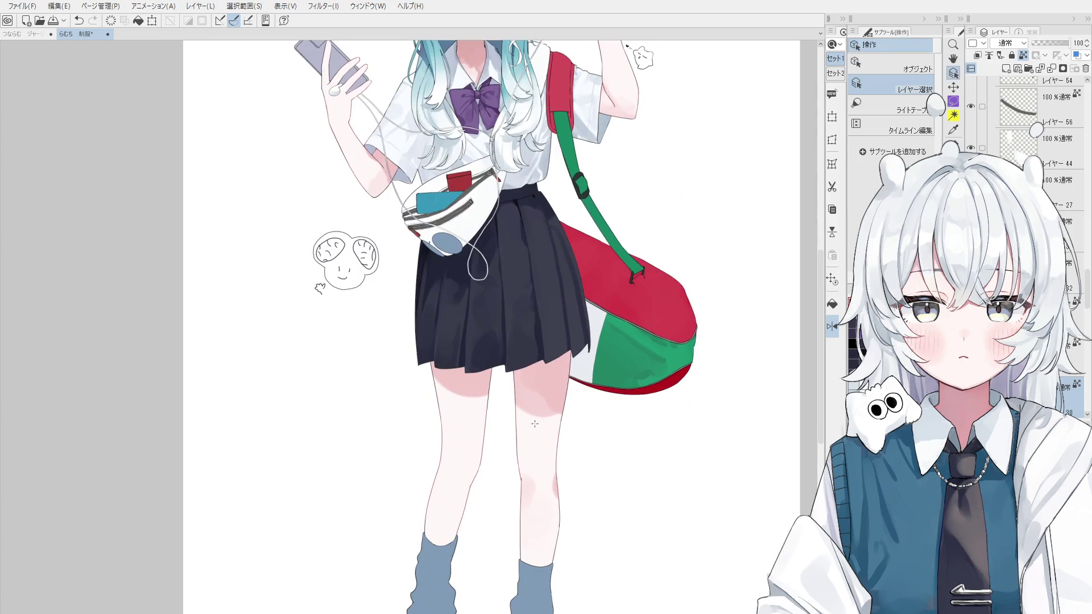
Step: Select the leg layer and paint soft pink shading onto the knee
left_click(540, 428, "ctrl+shift")
key("b")
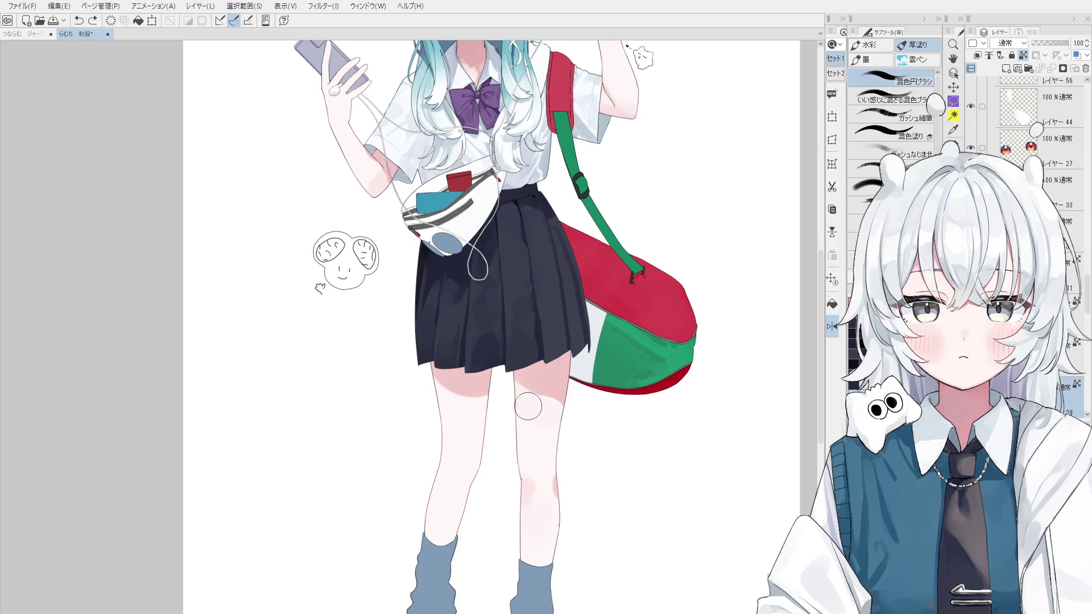
mouse_move(541, 400)
left_mouse_down()
mouse_move(563, 378)
mouse_move(560, 399)
left_mouse_up()
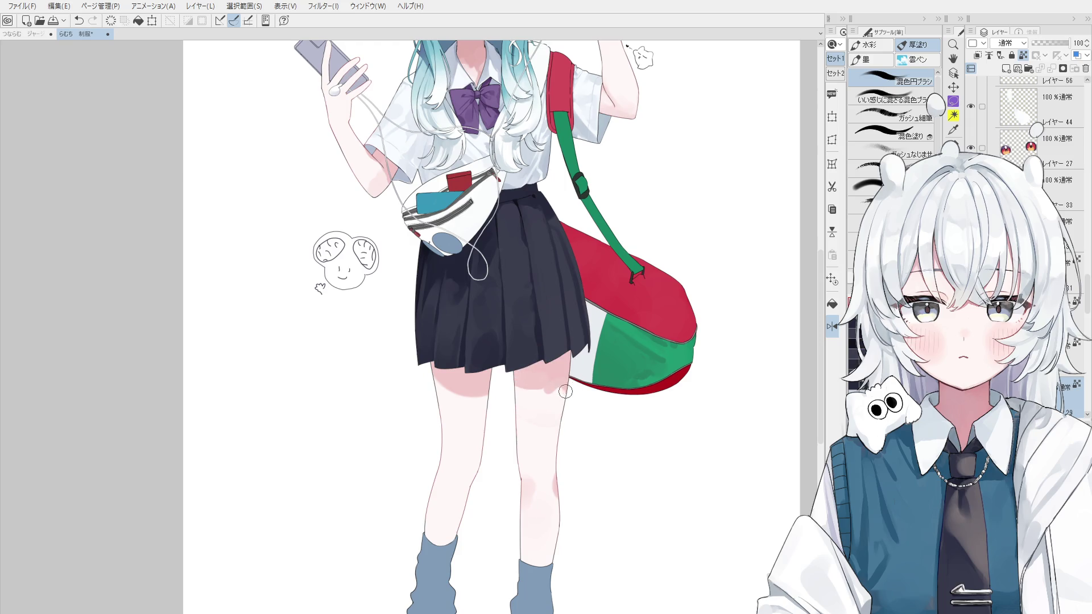
Step: Sample nearby colours and repaint the right leg's outer contour down to the shin
left_click(546, 474, "alt")
left_click(511, 377, "alt")
left_click_drag(518, 420, 519, 466)
left_click_drag(555, 395, 567, 481)
key("ctrl+z")
key("ctrl+z")
left_click_drag(570, 398, 561, 548)
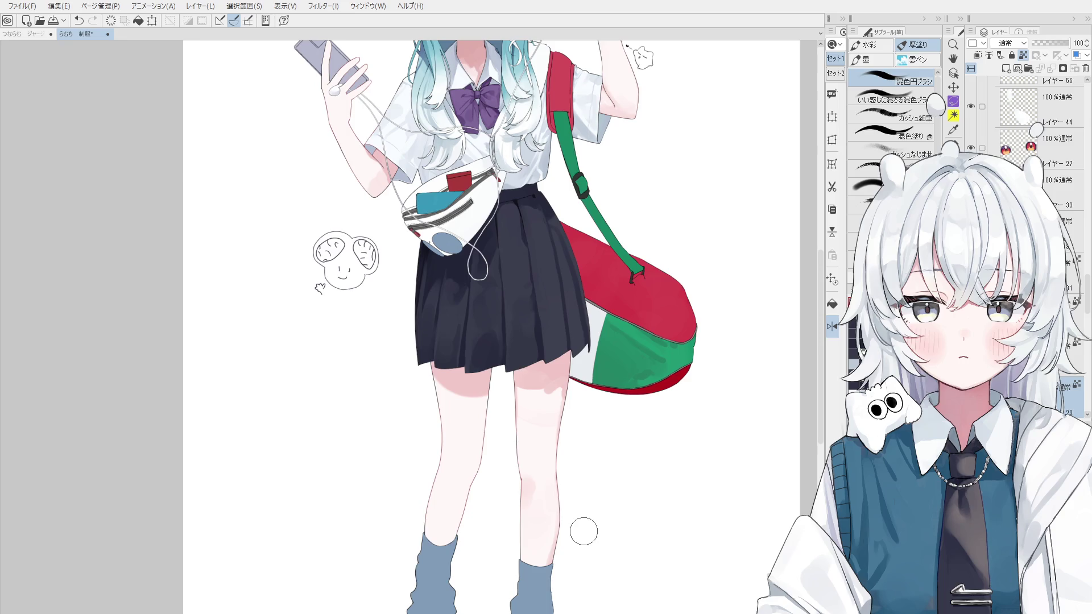
scroll(549, 383, "up", 1)
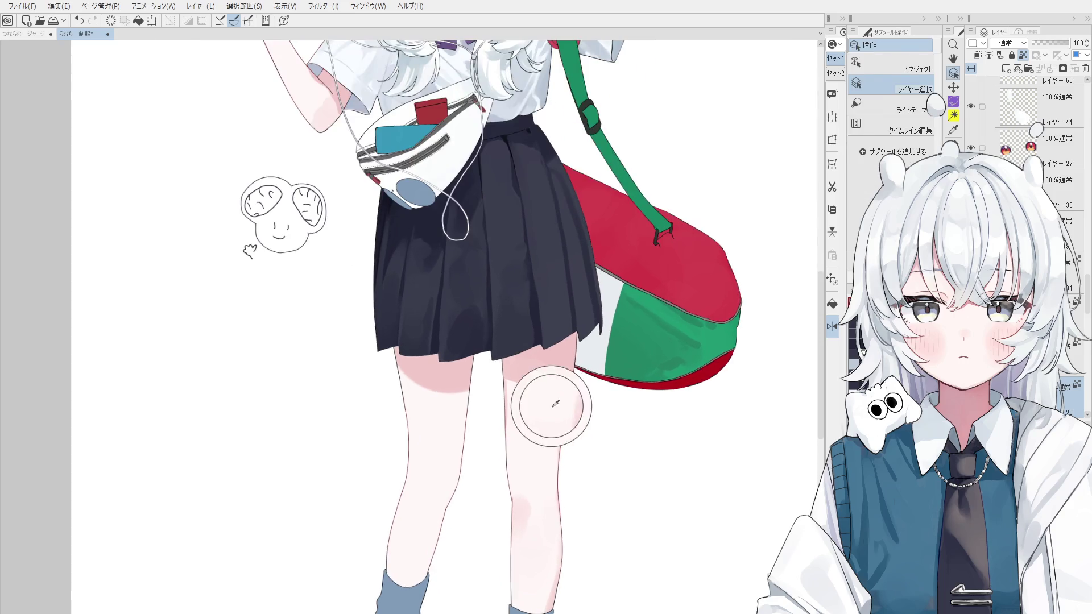
Step: Zoom in and blend a lighter patch across the upper thigh to its right edge, sampling the pink
scroll(549, 382, "up", 1)
scroll(554, 379, "up", 1)
left_click_drag(563, 375, 512, 426)
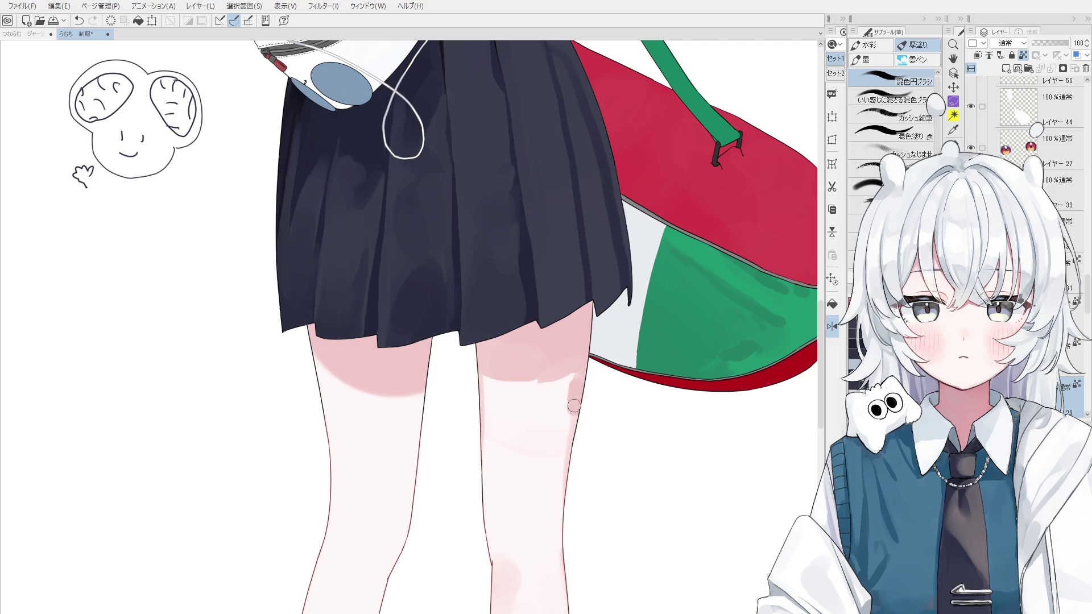
left_click_drag(556, 383, 582, 382)
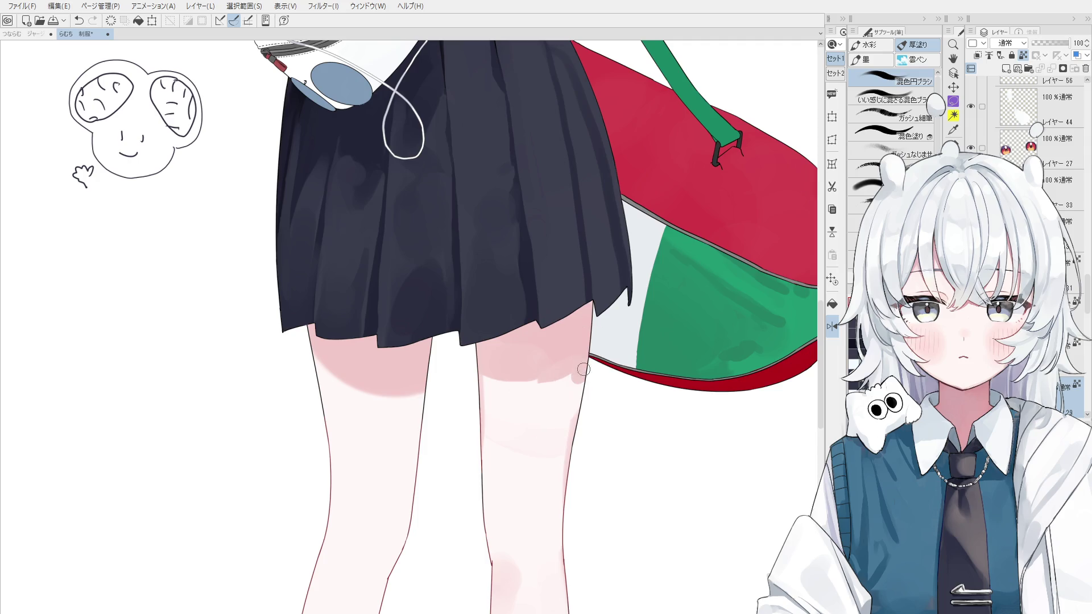
left_click(564, 373, "alt")
Step: Paint pink along the thigh shadow's lower edge, extend it downward, and streak light on the left edge
scroll(568, 370, "up", 2)
scroll(561, 390, "down", 1)
mouse_move(561, 390)
left_mouse_down()
mouse_move(537, 389)
mouse_move(533, 405)
mouse_move(509, 391)
left_mouse_up()
key("ctrl+z")
key("ctrl+z")
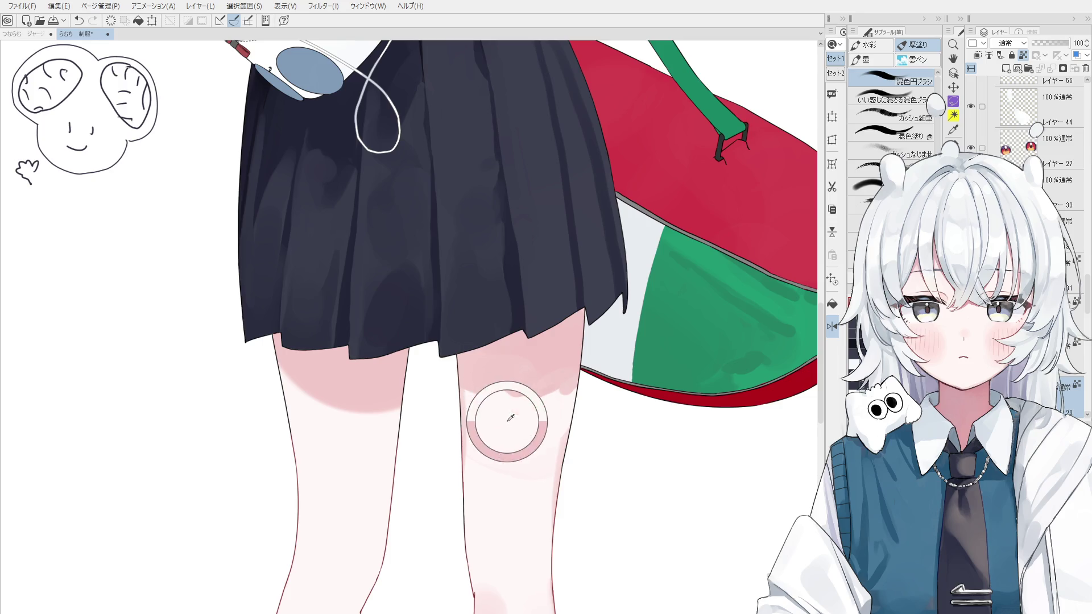
left_click_drag(504, 415, 512, 405)
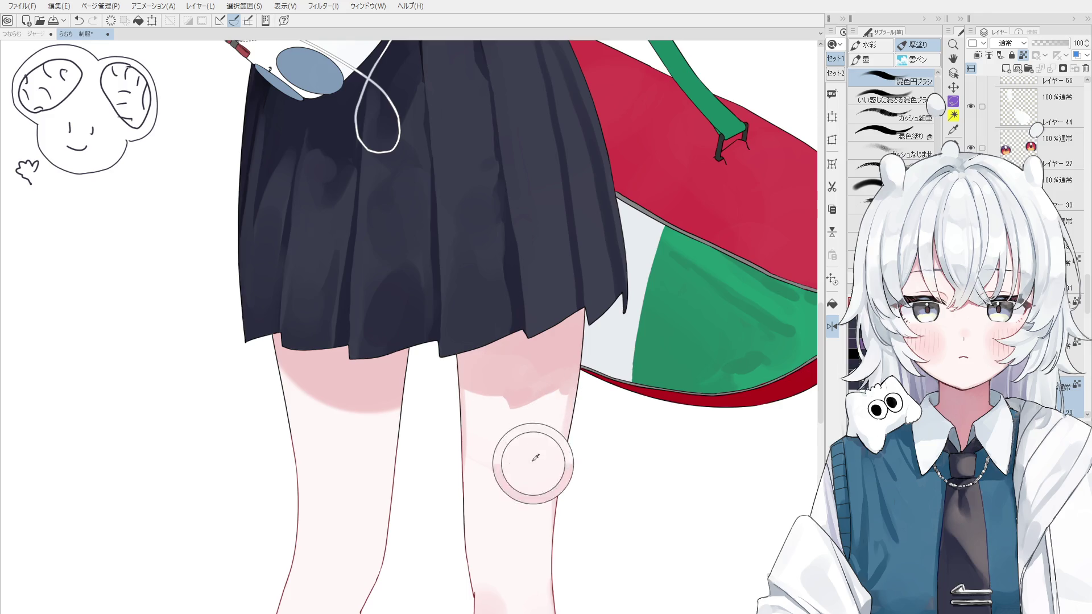
left_click_drag(471, 455, 472, 424)
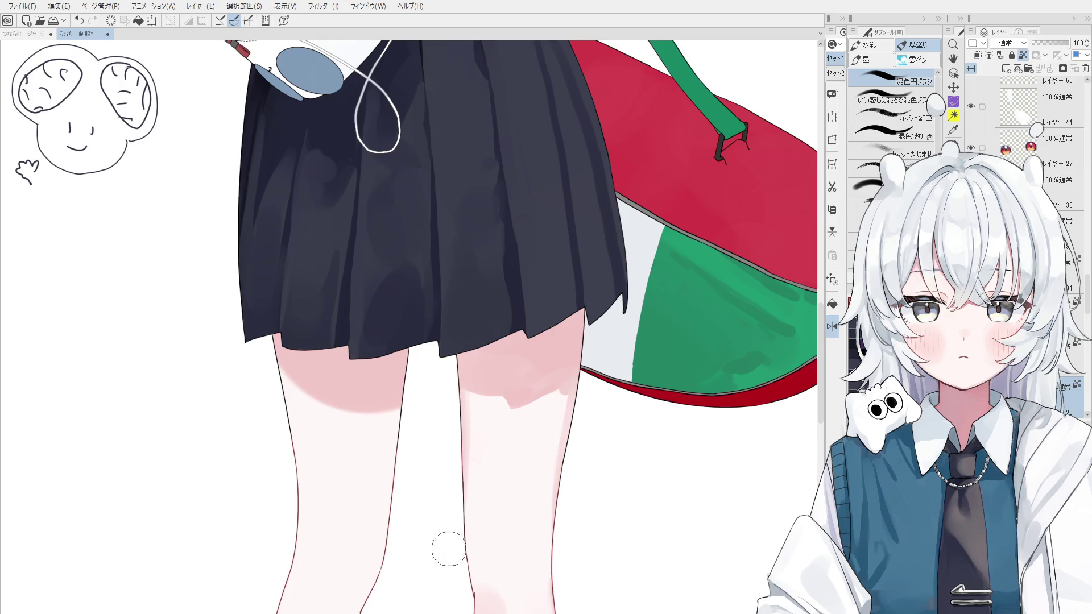
Step: Bring the knee into view and paint a pink blush over it with a larger brush
scroll(441, 557, "down", 1)
scroll(426, 522, "down", 1)
left_click_drag(425, 522, 490, 485)
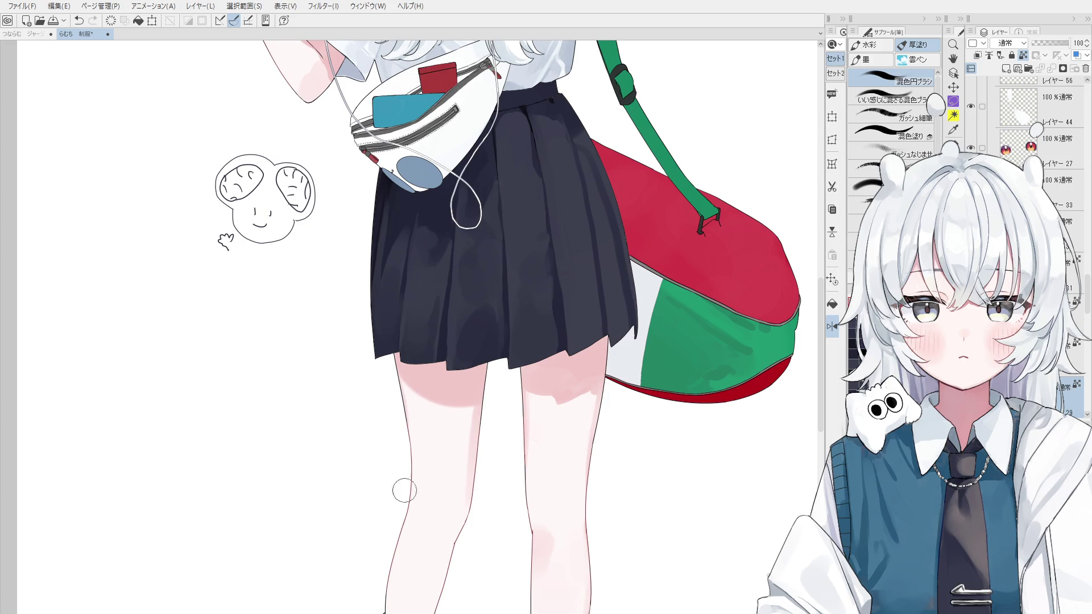
left_click_drag(418, 512, 430, 493)
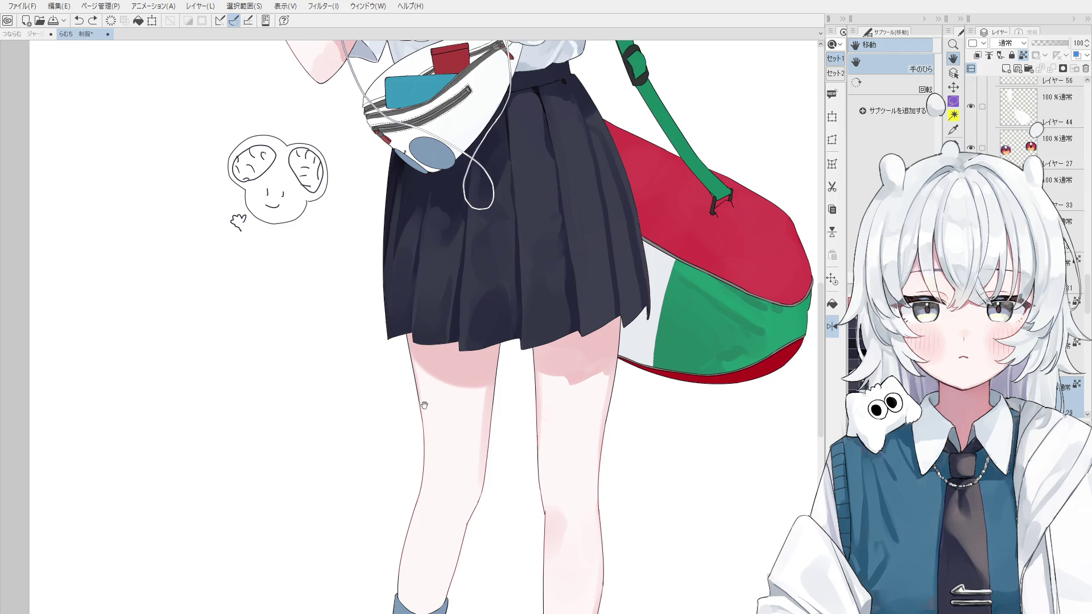
key("b")
scroll(419, 497, "down", 1)
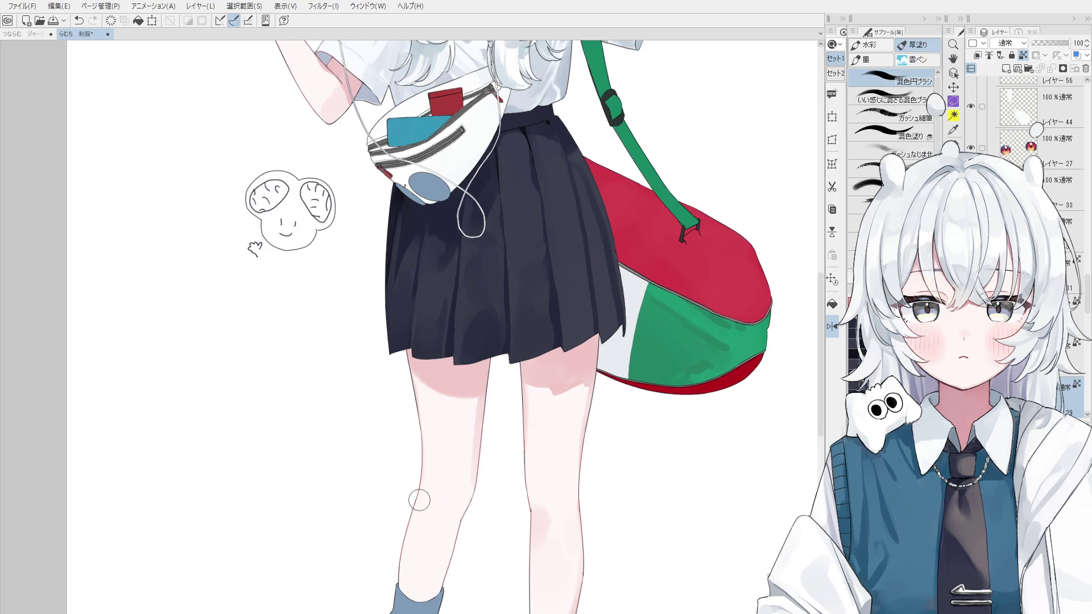
scroll(419, 498, "down", 2)
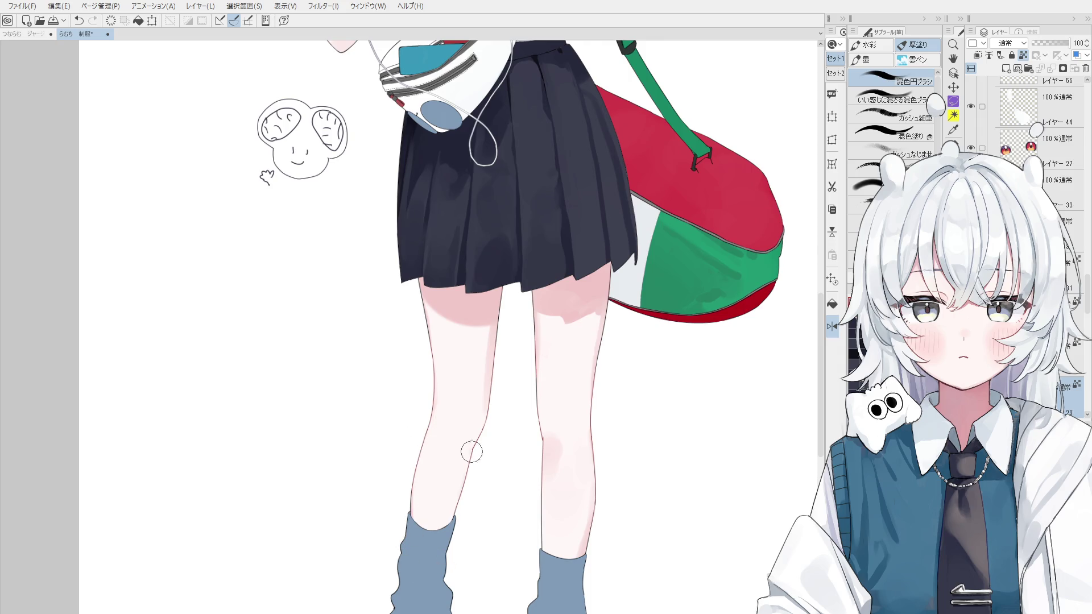
key("bracketright")
scroll(473, 457, "down", 2)
scroll(474, 456, "down", 2)
scroll(455, 472, "up", 3)
key("ctrl+z")
left_click_drag(467, 497, 480, 503)
Step: Rotate the view about 10° and rework the shading just below the skirt with 混色円ブラシ
key("bracketright")
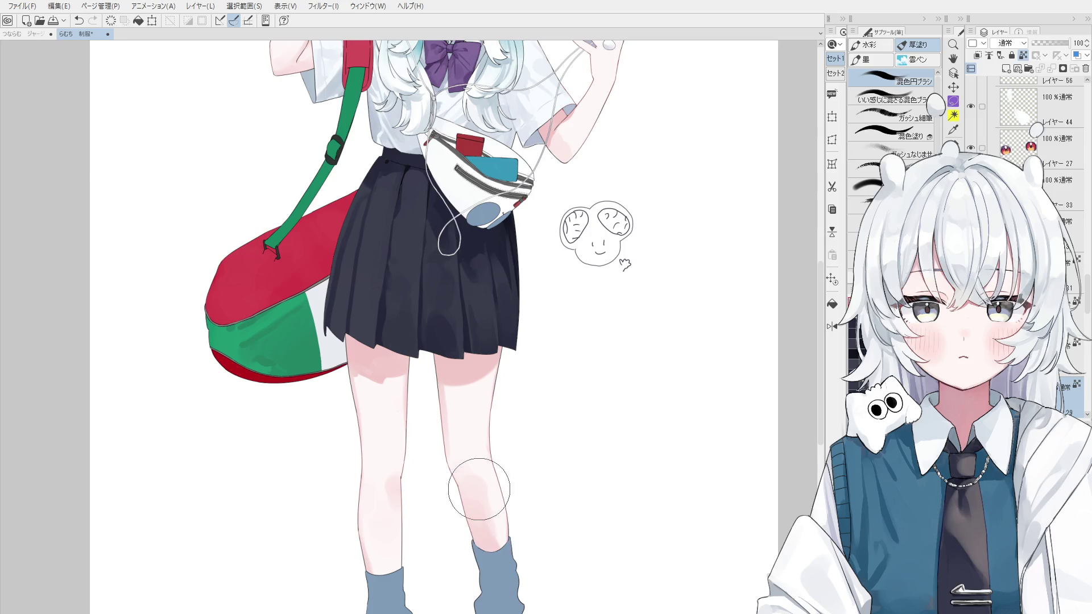
scroll(464, 464, "down", 1)
left_click_drag(463, 462, 468, 460)
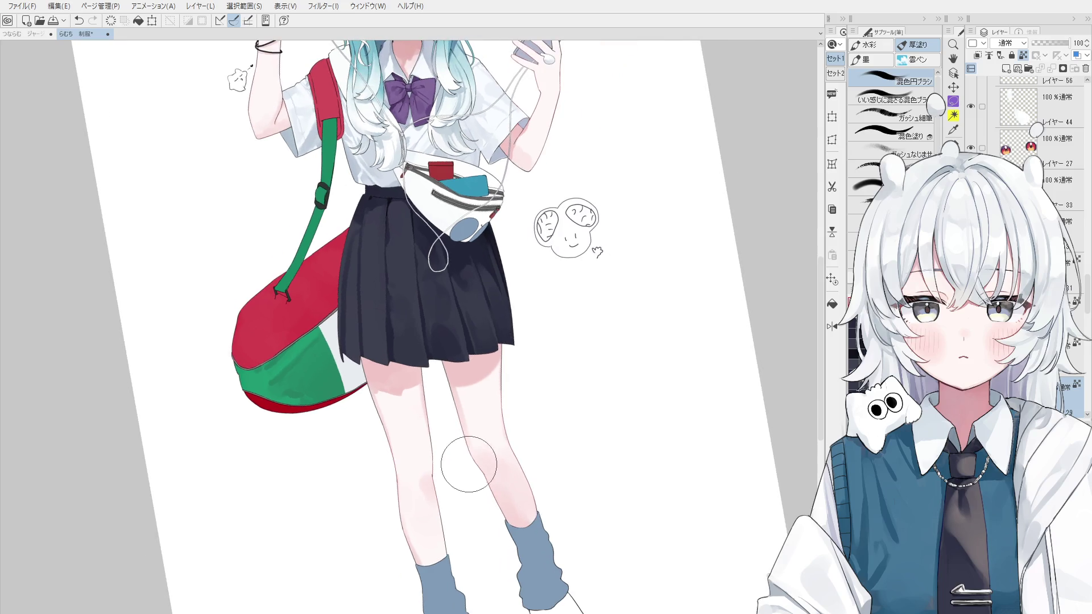
scroll(495, 472, "down", 1)
key("period")
key("period")
key("comma")
key("comma")
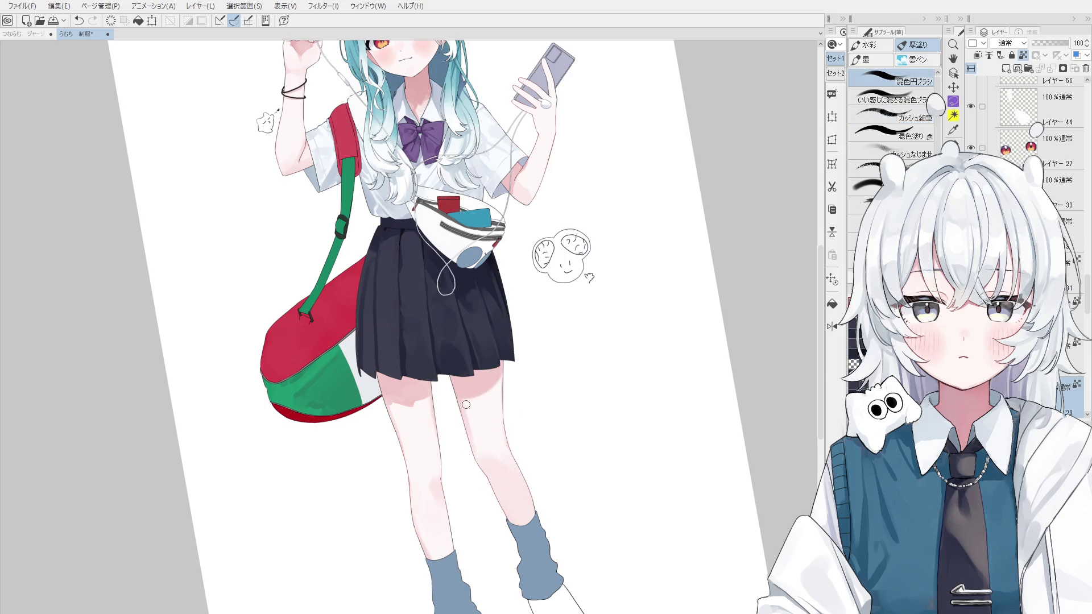
left_click_drag(466, 413, 454, 398)
key("ctrl+at")
Step: Paint a darker pink shadow under the skirt hem and blend it into the upper thigh
key("h")
left_click_drag(489, 472, 492, 465)
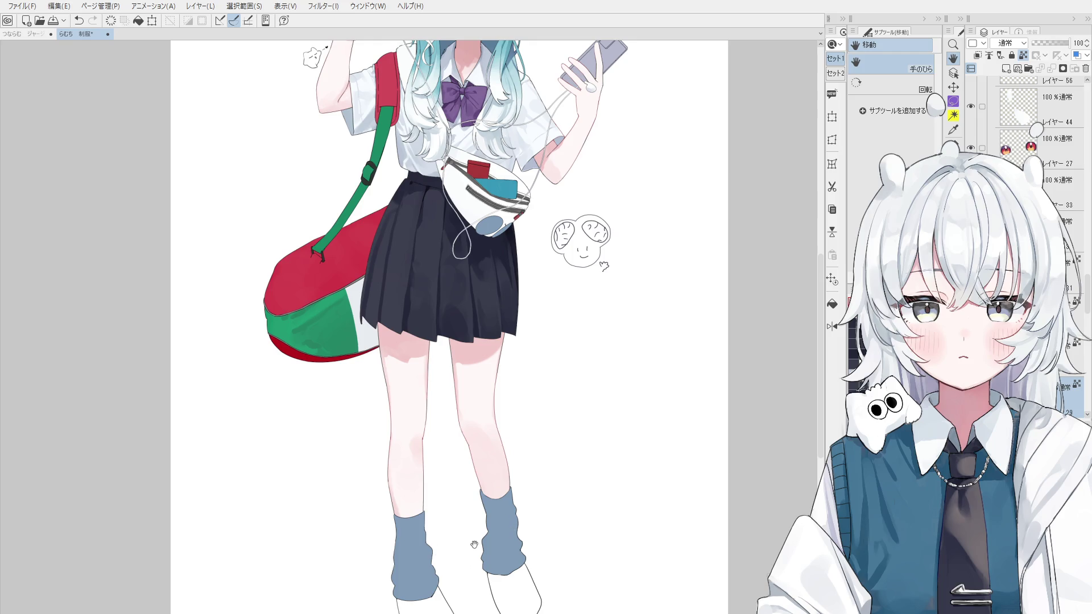
left_click_drag(475, 376, 485, 396)
key("b")
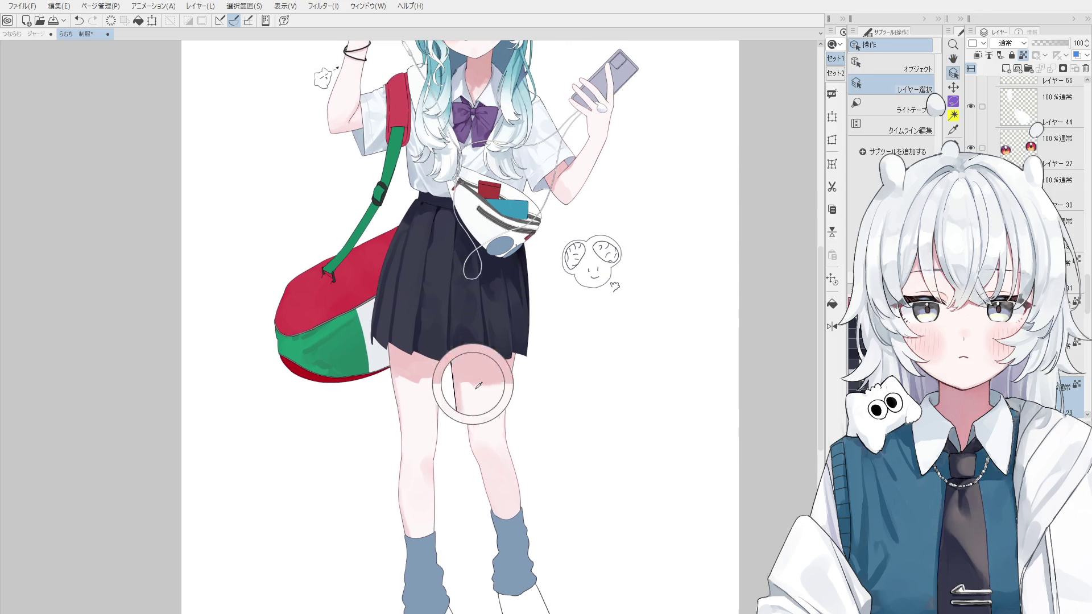
scroll(474, 387, "up", 2)
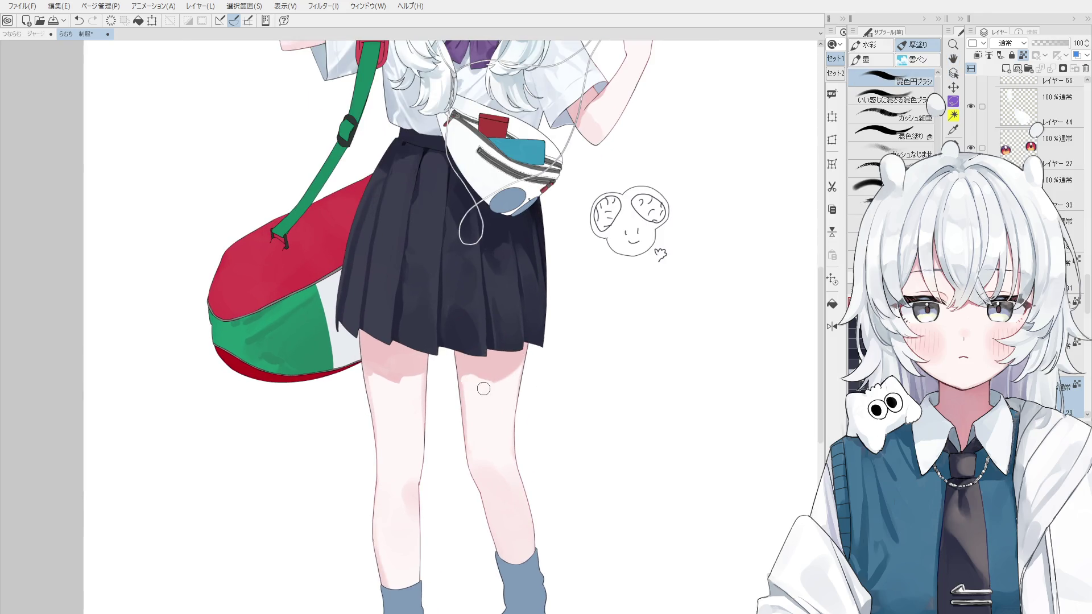
left_click_drag(467, 375, 498, 386)
left_click(479, 379, "alt")
mouse_move(479, 378)
left_mouse_down()
mouse_move(489, 367)
mouse_move(458, 387)
left_mouse_up()
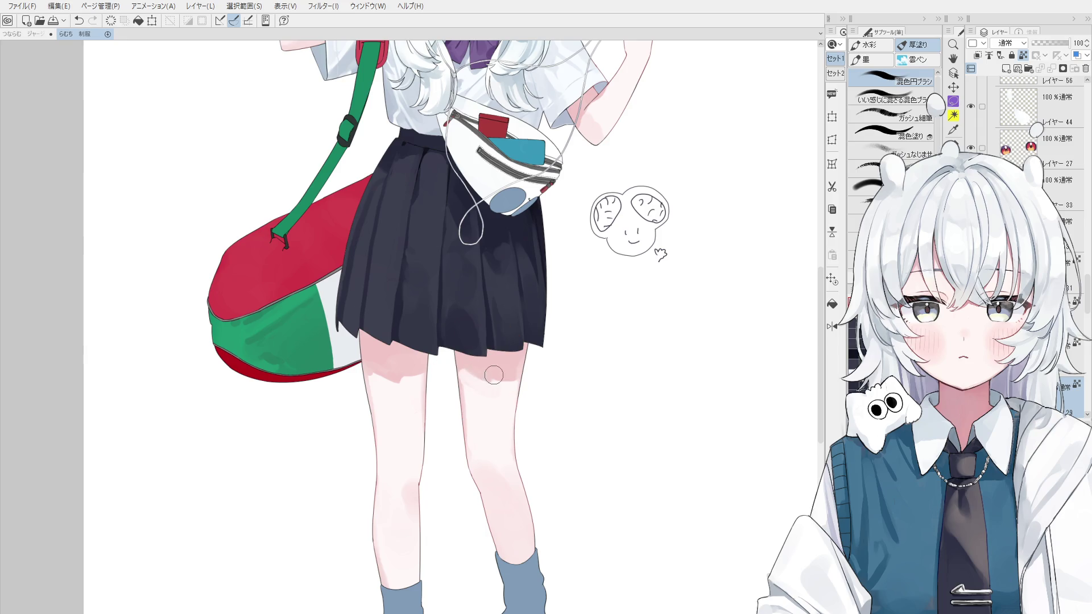
scroll(461, 419, "down", 2)
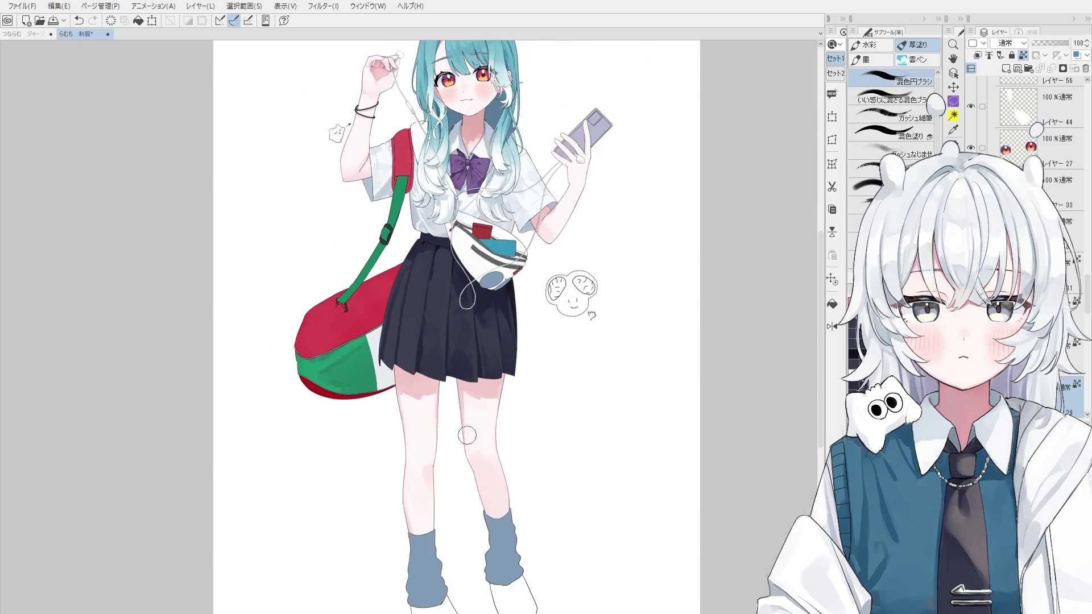
key("bracketright")
key("bracketright")
scroll(520, 424, "down", 1)
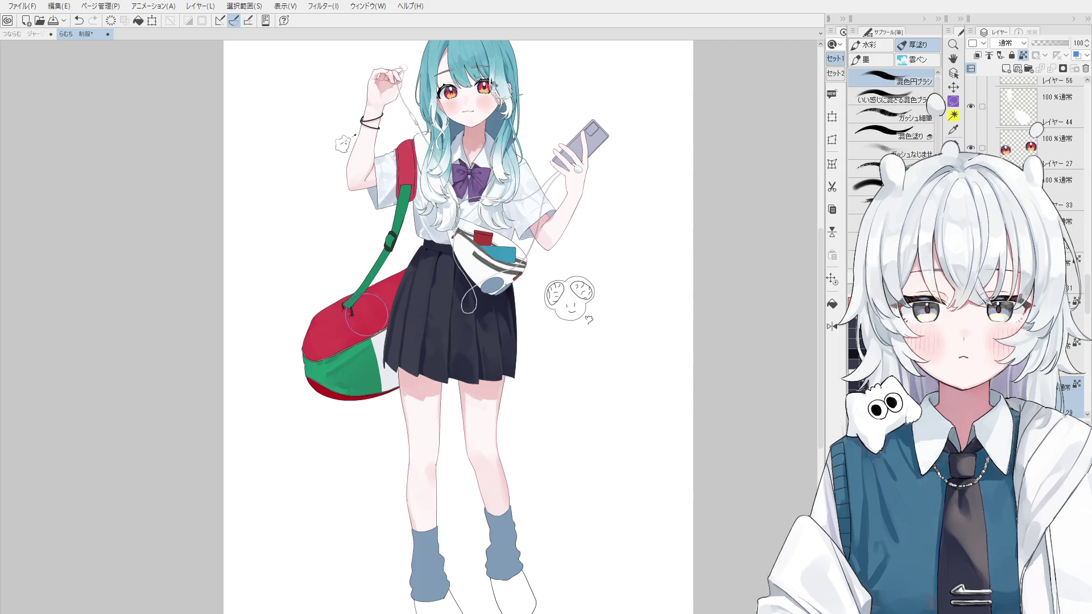
Step: Blend a light highlight onto the thigh with the blending brush
key("o")
scroll(422, 395, "up", 2)
key("b")
scroll(413, 410, "up", 2)
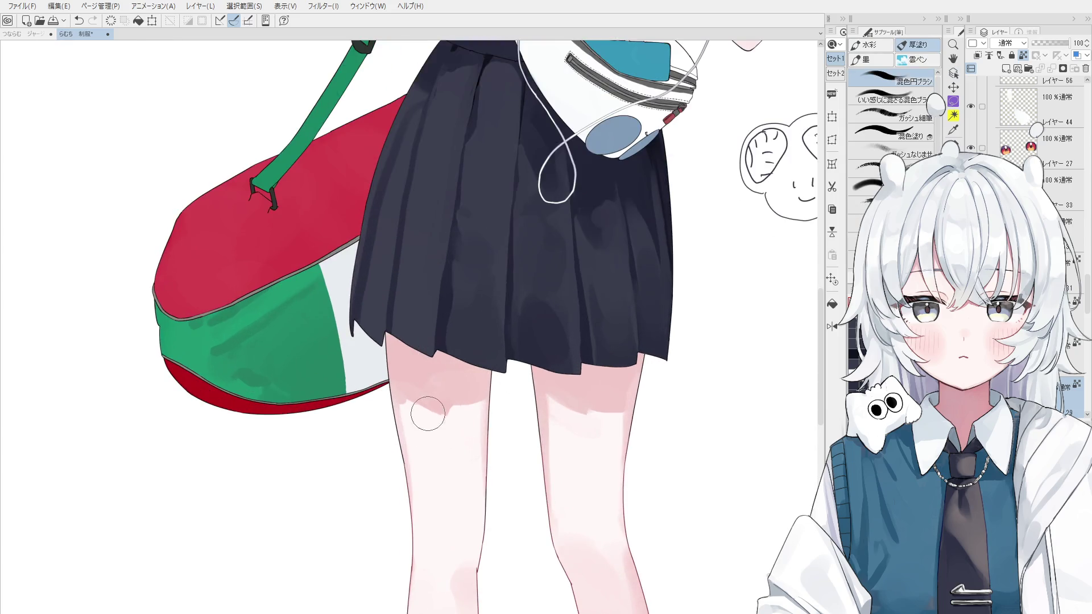
left_click_drag(404, 411, 400, 402)
scroll(408, 401, "down", 1)
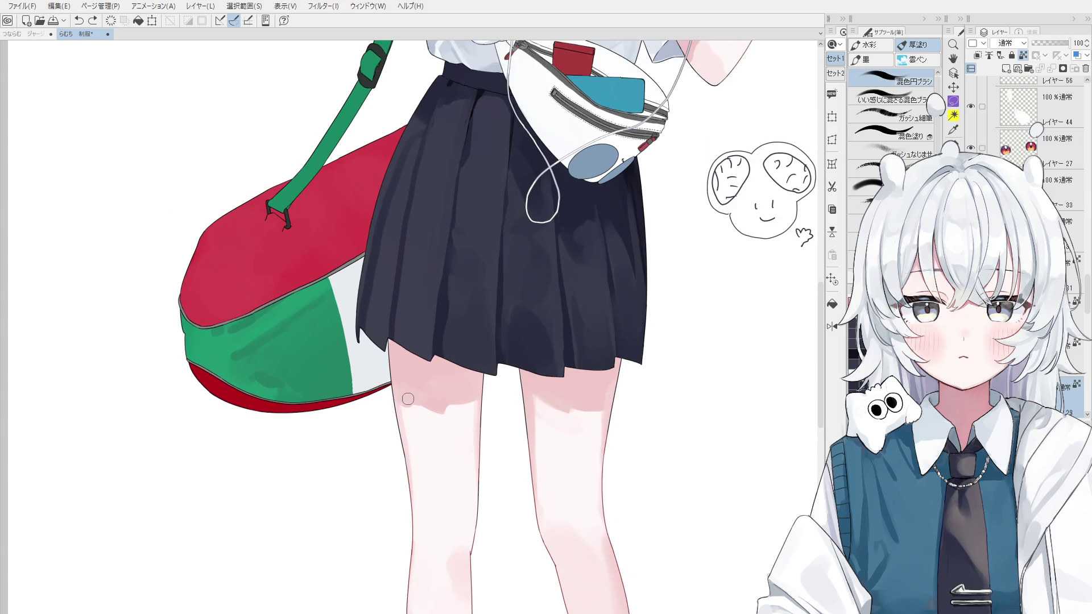
scroll(407, 401, "down", 2)
scroll(408, 394, "up", 2)
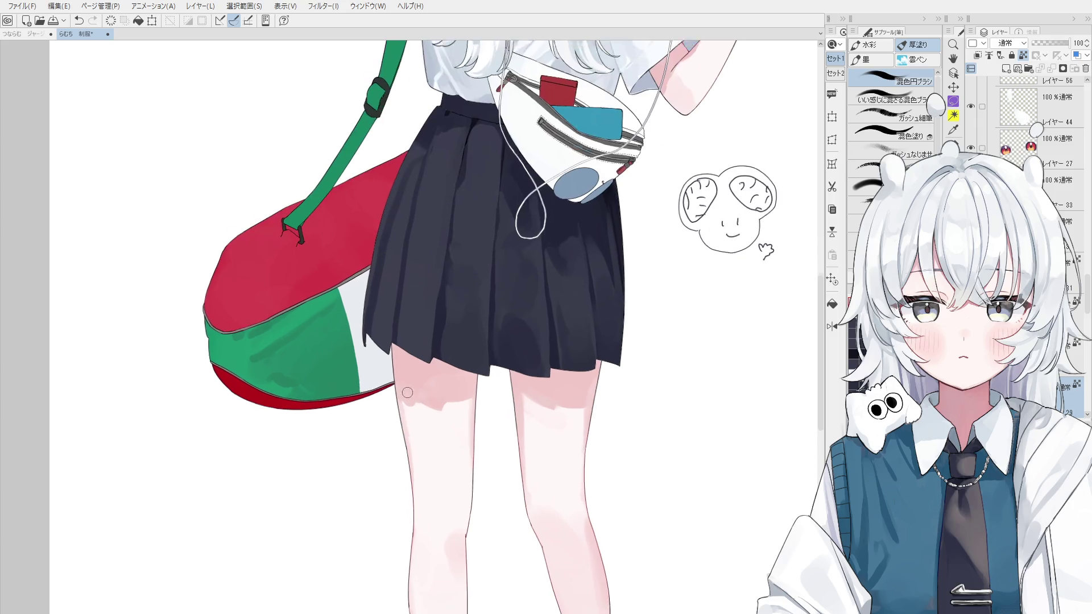
scroll(408, 394, "up", 2)
scroll(406, 401, "down", 1)
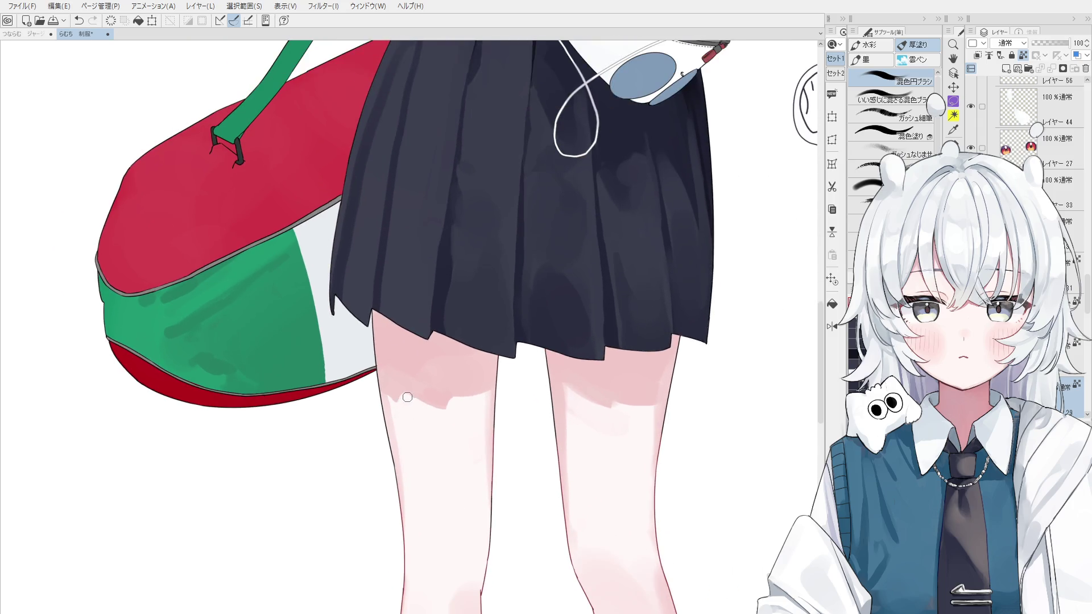
scroll(418, 395, "down", 1)
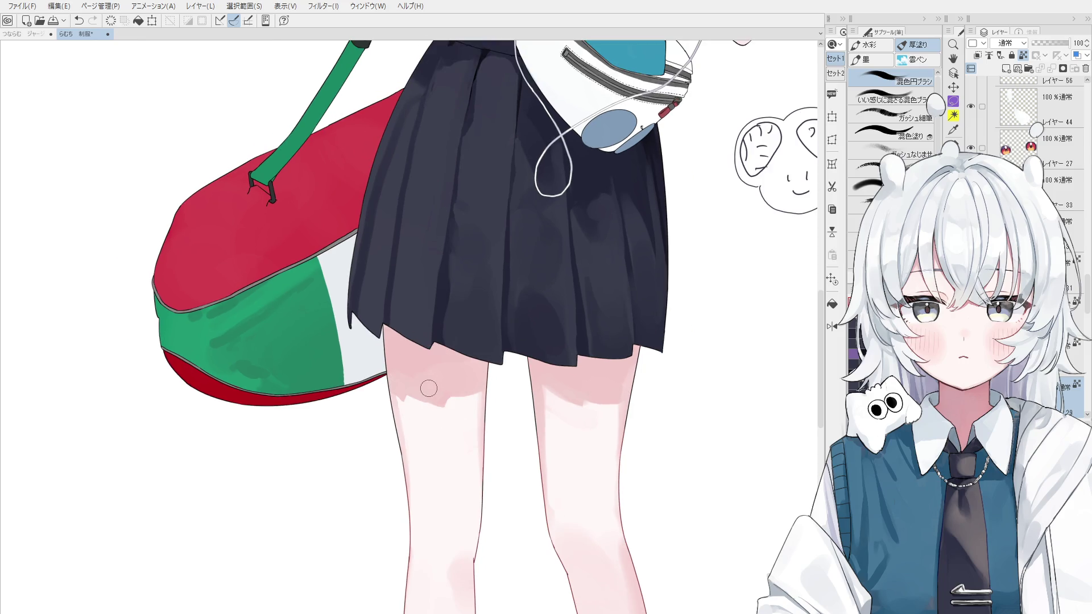
scroll(410, 392, "up", 1)
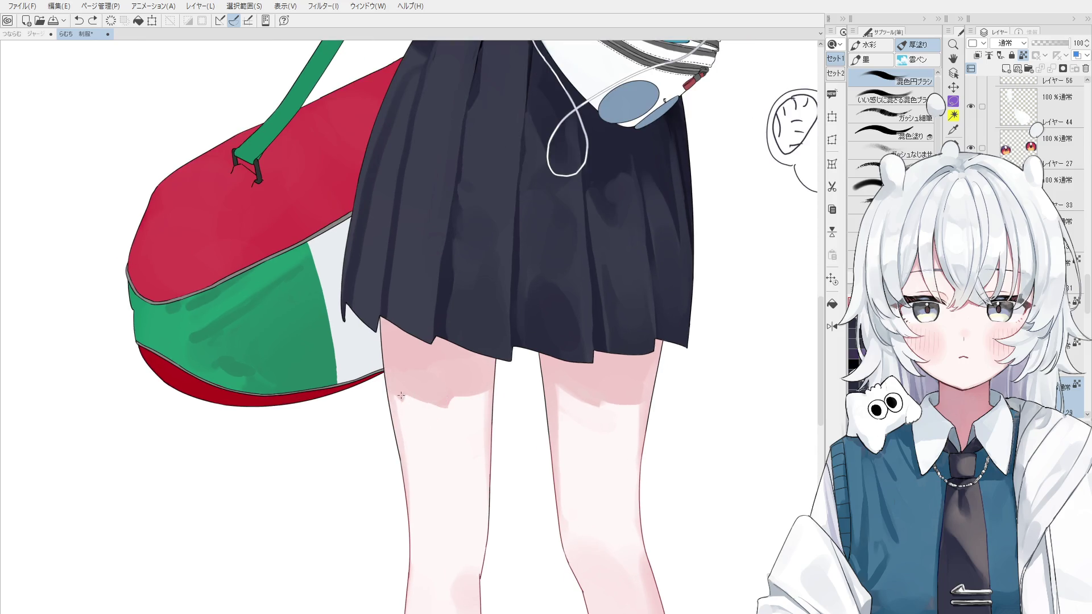
Step: Mirror and slightly tilt the view, then brush pink shading onto the knee
key("h")
left_click_drag(432, 474, 455, 481)
key("minus")
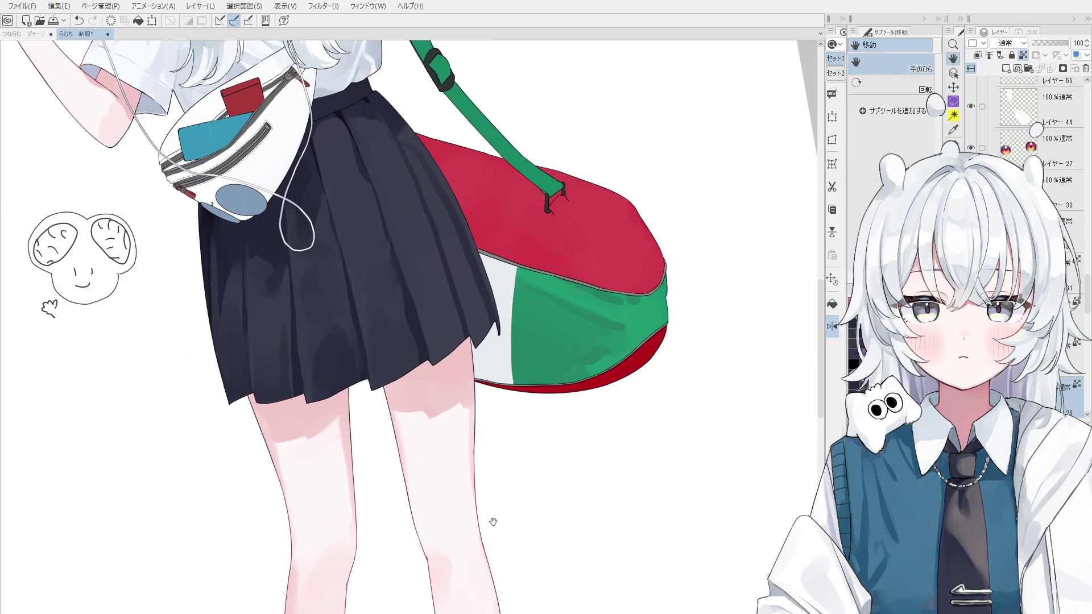
key("b")
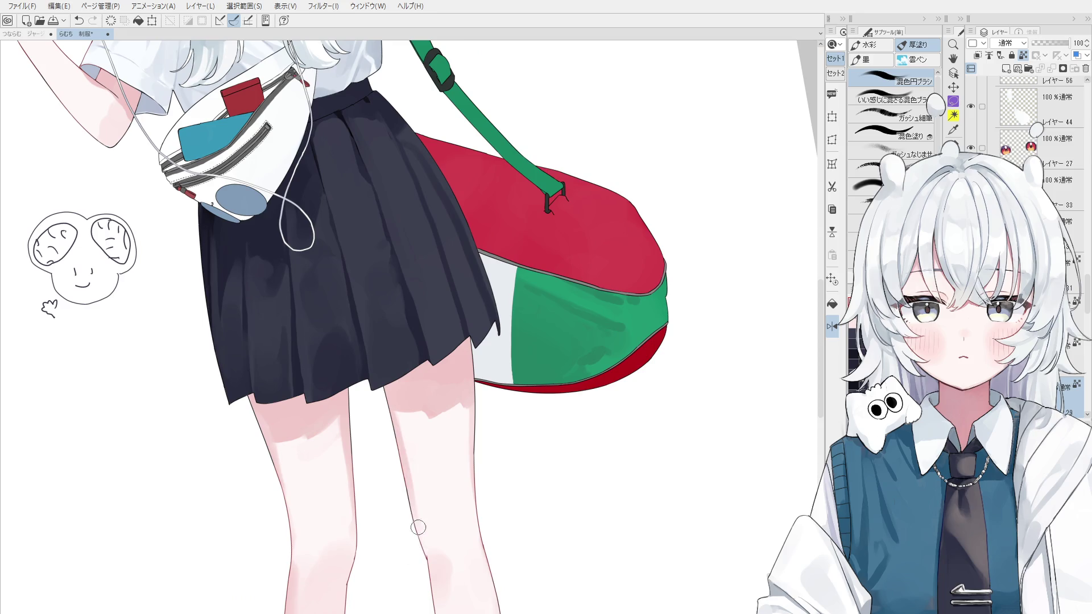
mouse_move(423, 549)
left_mouse_down()
mouse_move(438, 564)
mouse_move(520, 488)
left_mouse_up()
scroll(445, 561, "down", 2)
key("h")
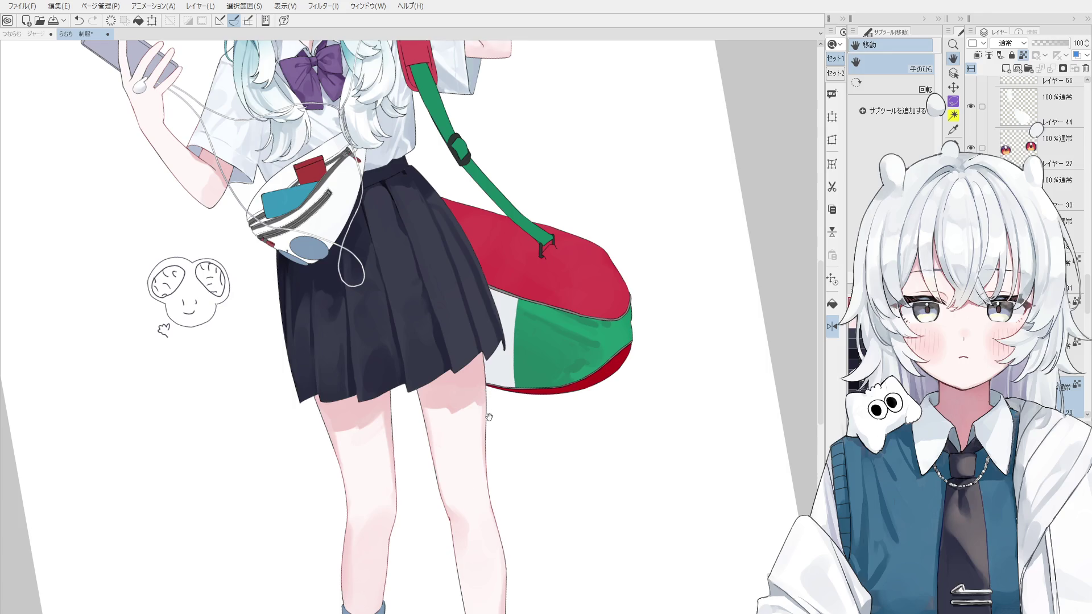
key("b")
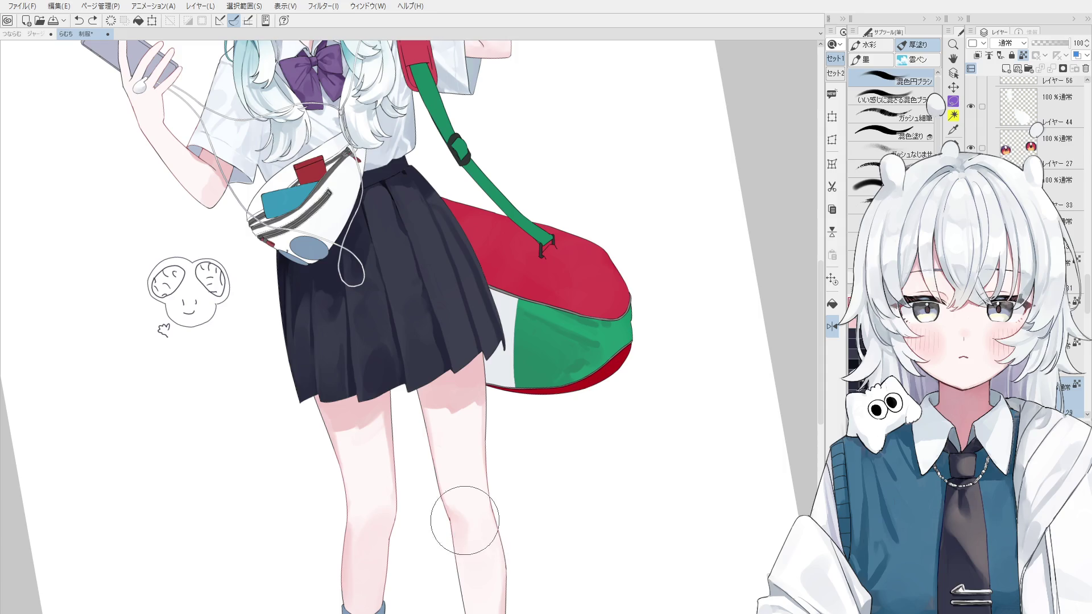
Step: Undo the last stroke, then blend pink shading on the lower shin and soften it around the knee
scroll(461, 520, "down", 3)
scroll(482, 442, "up", 2)
scroll(482, 443, "up", 2)
scroll(482, 443, "down", 2)
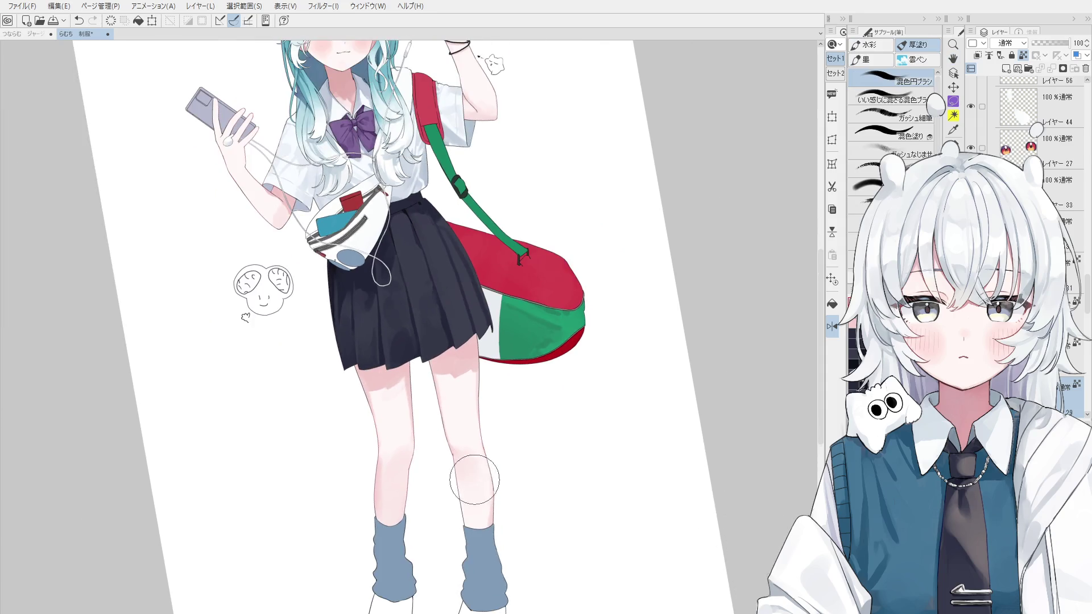
scroll(480, 515, "up", 1)
scroll(480, 516, "up", 1)
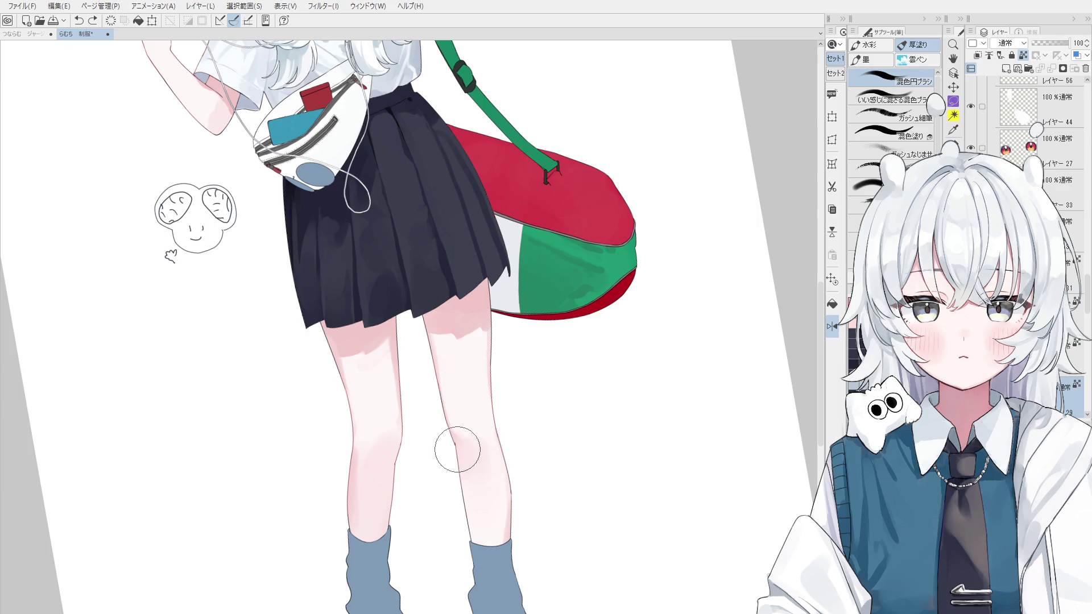
key("ctrl+z")
left_click_drag(472, 529, 463, 497)
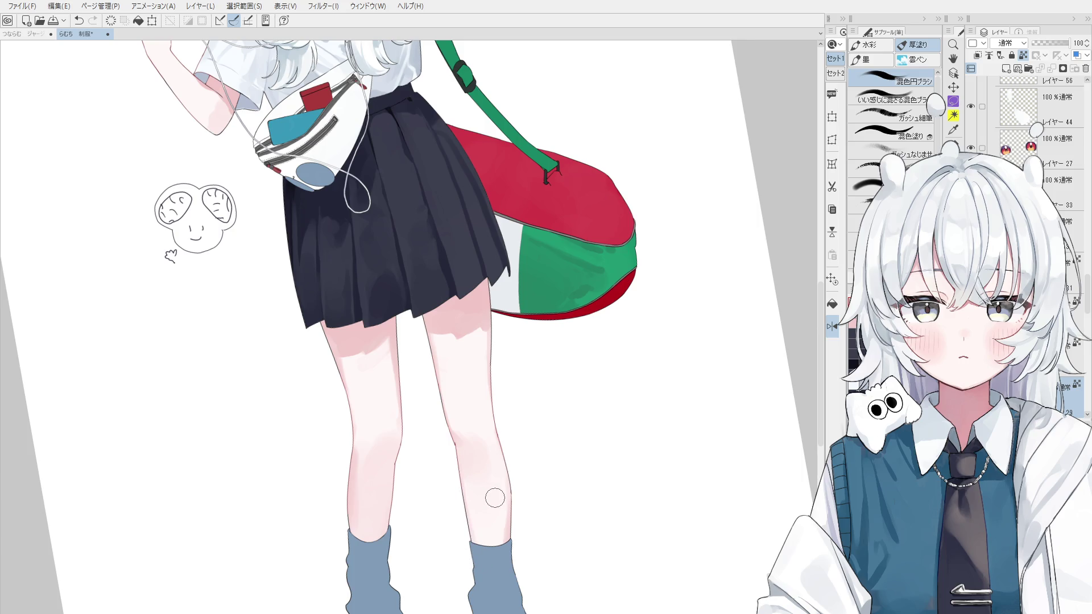
left_click_drag(495, 508, 496, 488)
left_click_drag(483, 517, 548, 476)
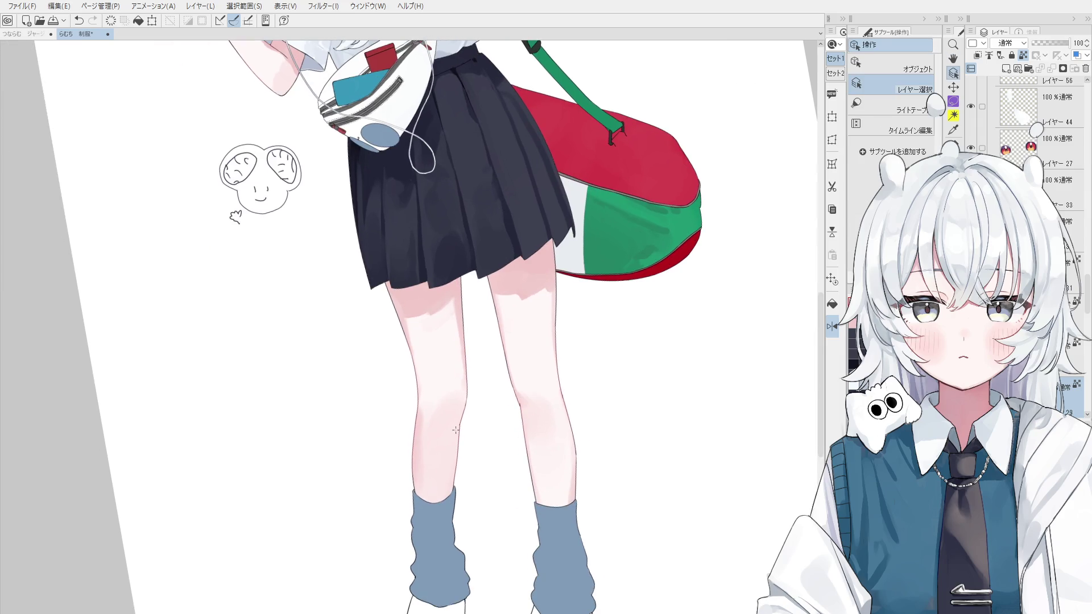
Step: Shrink the brush and restore the view to unmirrored, untilted and zoomed out
scroll(474, 467, "up", 2)
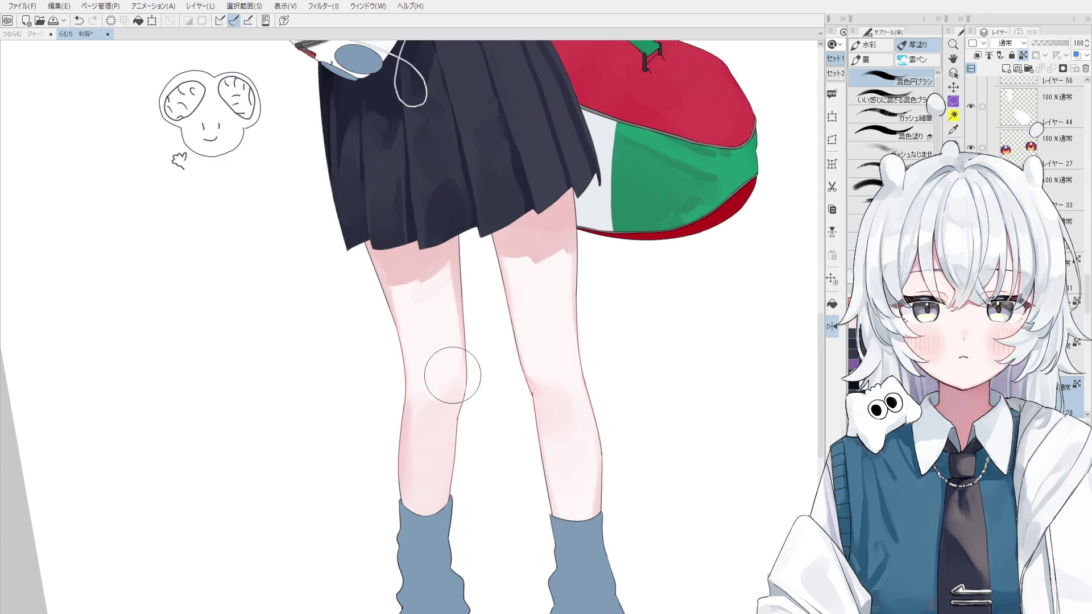
key("bracketleft")
left_click_drag(401, 506, 448, 481)
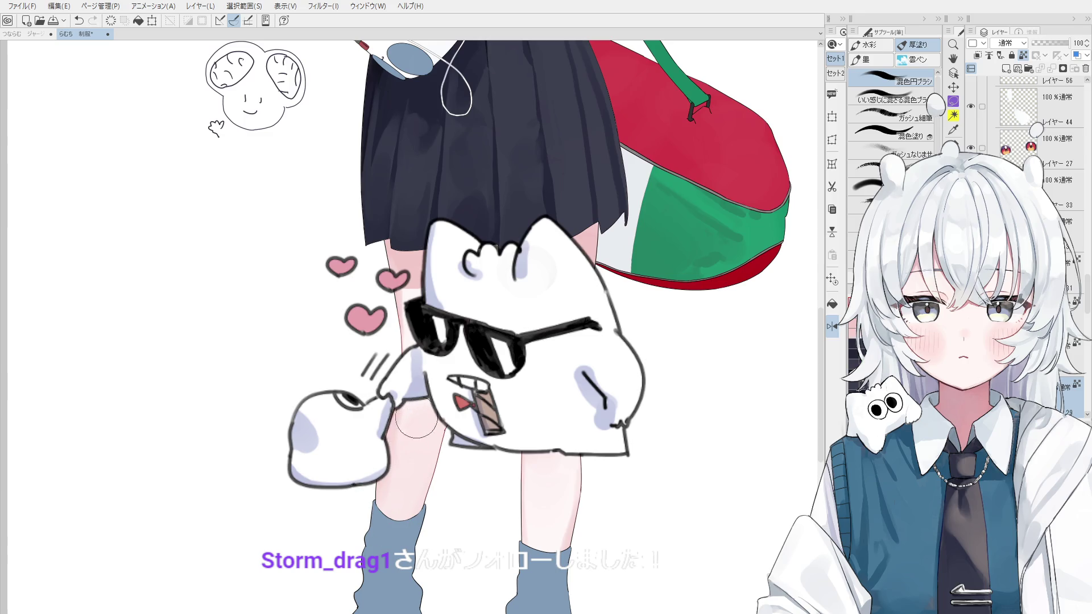
left_click_drag(436, 472, 468, 463)
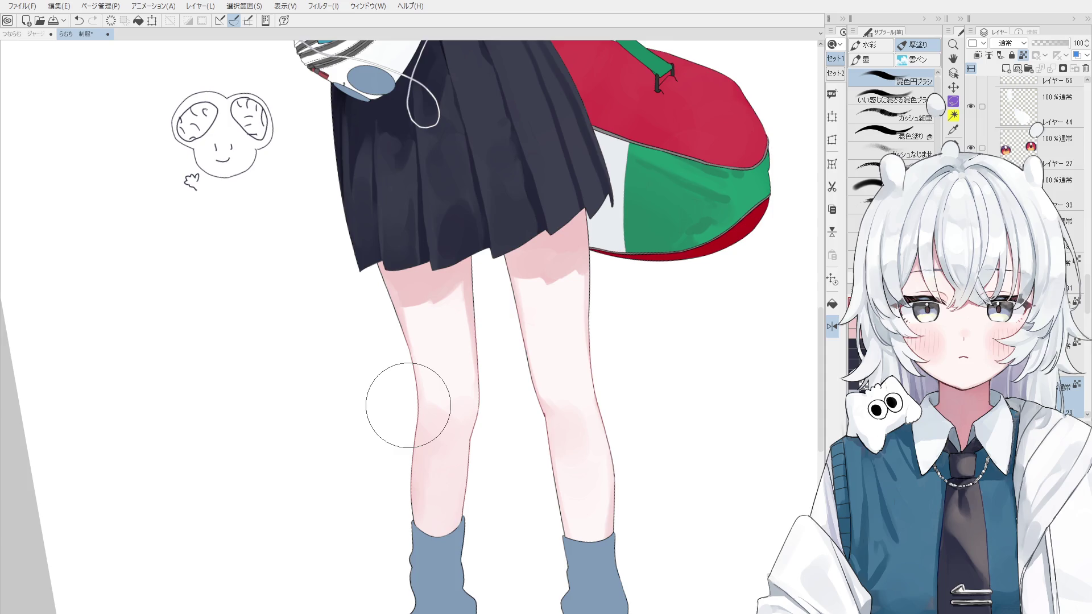
key("bracketleft")
key("bracketleft")
key("bracketleft")
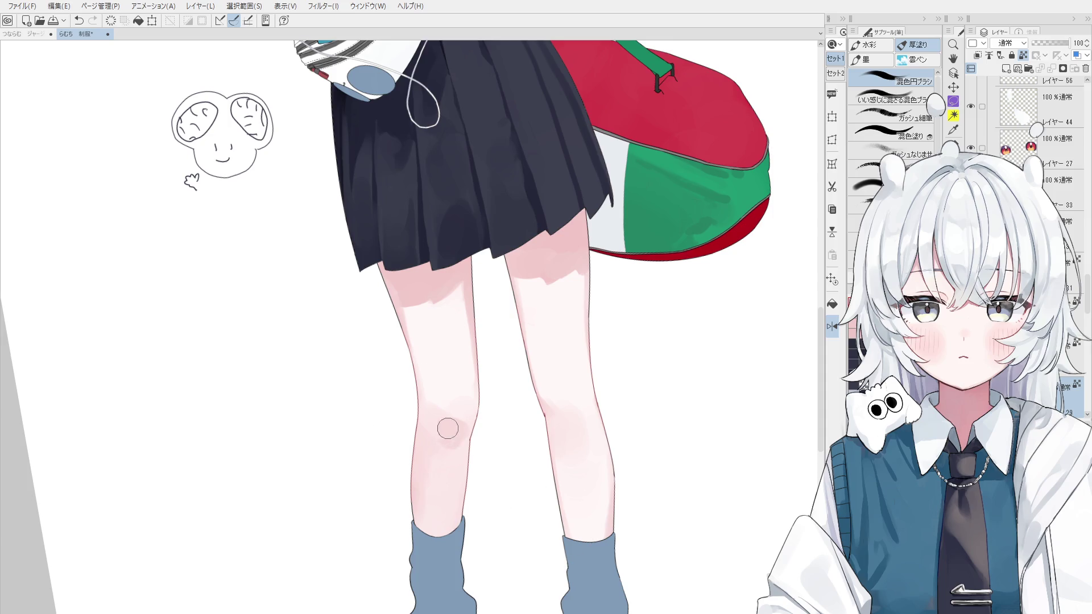
key("bracketright")
key("bracketright")
key("bracketright")
key("bracketleft")
key("bracketright")
key("bracketleft")
key("h")
key("ctrl+0")
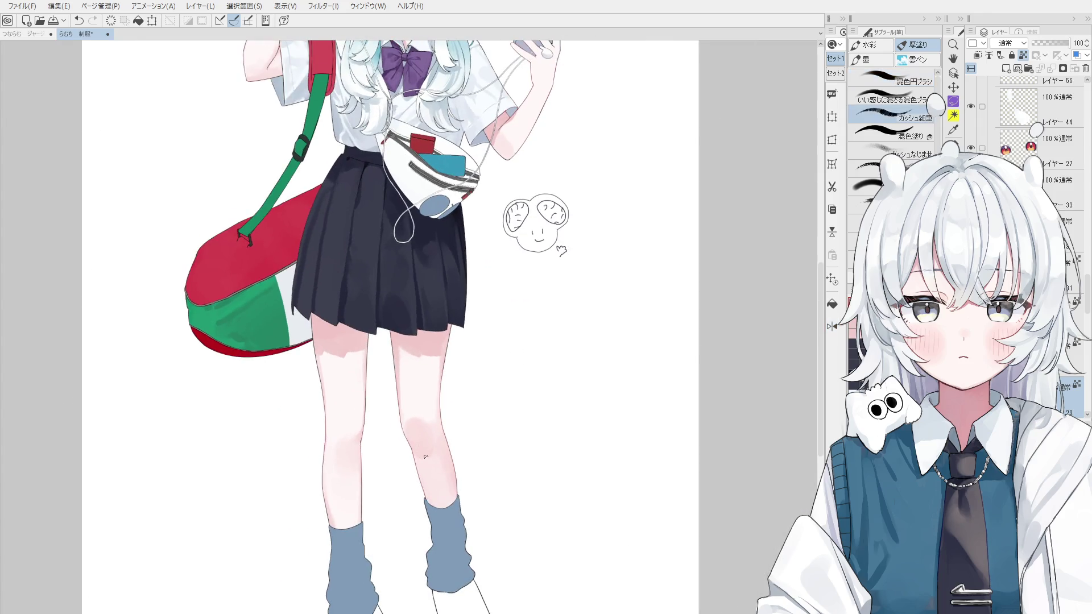
scroll(425, 431, "up", 2)
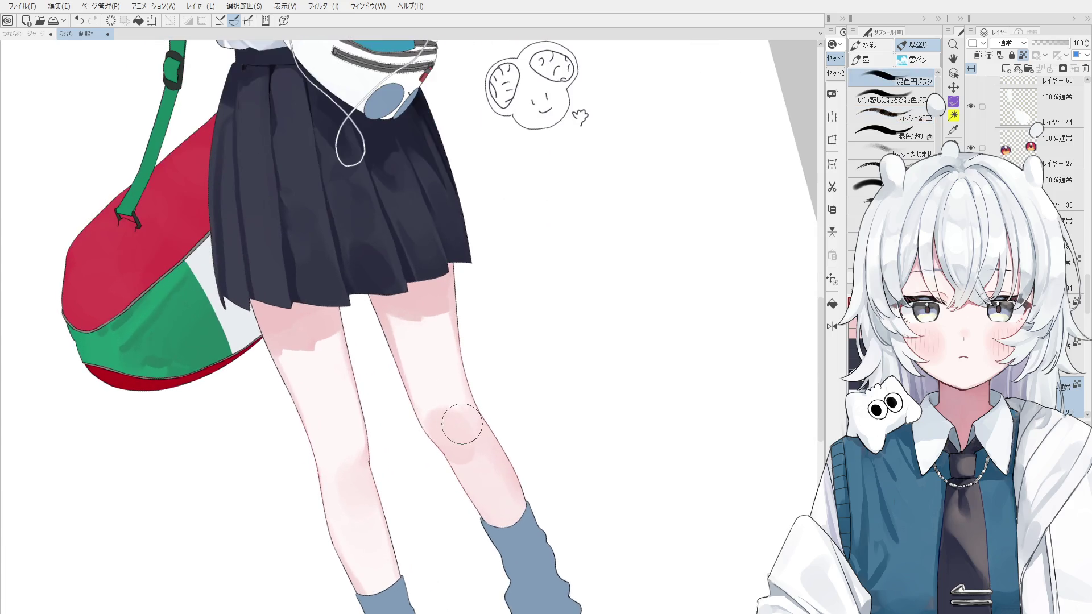
scroll(451, 428, "up", 2)
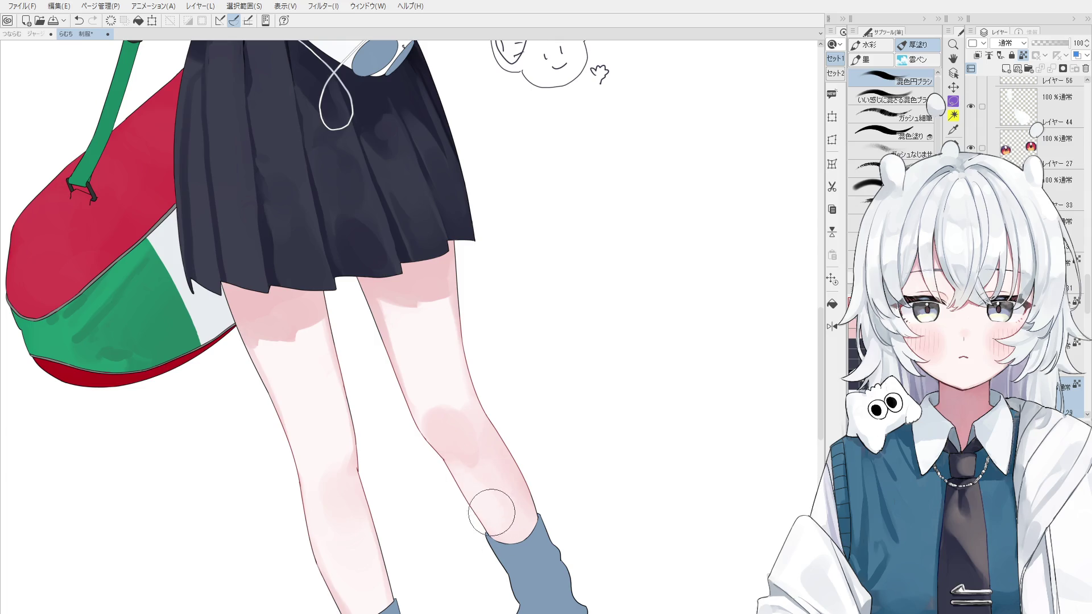
scroll(506, 500, "down", 1)
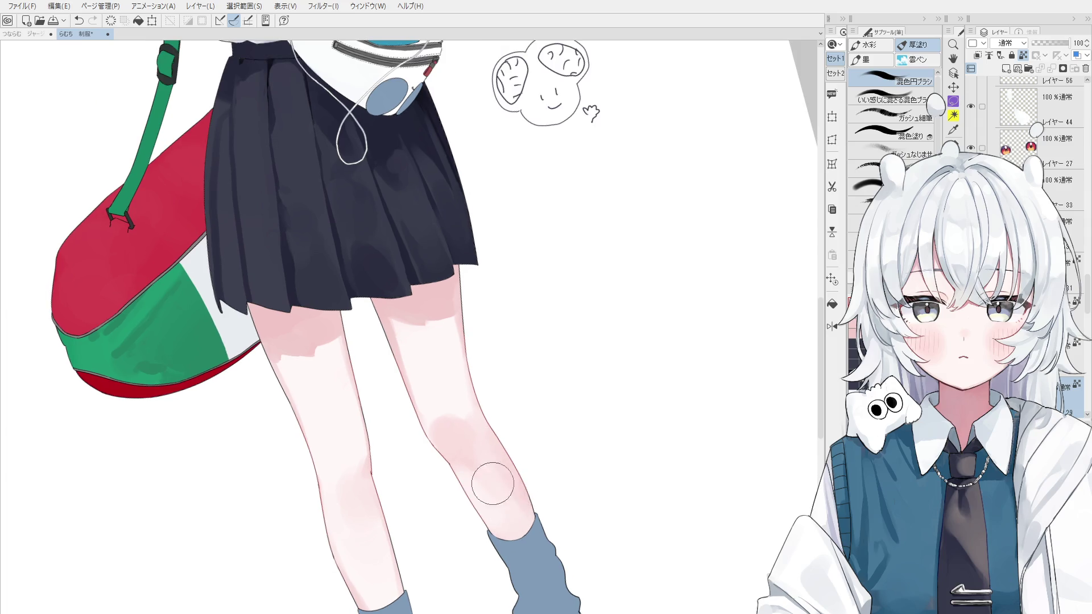
Step: Dab shading onto the kneecap and blend the pink downward into a soft rounded blush
left_click(498, 457)
left_click(480, 452)
scroll(478, 518, "down", 1)
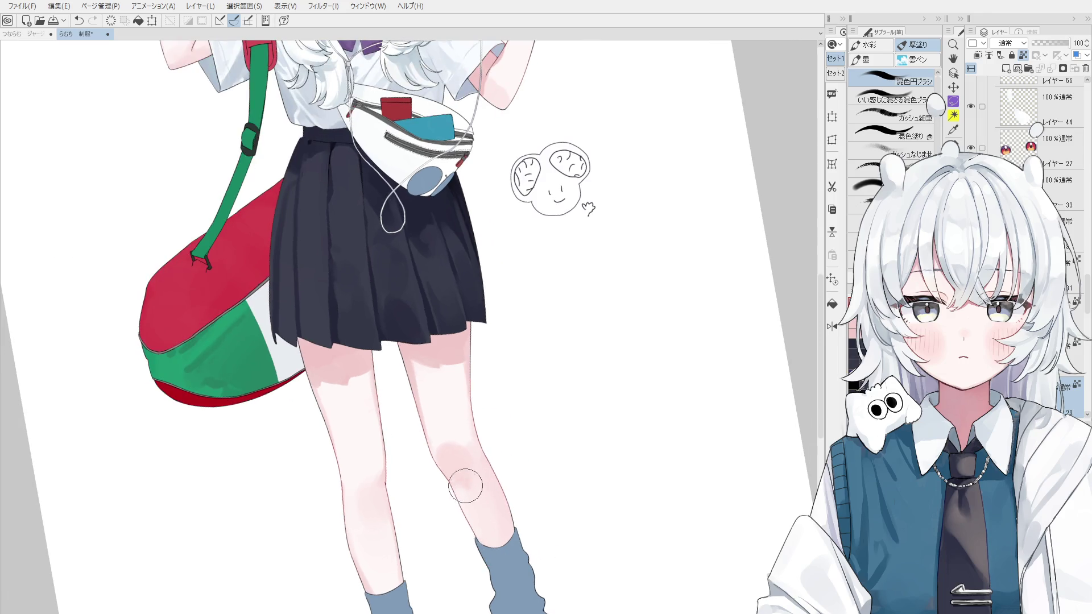
key("ctrl+@")
scroll(455, 450, "up", 1)
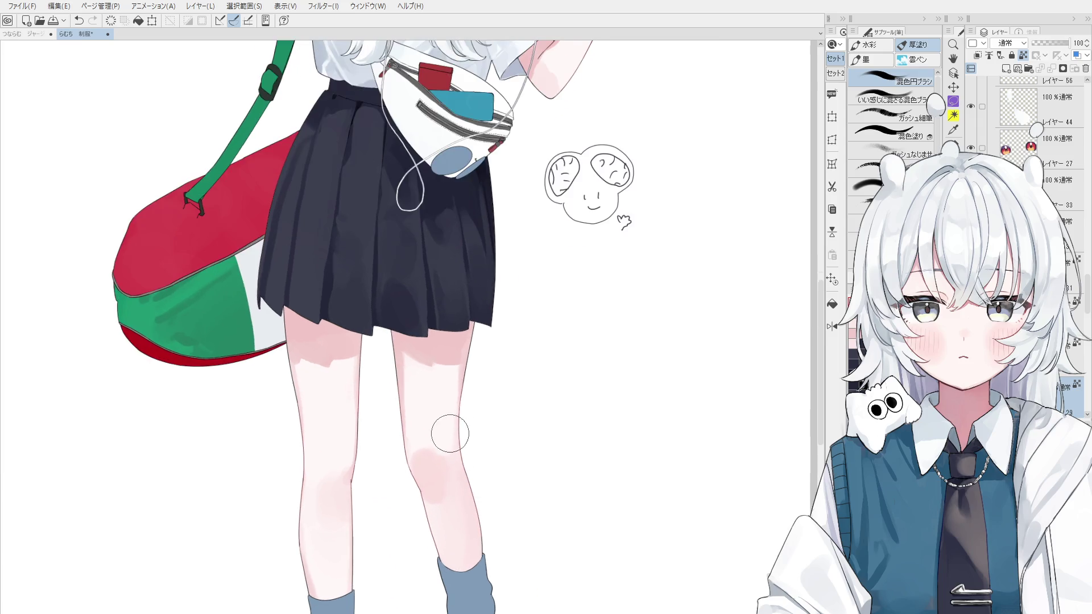
left_click_drag(447, 459, 444, 478)
scroll(445, 481, "up", 1)
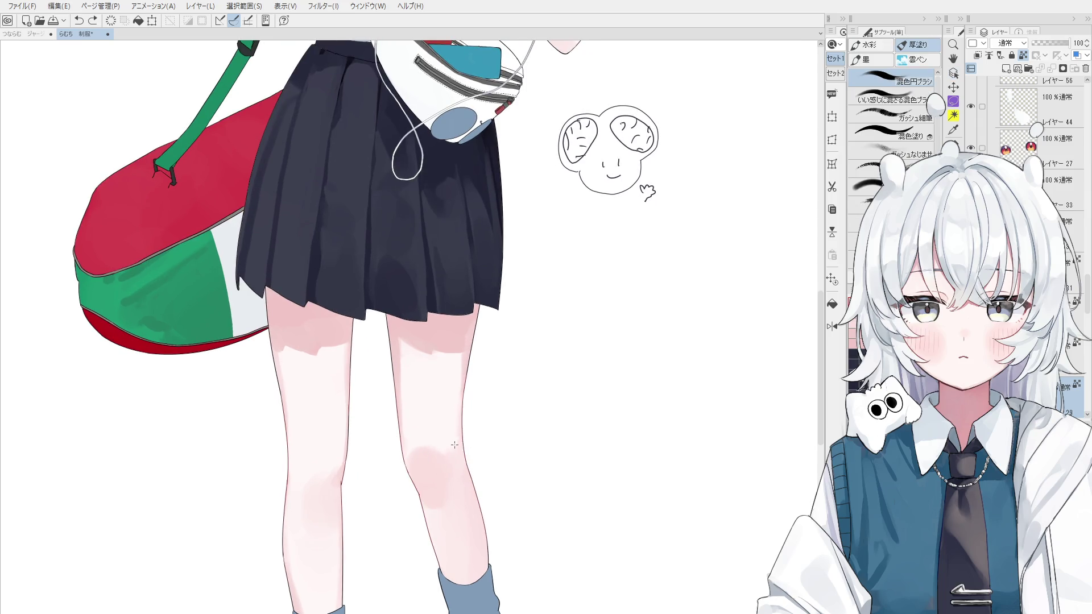
left_click_drag(451, 446, 455, 496)
scroll(432, 509, "up", 1)
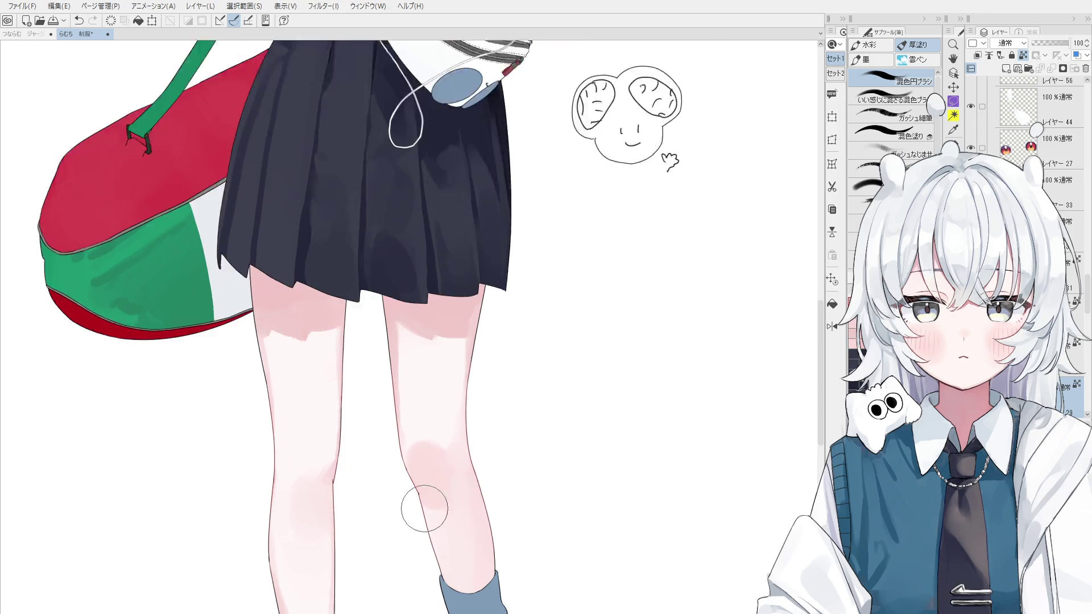
scroll(424, 506, "up", 1)
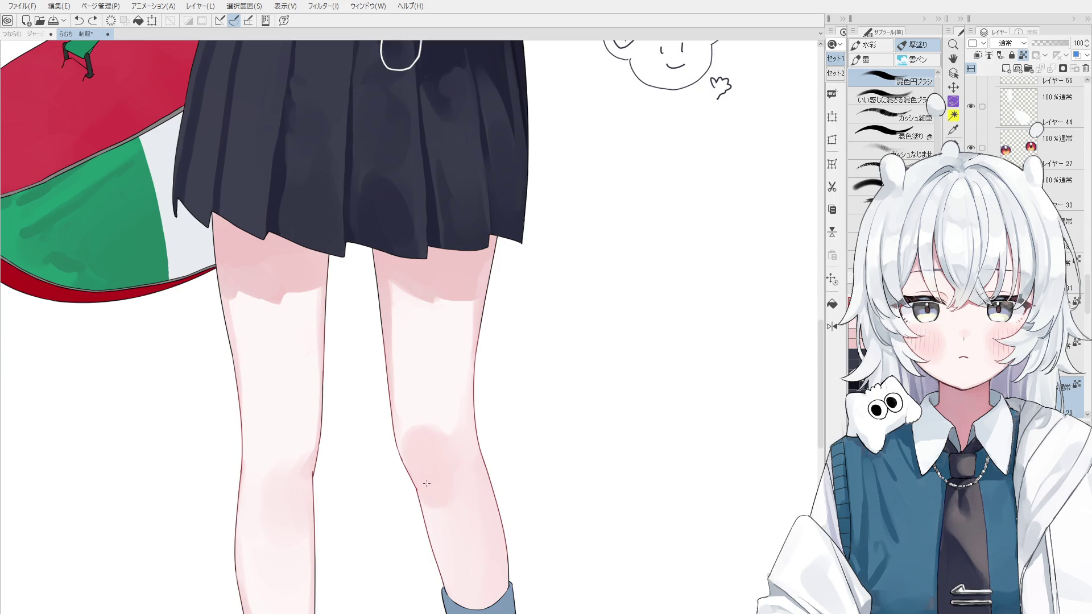
scroll(420, 483, "up", 1)
scroll(397, 458, "up", 1)
Step: Select the knee line layer and sketch a first pass of the knee outline, undoing it
scroll(397, 459, "up", 1)
left_click(397, 458)
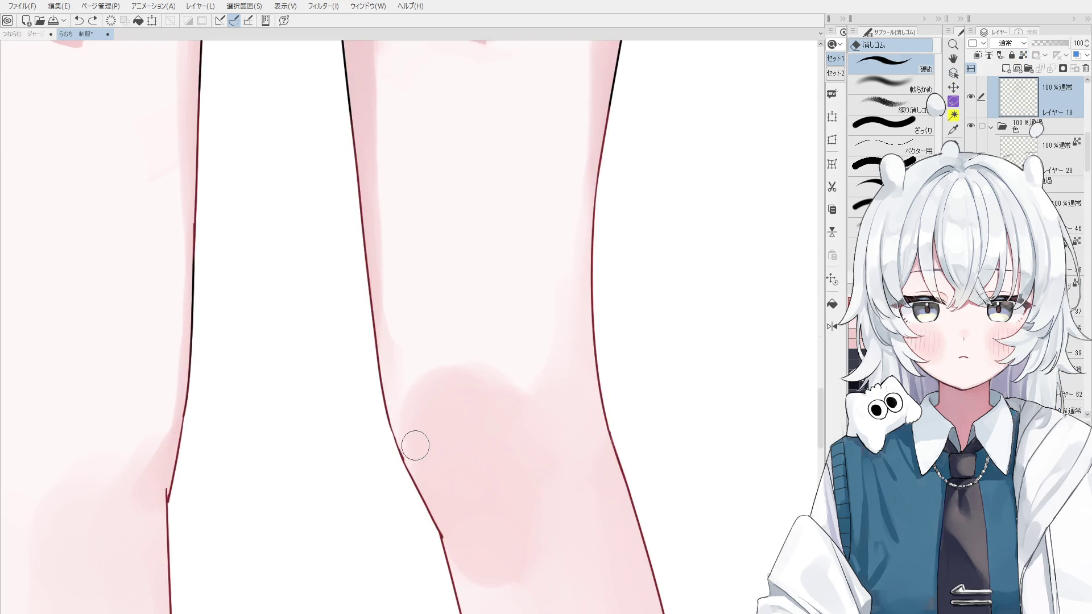
scroll(413, 445, "up", 1)
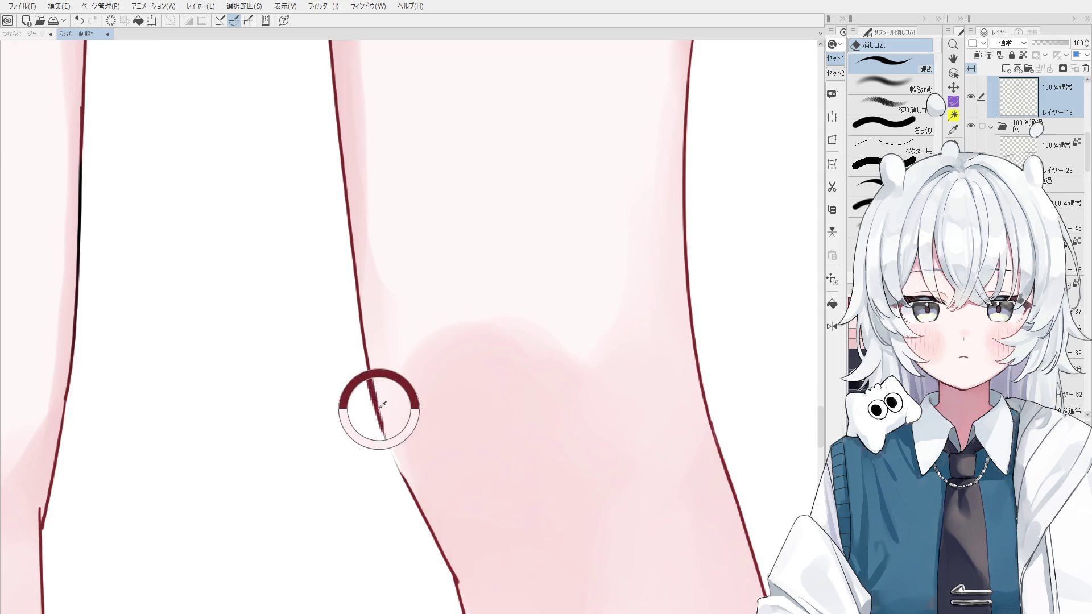
key("p")
left_click_drag(377, 397, 405, 485)
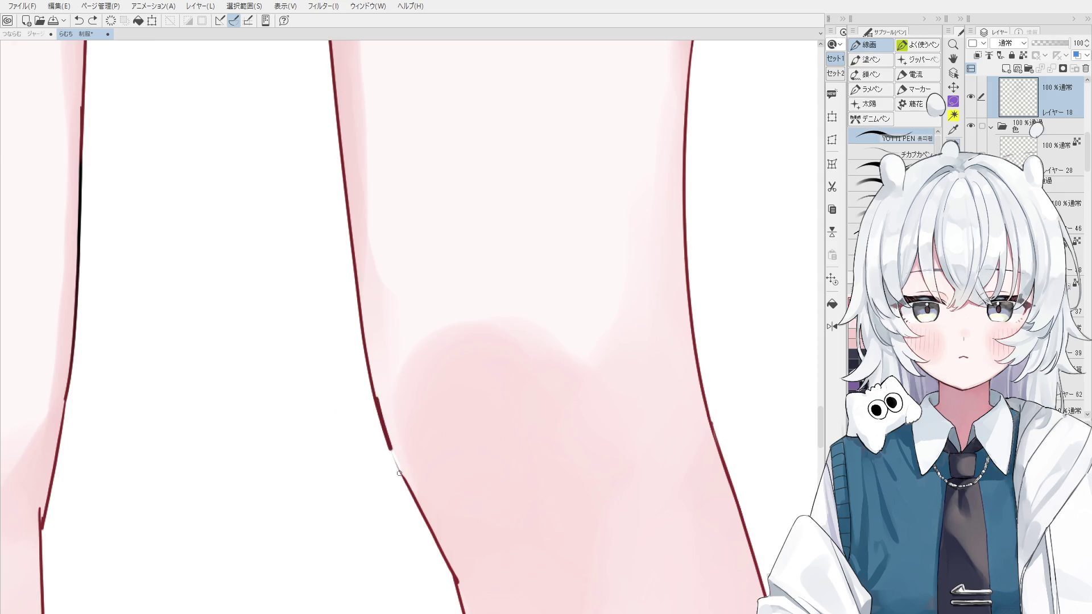
left_click_drag(389, 434, 414, 491)
key("ctrl+z")
key("ctrl+z")
Step: Redraw the inner knee contour, alternating pen and eraser and undoing failed strokes
left_click_drag(379, 403, 418, 492)
scroll(385, 427, "down", 1)
key("e")
left_click_drag(380, 395, 421, 489)
key("p")
left_click_drag(380, 407, 420, 499)
key("ctrl+z")
key("e")
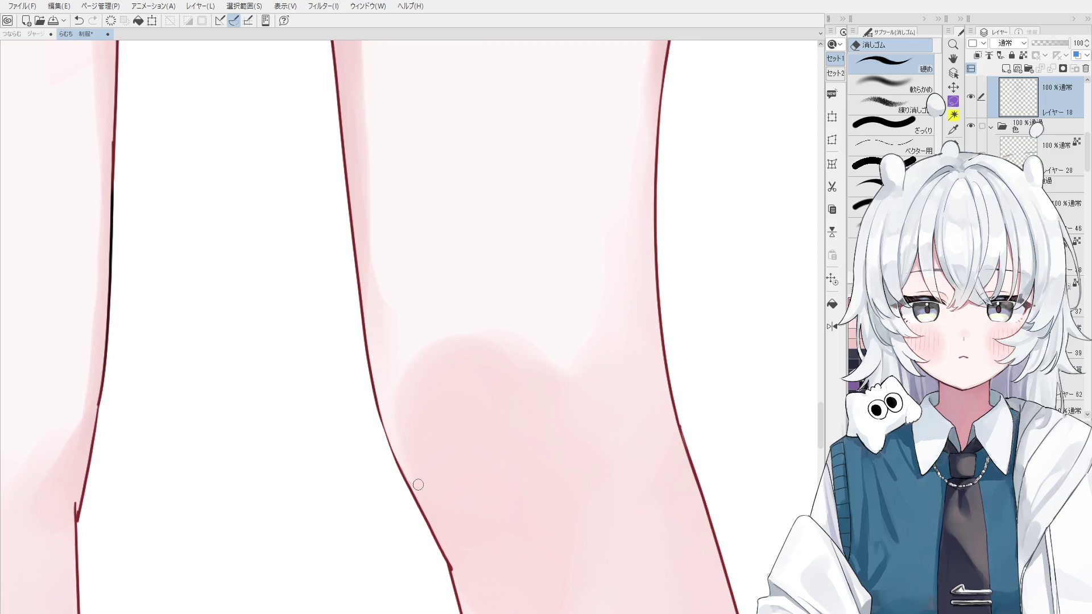
key("p")
left_click_drag(390, 455, 426, 518)
key("ctrl+z")
scroll(426, 518, "down", 1)
key("ctrl+z")
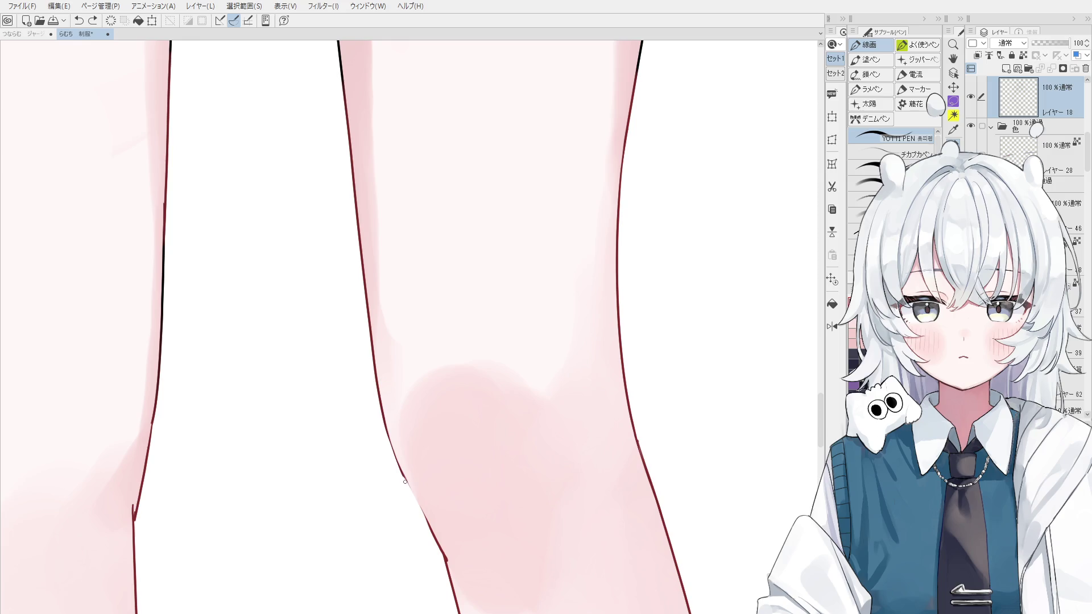
Step: Retouch the knee line with short pen and eraser strokes
key("e")
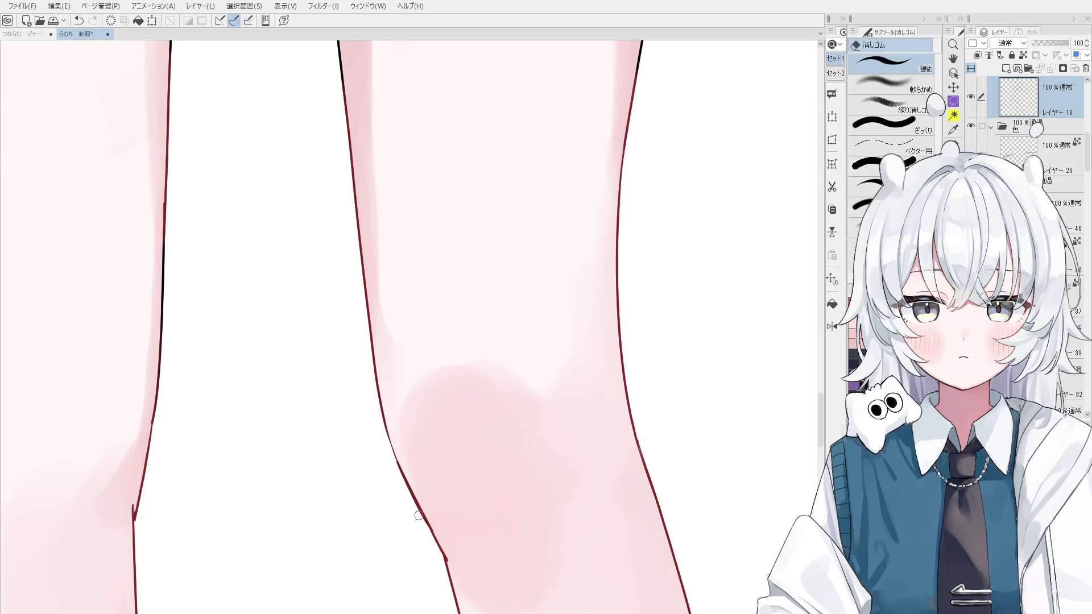
scroll(455, 563, "down", 2)
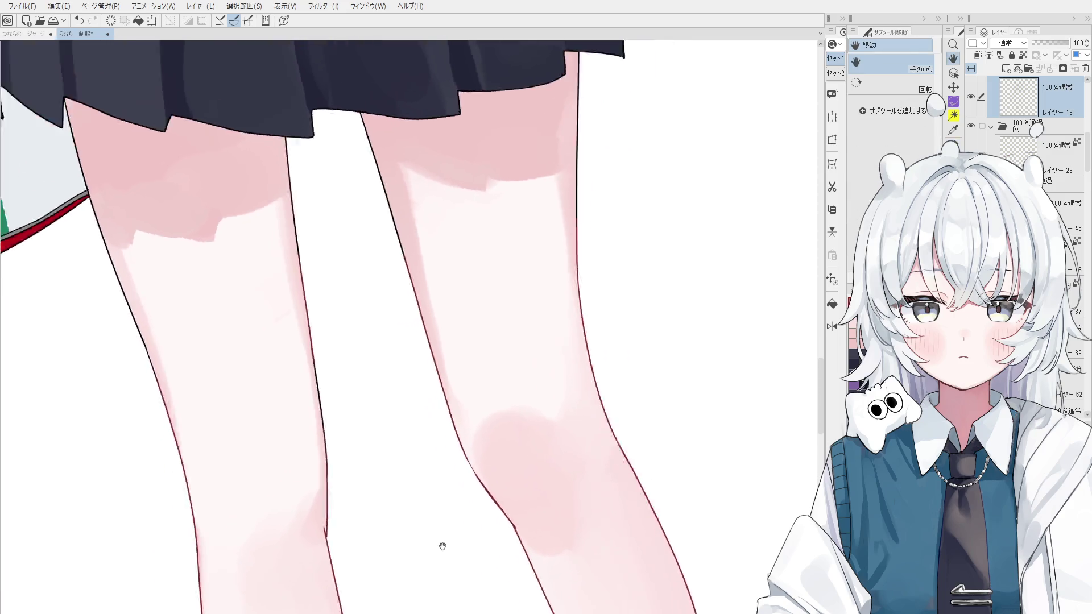
scroll(456, 494, "up", 1)
key("p")
scroll(455, 495, "up", 1)
left_click_drag(402, 404, 401, 453)
key("ctrl+z")
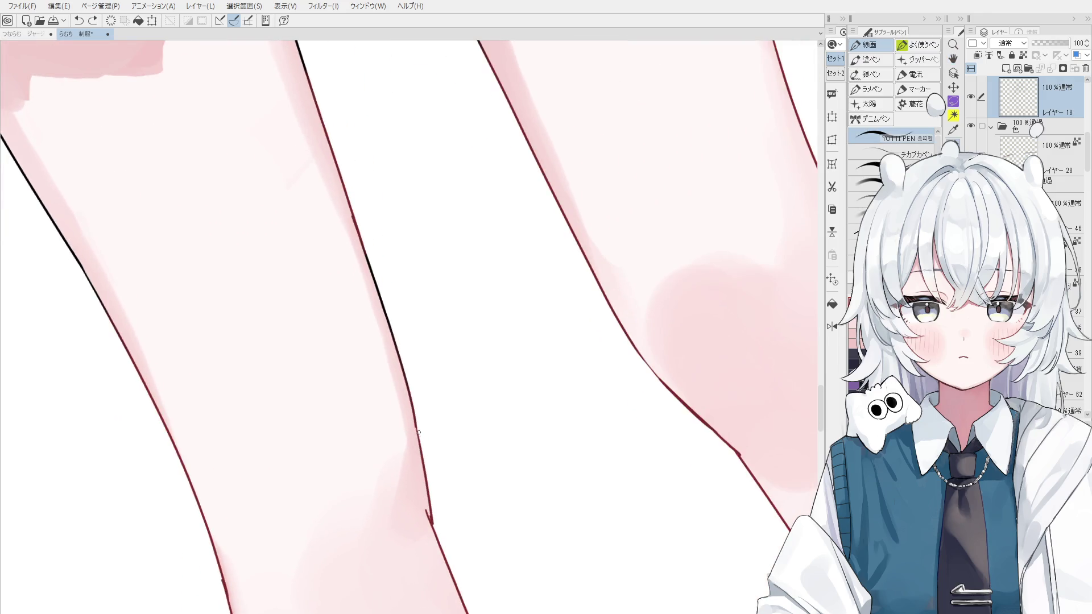
key("e")
left_click_drag(418, 398, 424, 478)
key("p")
left_click_drag(413, 392, 424, 484)
Step: With the view mirrored and rotation reset, draw a darker line along the knee contour
key("h")
key("ctrl+@")
left_click_drag(437, 391, 462, 472)
key("e")
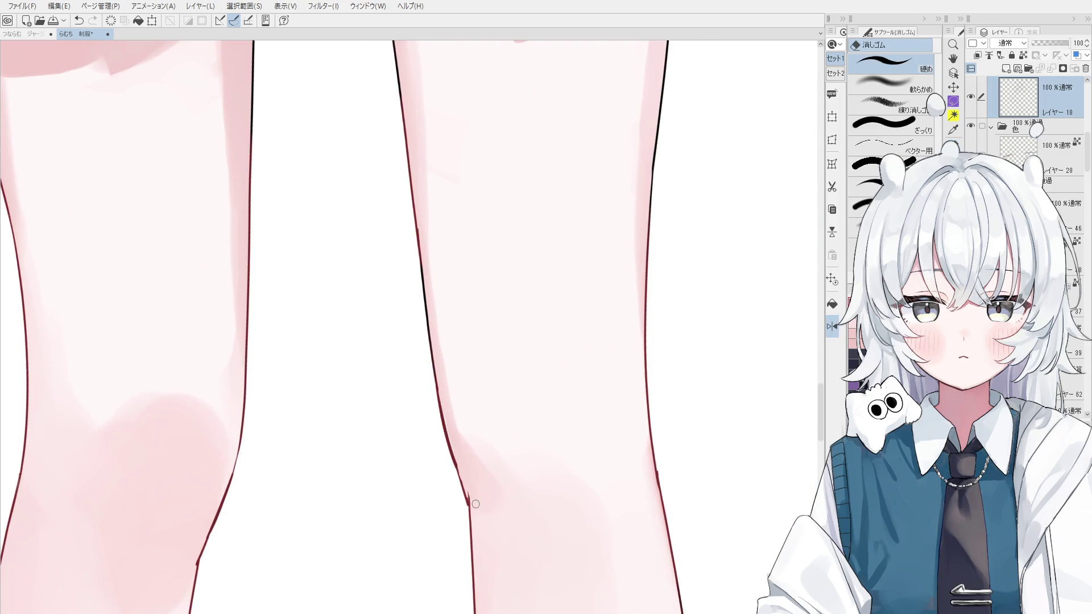
key("h")
scroll(446, 500, "down", 3)
Step: Sample the knee colour and select the skin shading layer under the knee for blending
left_click(432, 444, "ctrl+shift")
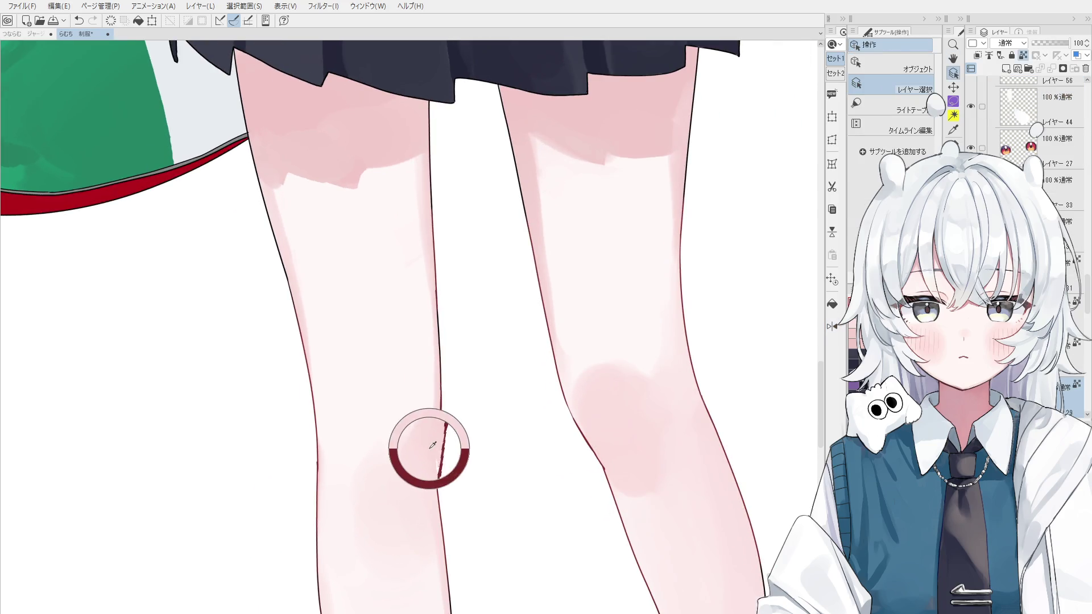
left_click(428, 450, "alt")
scroll(430, 451, "up", 2)
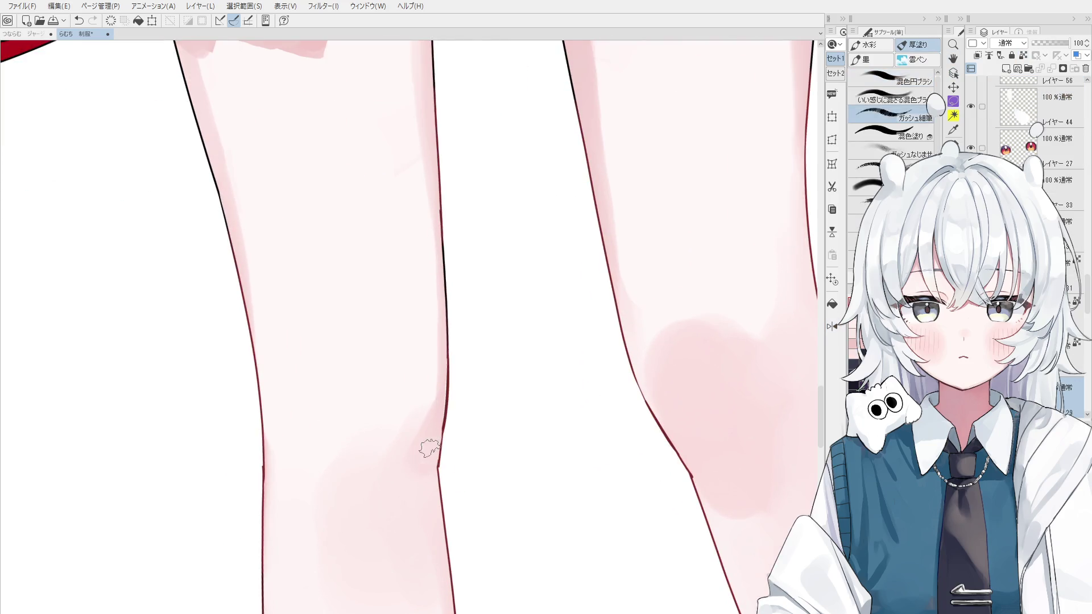
left_click(442, 421, "ctrl+shift")
key("h")
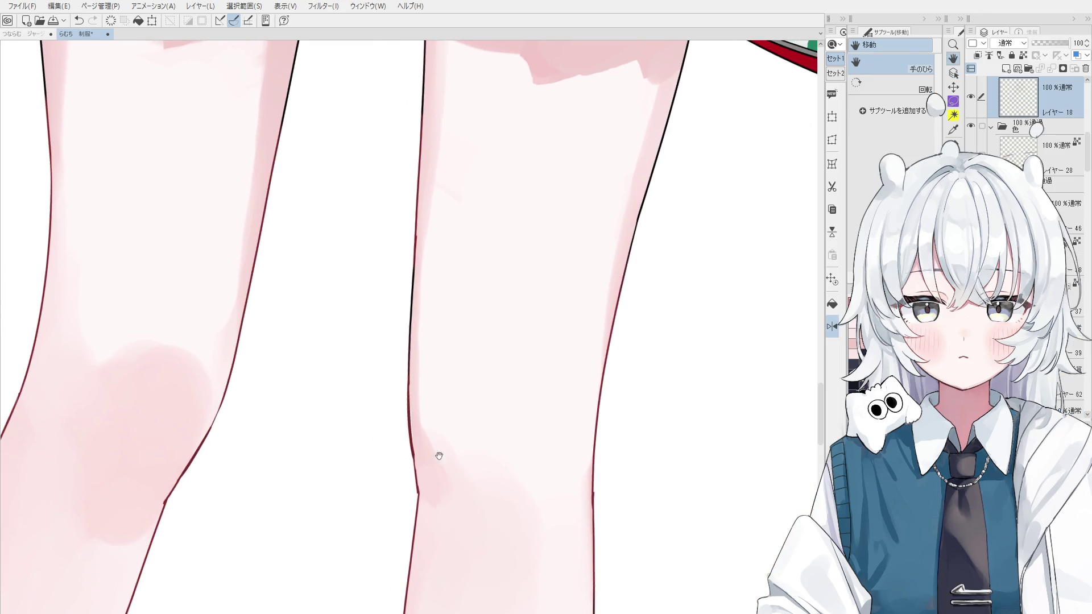
key("p")
key("h")
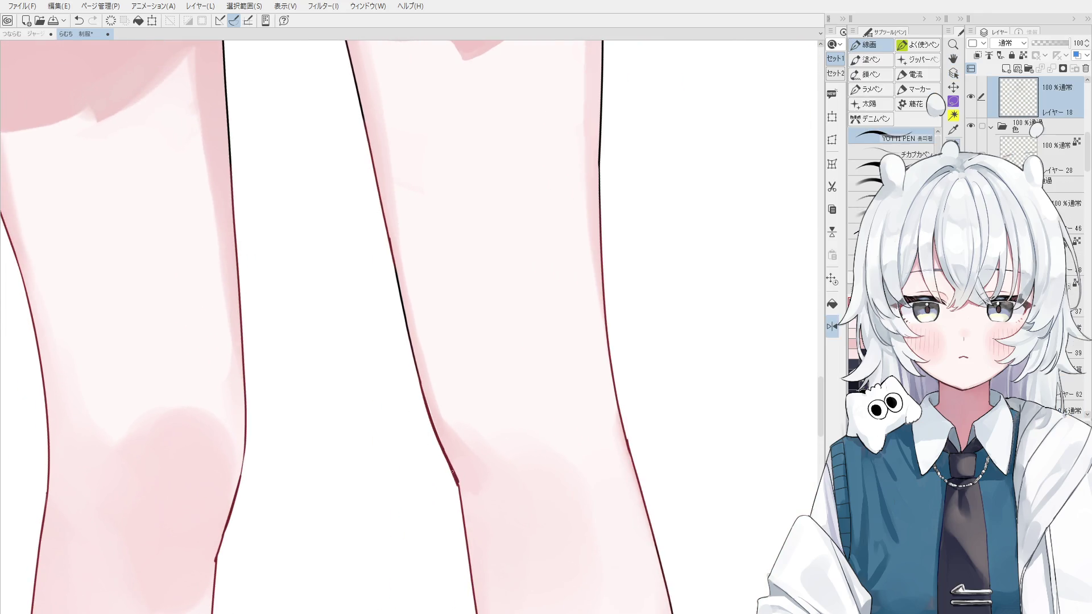
key("e")
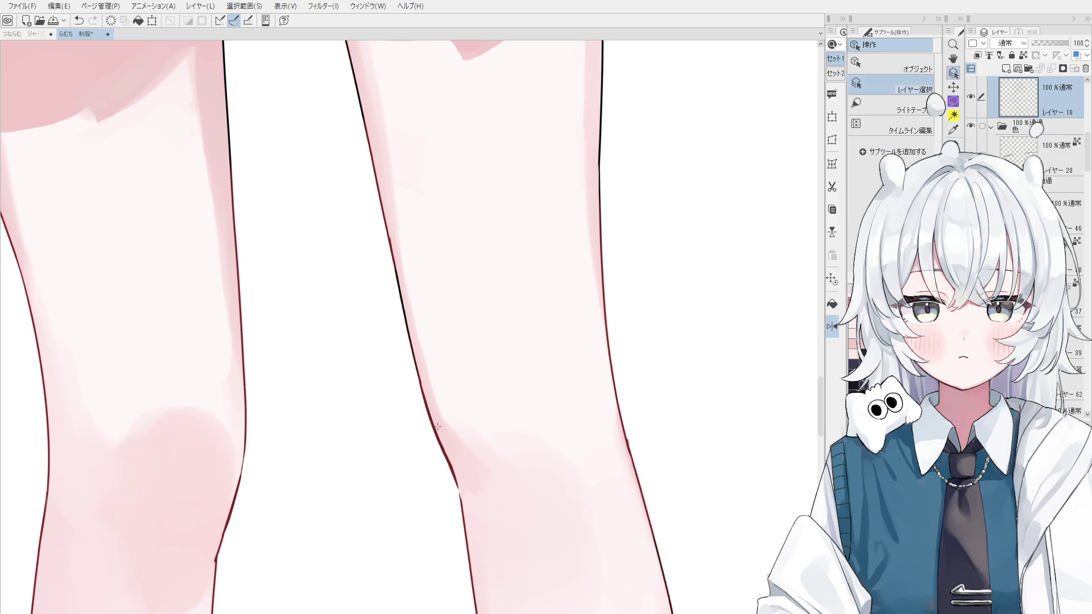
key("b")
left_click(435, 415, "ctrl+shift")
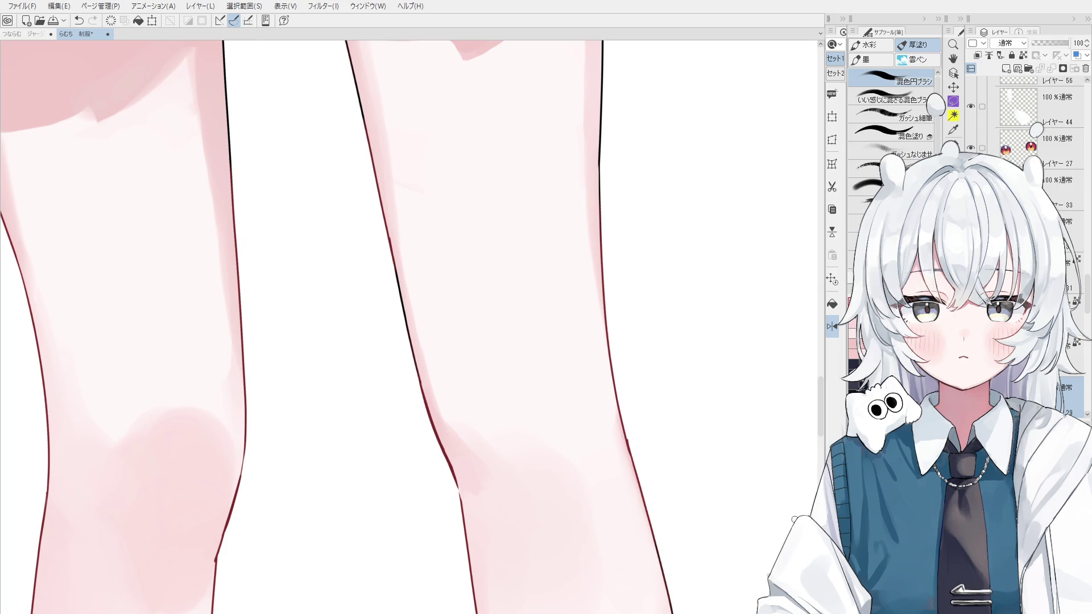
Step: Sample the knee skin colour with the blending brush and mirror the view onto the knees
scroll(418, 292, "down", 3)
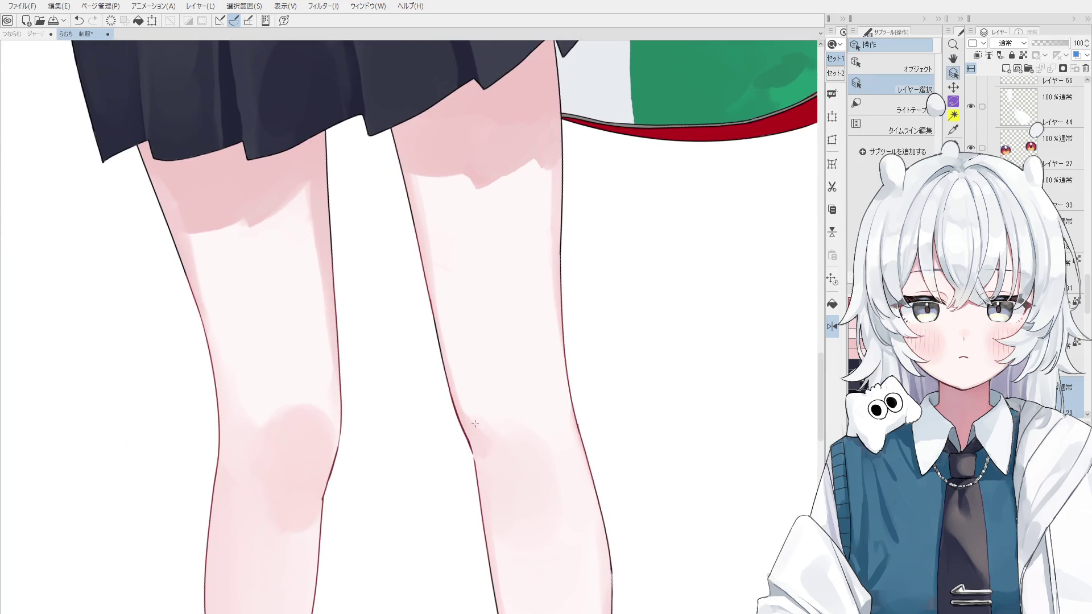
key("b")
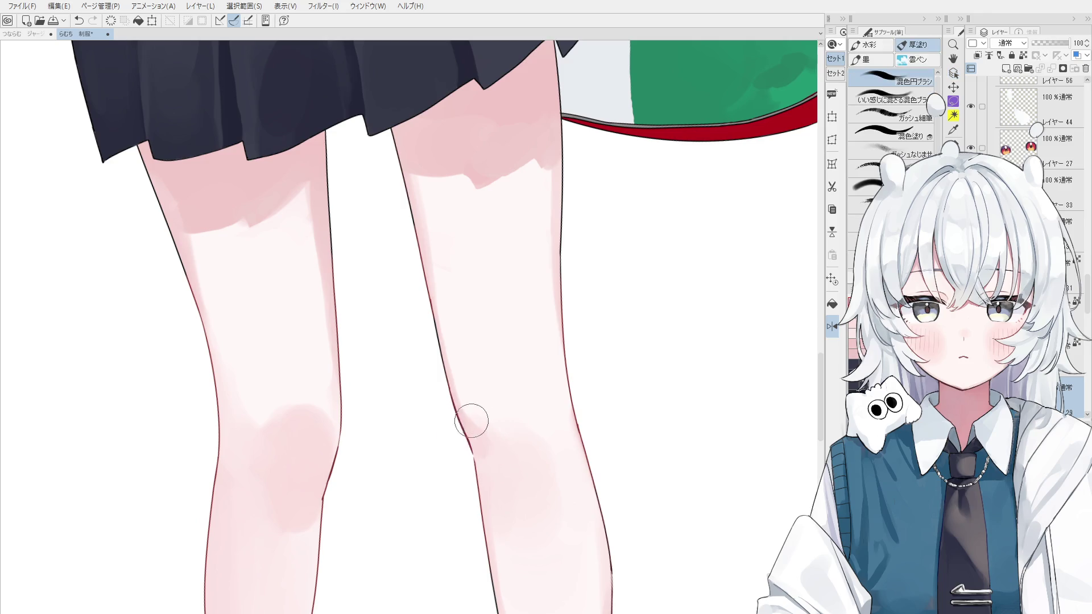
left_click(490, 391, "alt")
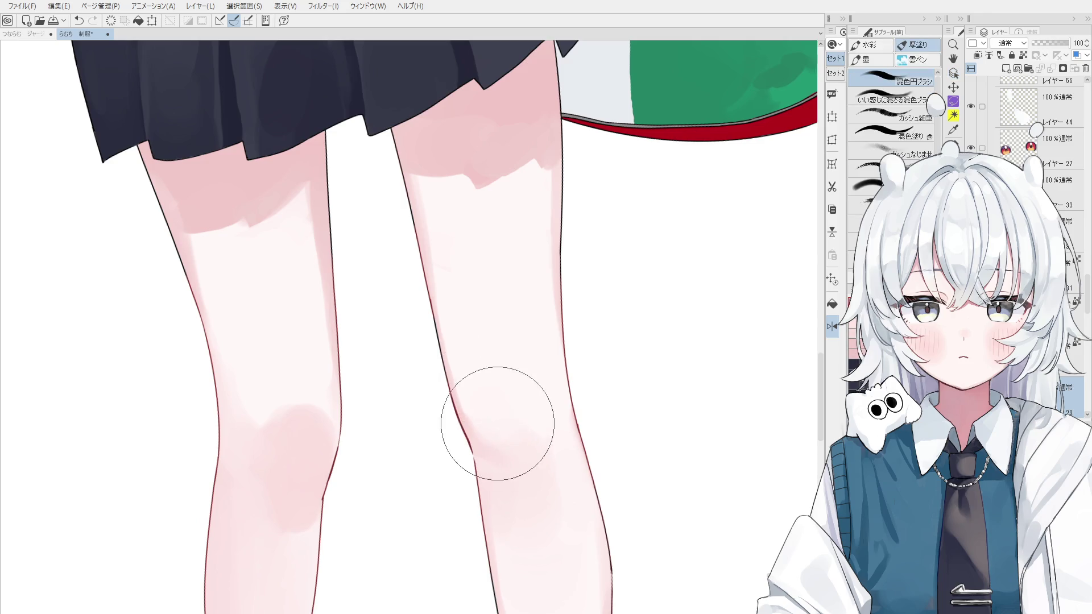
scroll(494, 433, "down", 1)
scroll(494, 444, "down", 1)
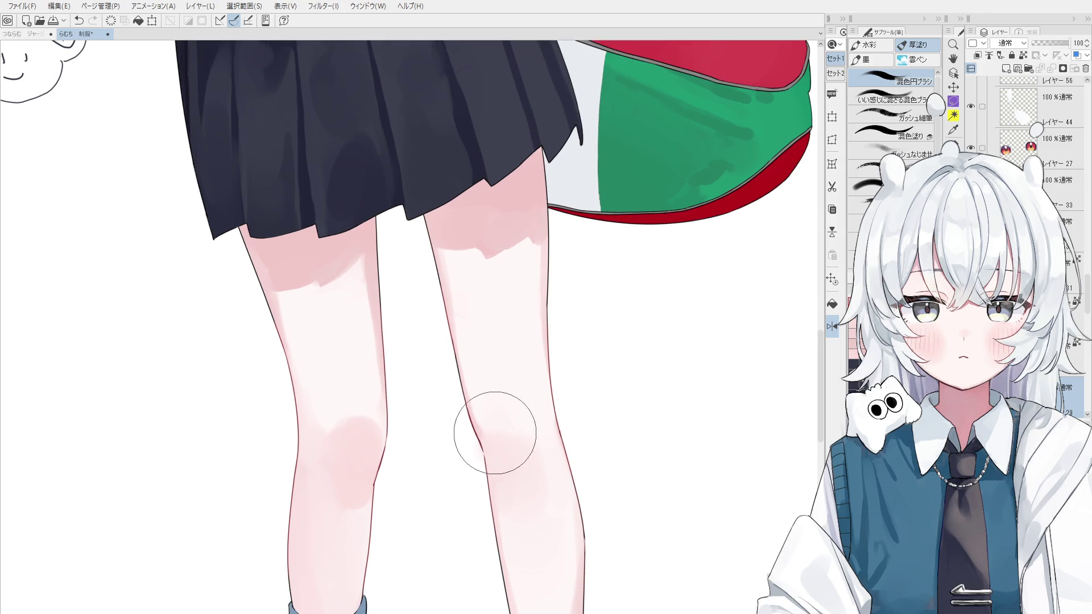
key("h")
left_click_drag(481, 472, 435, 524)
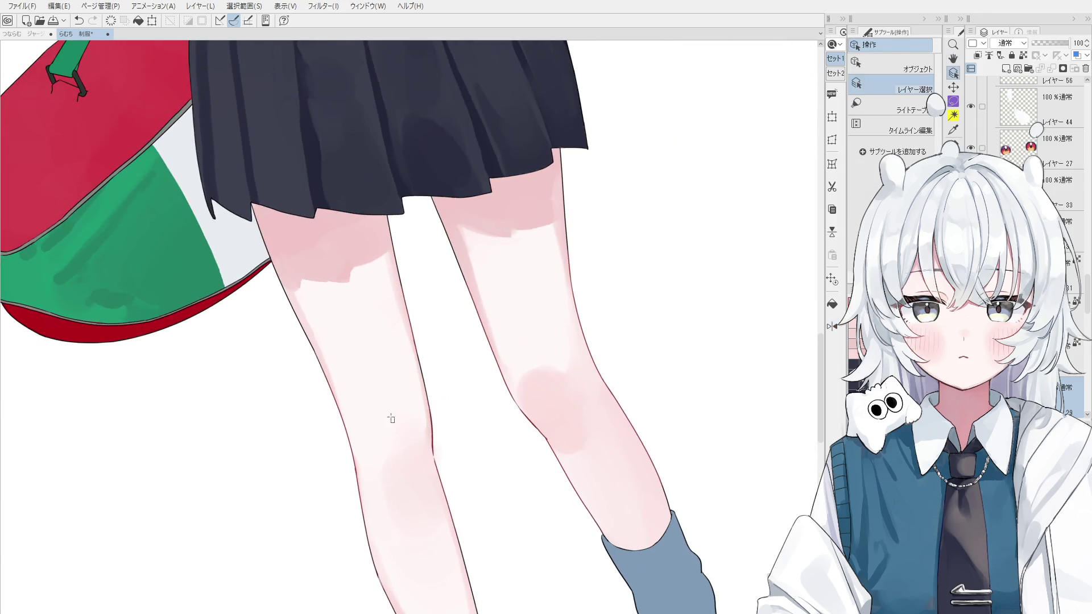
Step: Rotate and tilt the view so the legs stand upright for shading
key("b")
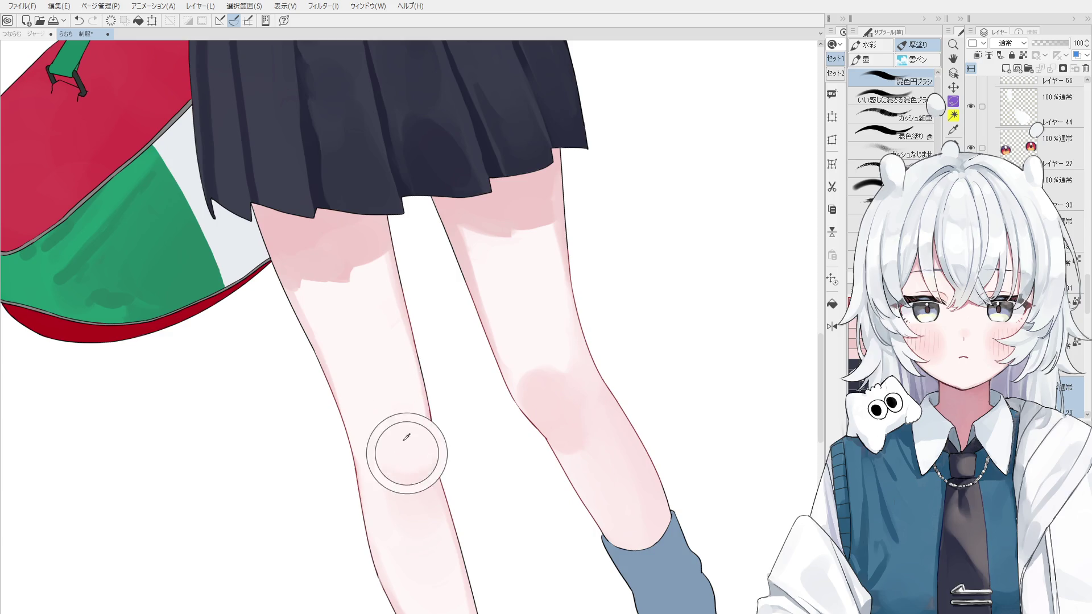
key("asciicircum")
key("e")
scroll(413, 481, "up", 2)
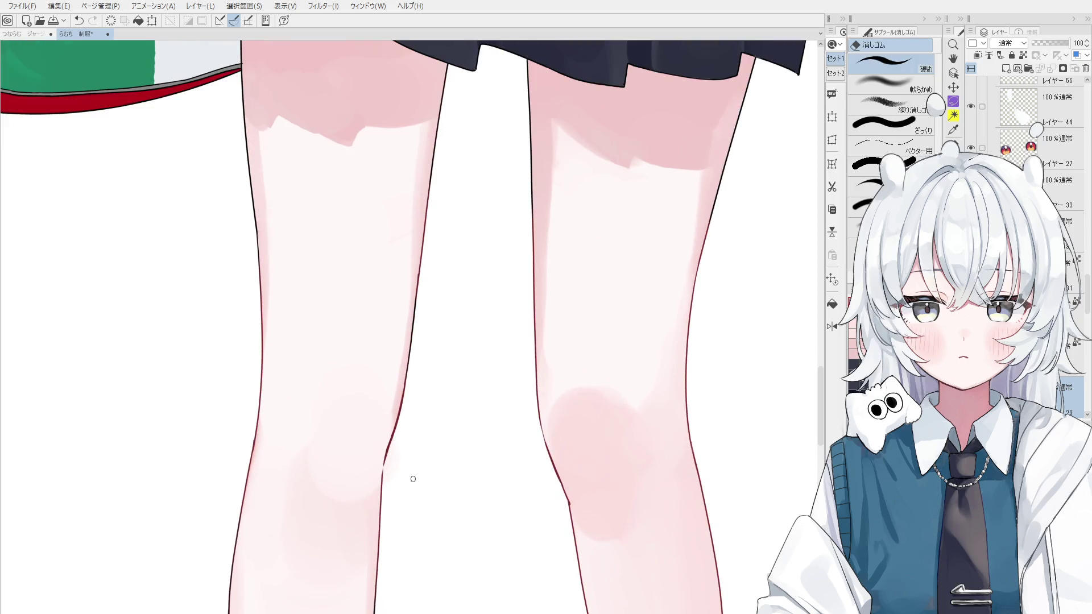
scroll(393, 475, "down", 2)
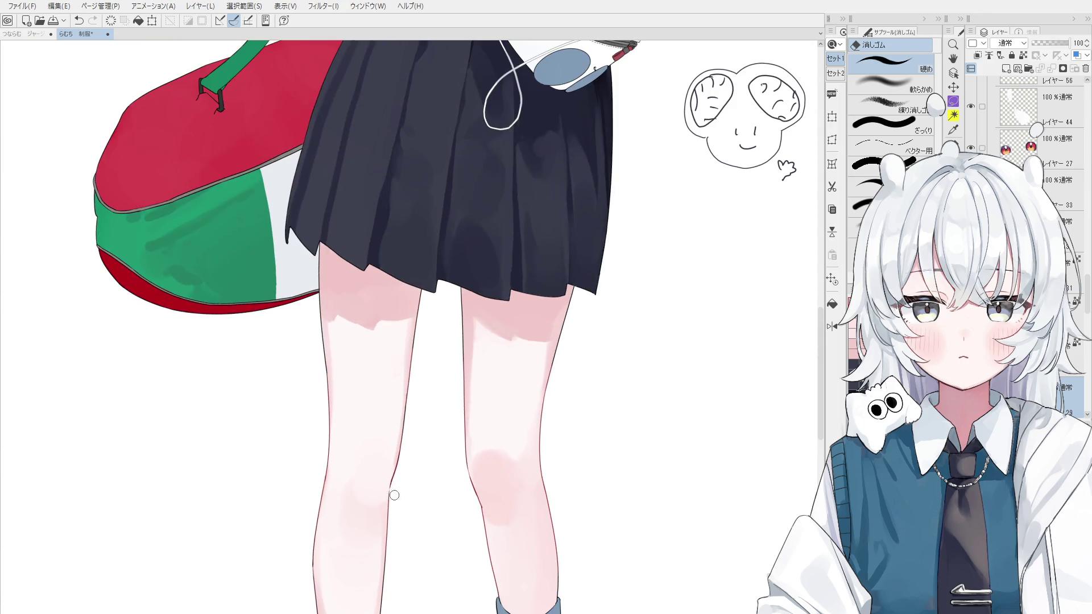
key("b")
key("minus")
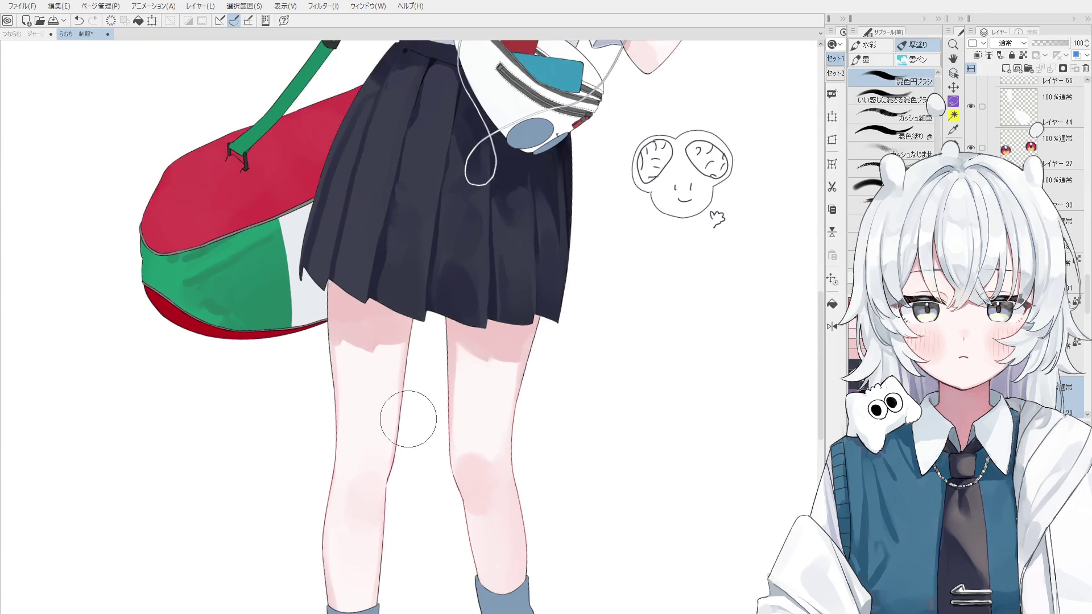
scroll(508, 478, "up", 1)
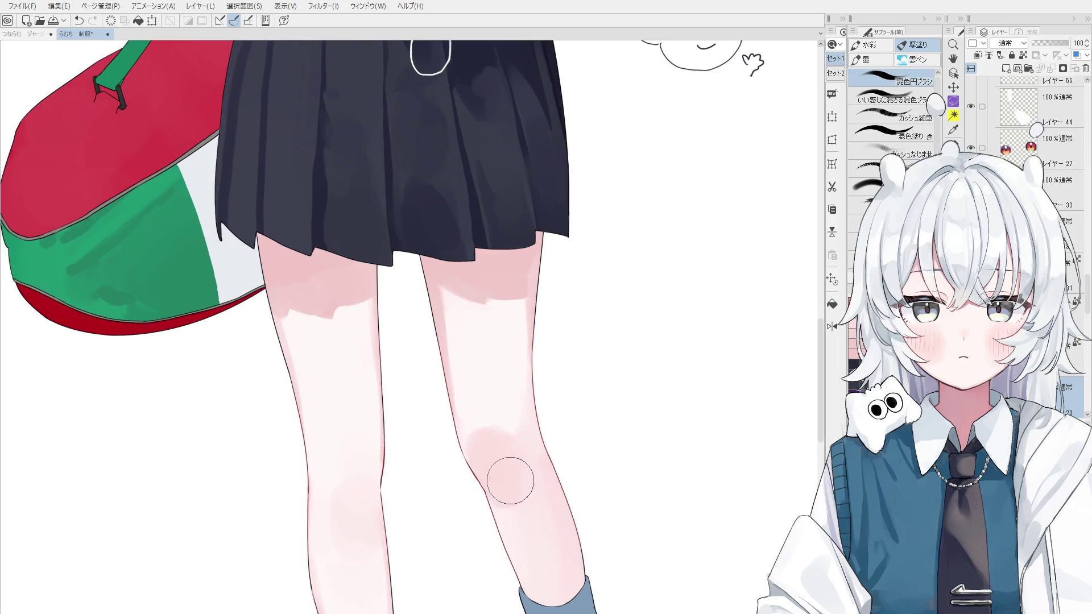
scroll(515, 489, "down", 1)
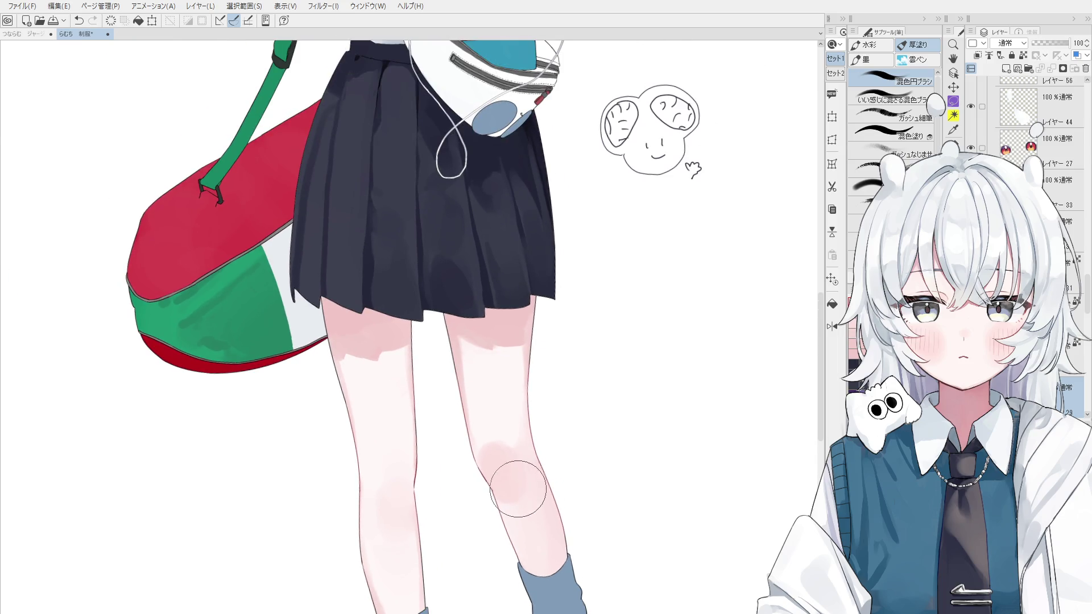
scroll(512, 506, "up", 1)
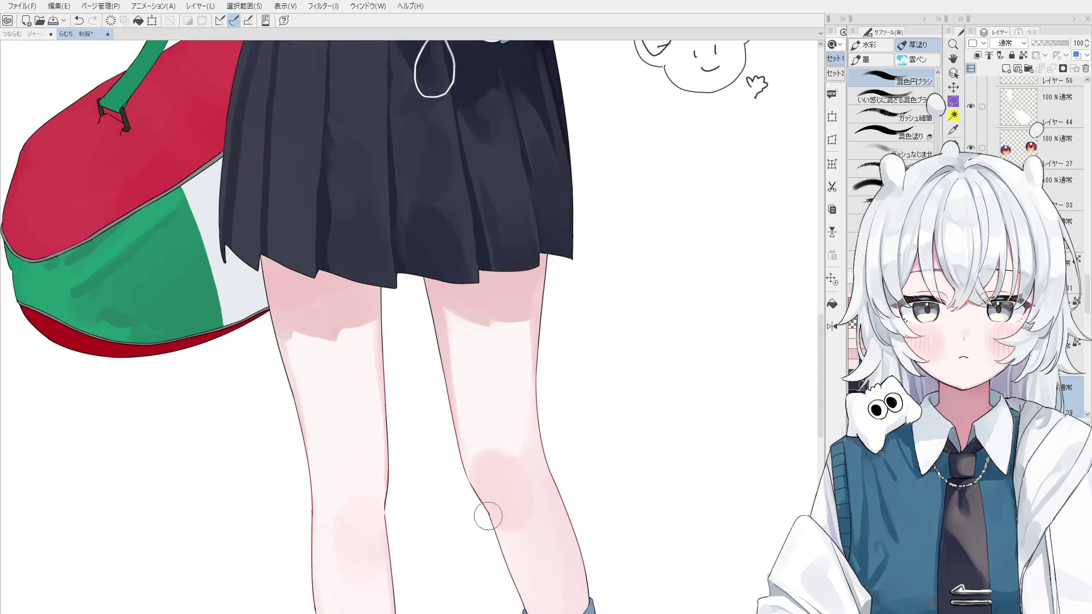
Step: Paint pink shading along and below the knee, resizing the brush with the bracket keys
left_click(508, 543, "alt")
mouse_move(486, 522)
left_mouse_down()
mouse_move(506, 579)
mouse_move(527, 518)
left_mouse_up()
key("bracketright")
key("bracketright")
key("bracketright")
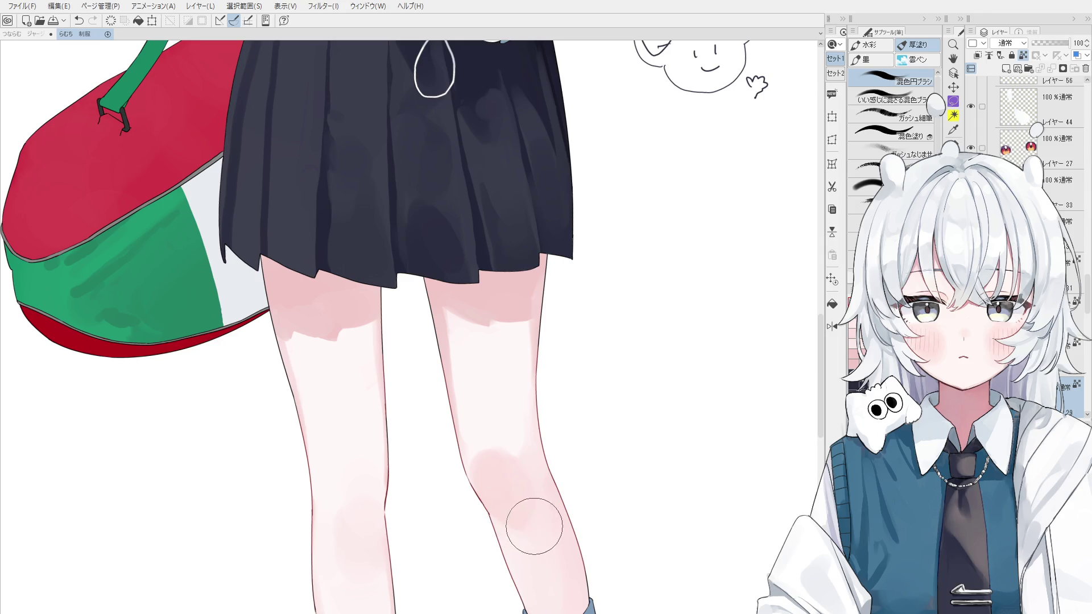
key("bracketleft")
key("bracketleft")
key("bracketleft")
left_click_drag(494, 537, 503, 518)
scroll(495, 527, "down", 1)
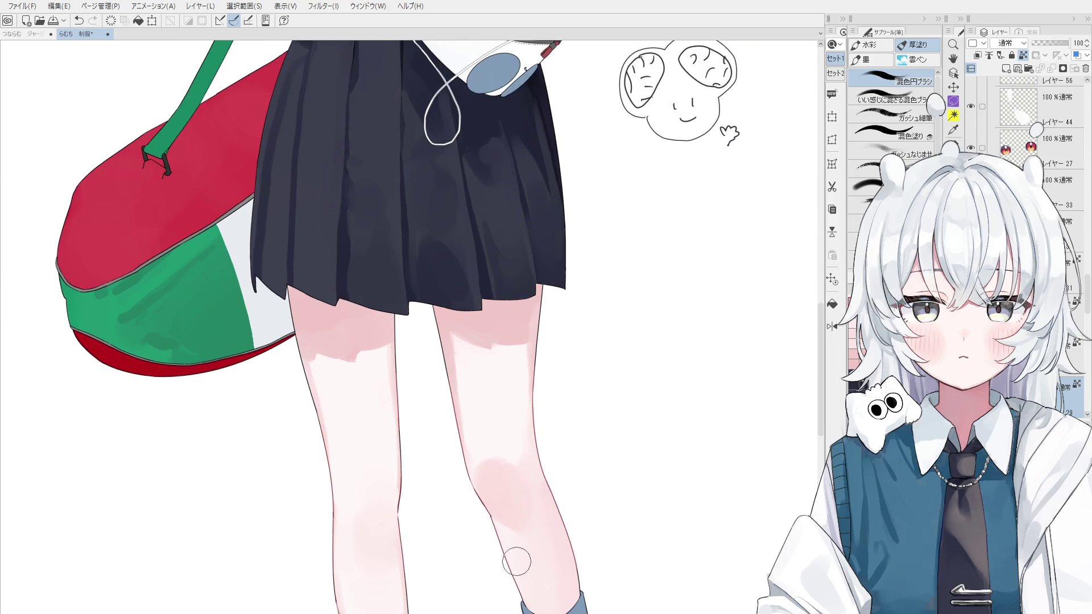
scroll(518, 580, "down", 1)
scroll(493, 540, "down", 2)
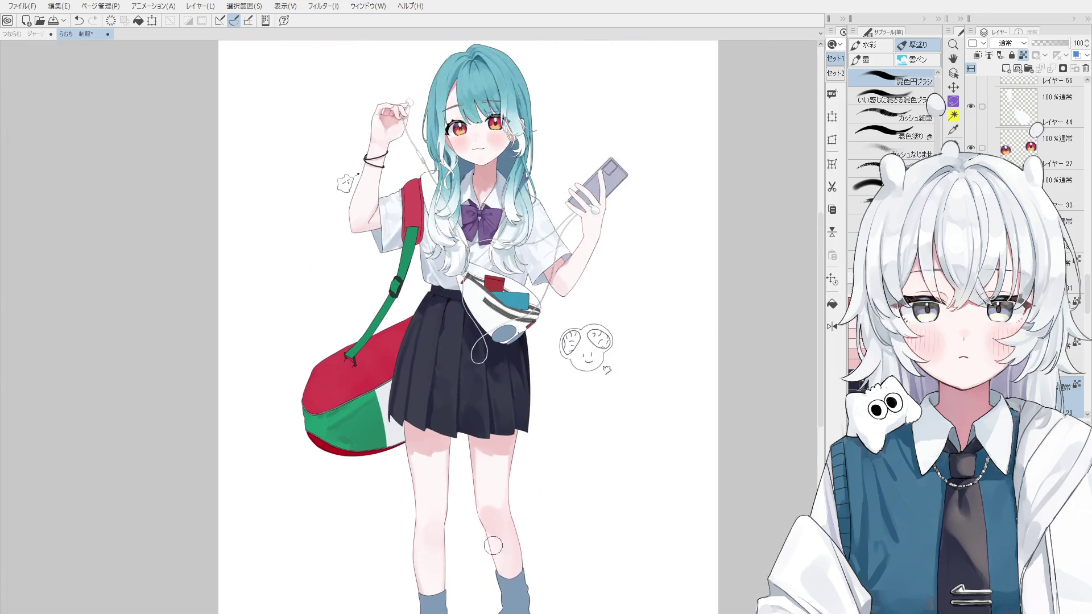
Step: Undo the last shading stroke and repaint the shading down the leg
left_click_drag(492, 541, 515, 483)
scroll(496, 435, "up", 1)
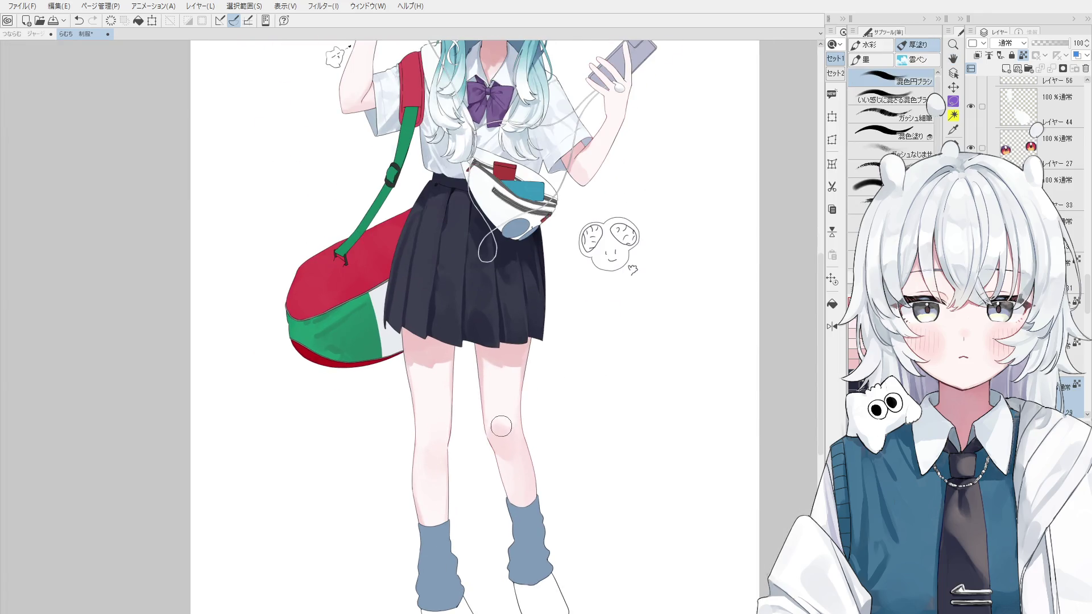
key("ctrl+shift")
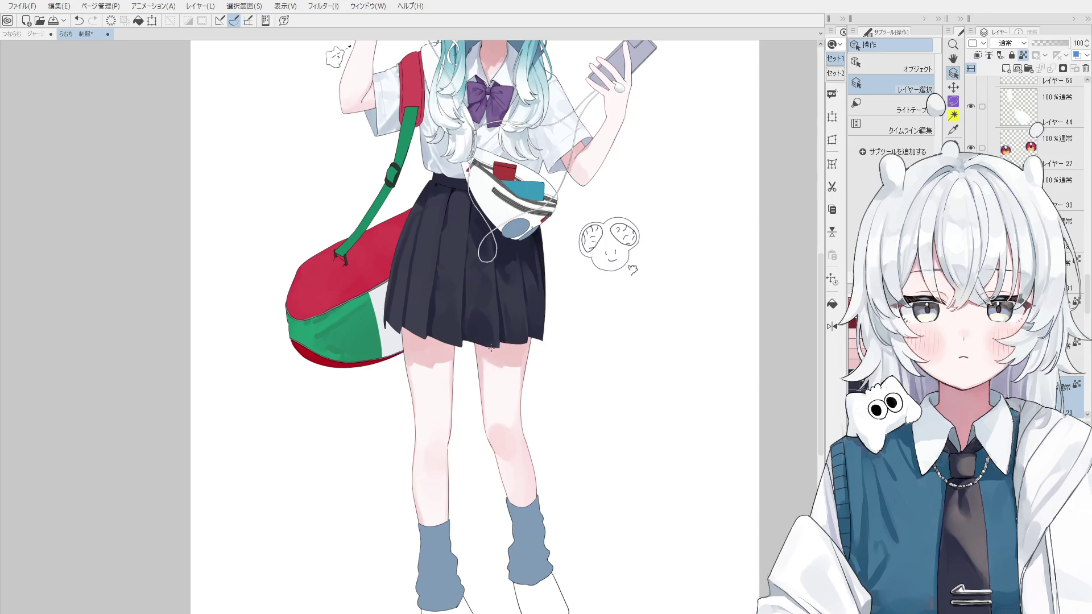
key("ctrl+z")
mouse_move(479, 354)
left_mouse_down()
mouse_move(478, 414)
mouse_move(493, 437)
left_mouse_up()
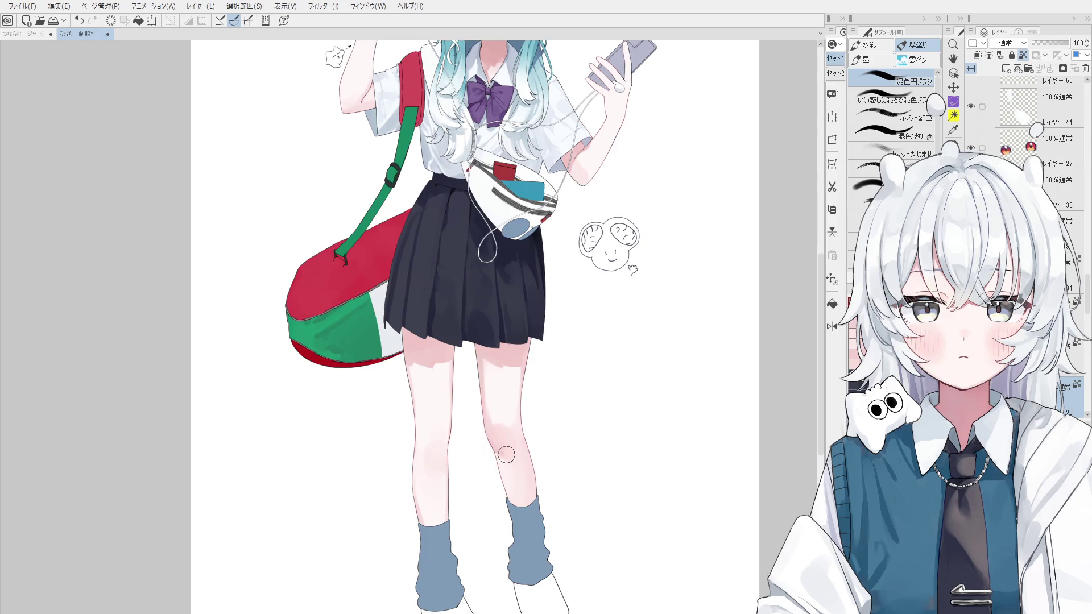
Step: With the whole page in view, dab pink shading on the thigh just below the skirt hem
key("ctrl+0")
key("minus")
key("asciicircum")
key("asciicircum")
key("minus")
scroll(532, 486, "up", 2)
key("o")
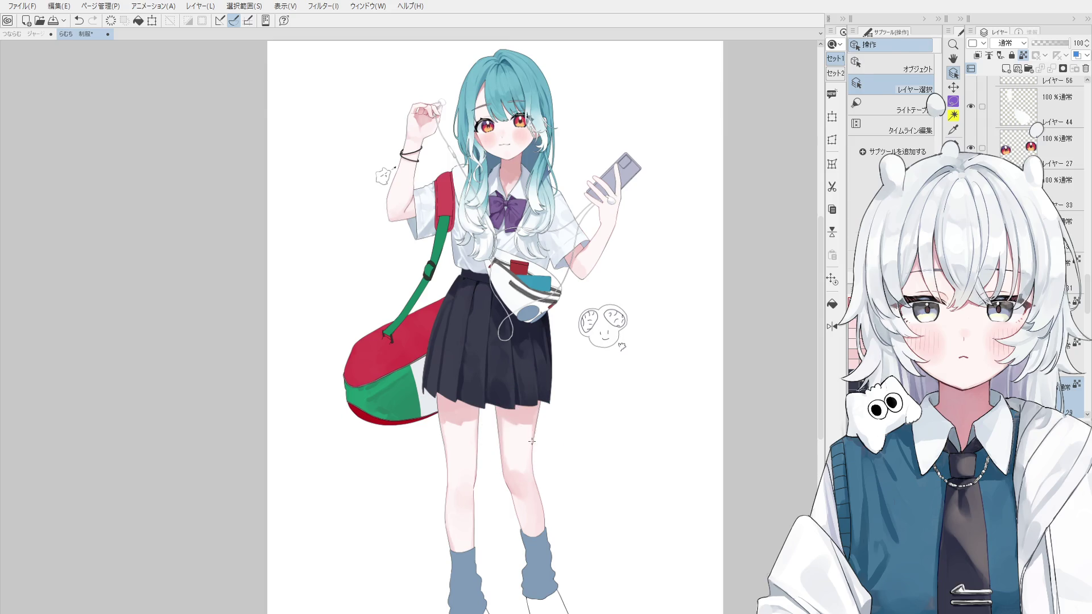
key("b")
left_click(526, 500, "alt")
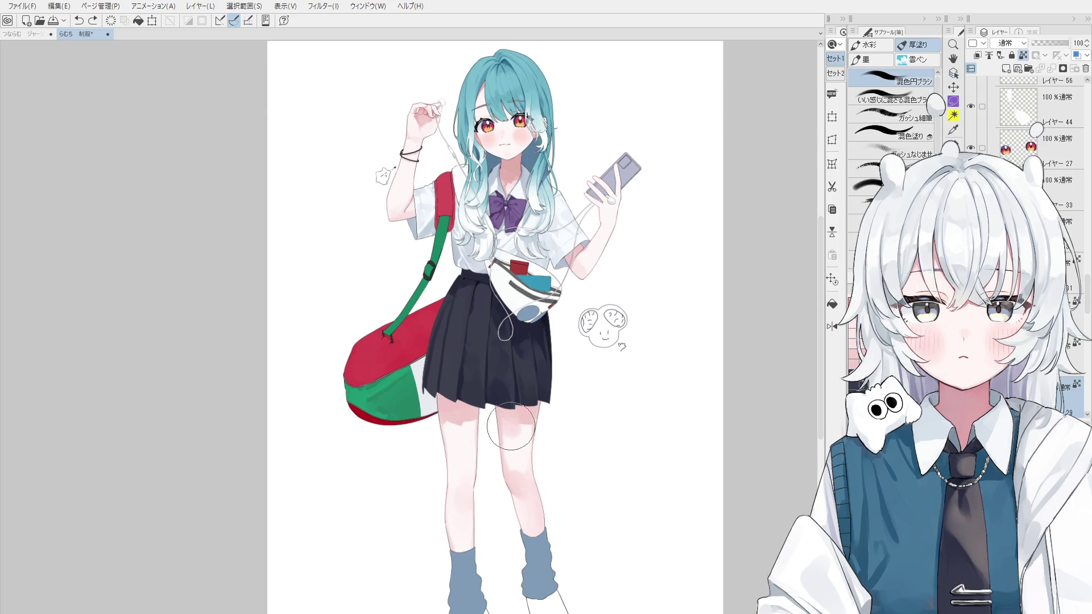
left_click_drag(509, 418, 530, 426)
Step: Pan the canvas down to bring the feet and socks into view
scroll(538, 538, "down", 2)
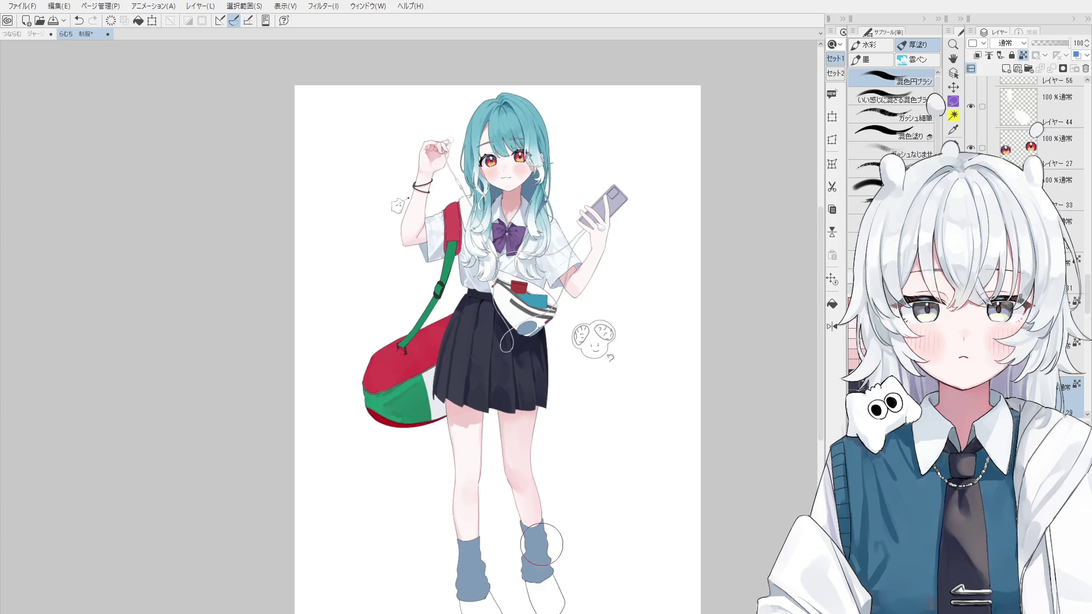
scroll(533, 503, "up", 2)
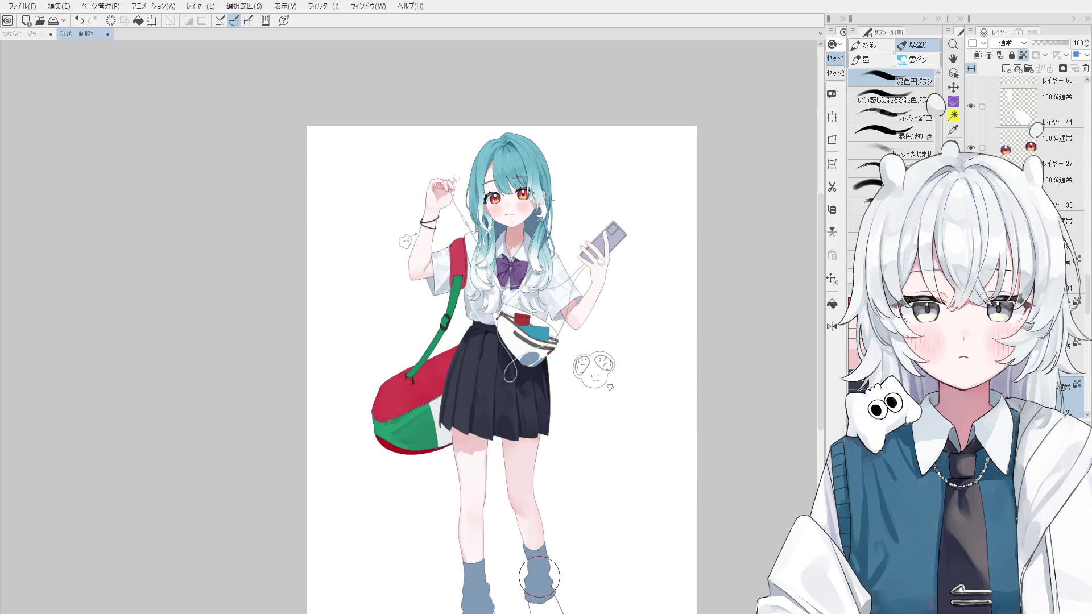
key("space")
left_click_drag(541, 575, 543, 519)
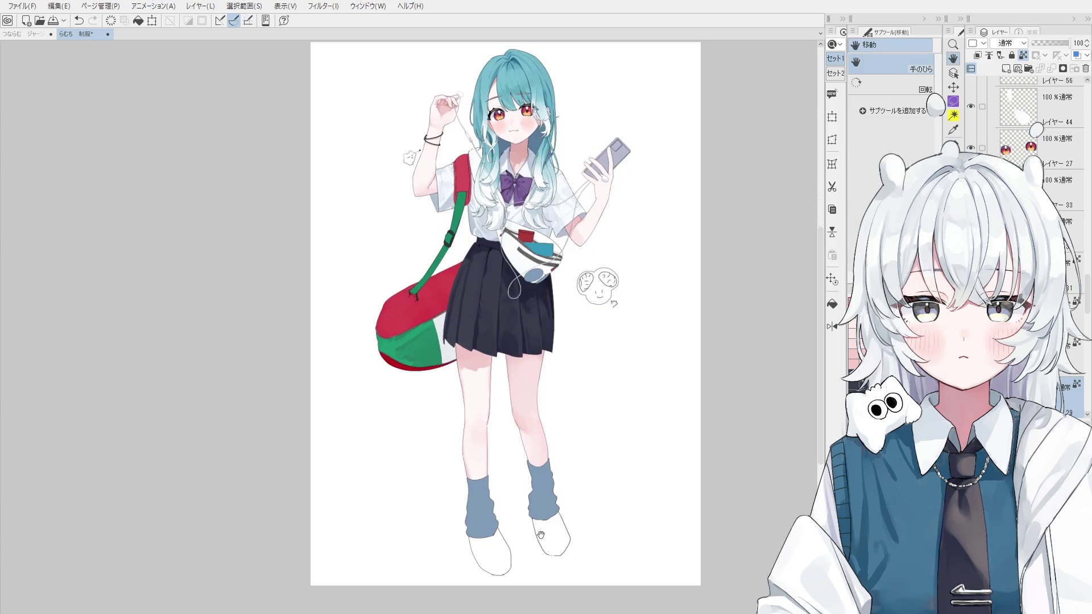
scroll(517, 488, "up", 1)
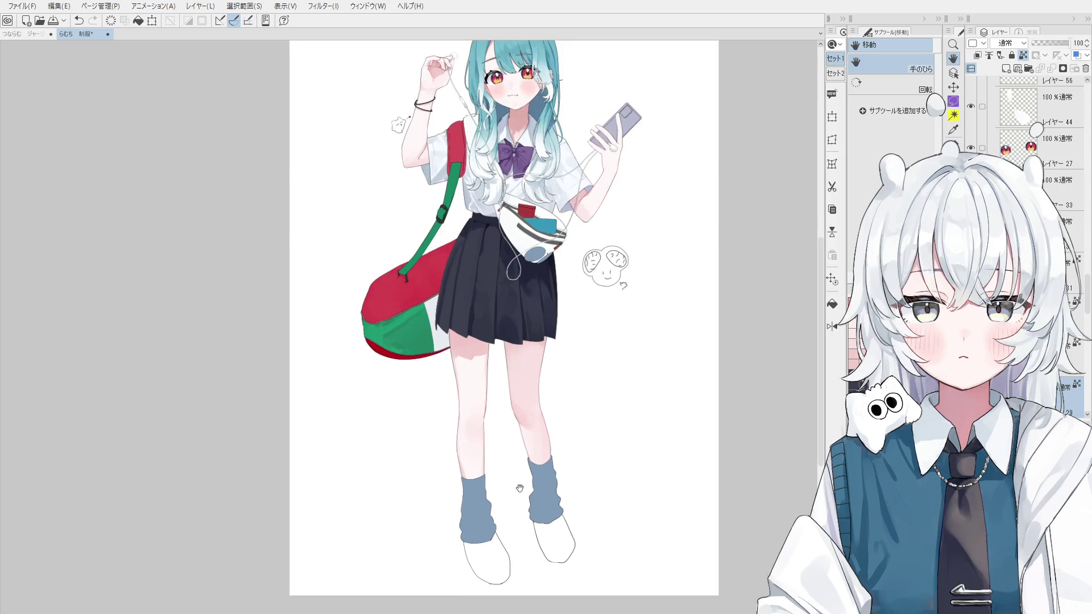
scroll(515, 452, "up", 1)
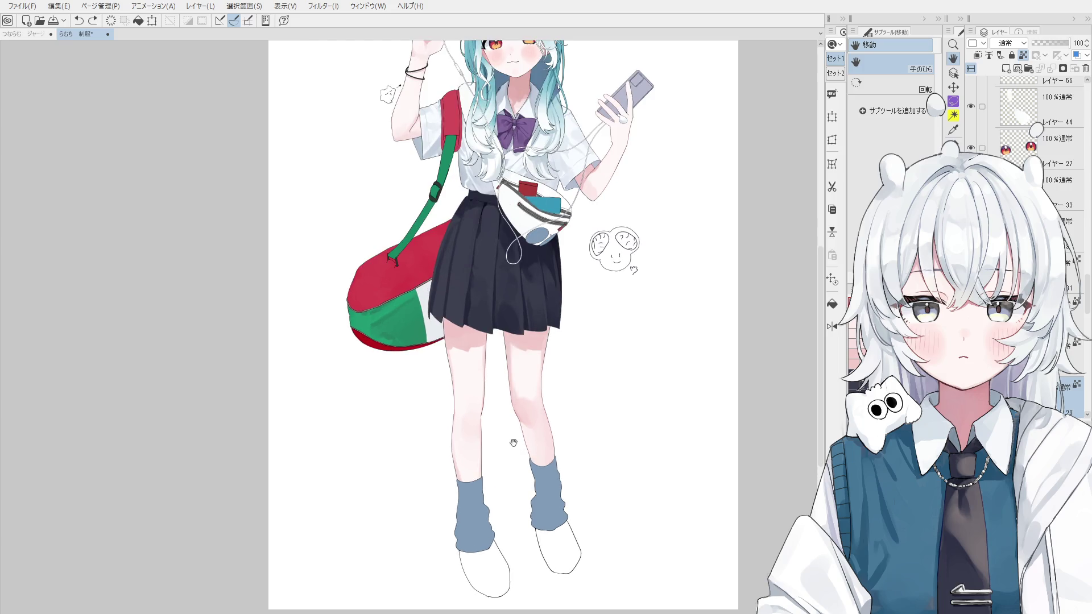
scroll(521, 416, "up", 1)
scroll(519, 376, "up", 1)
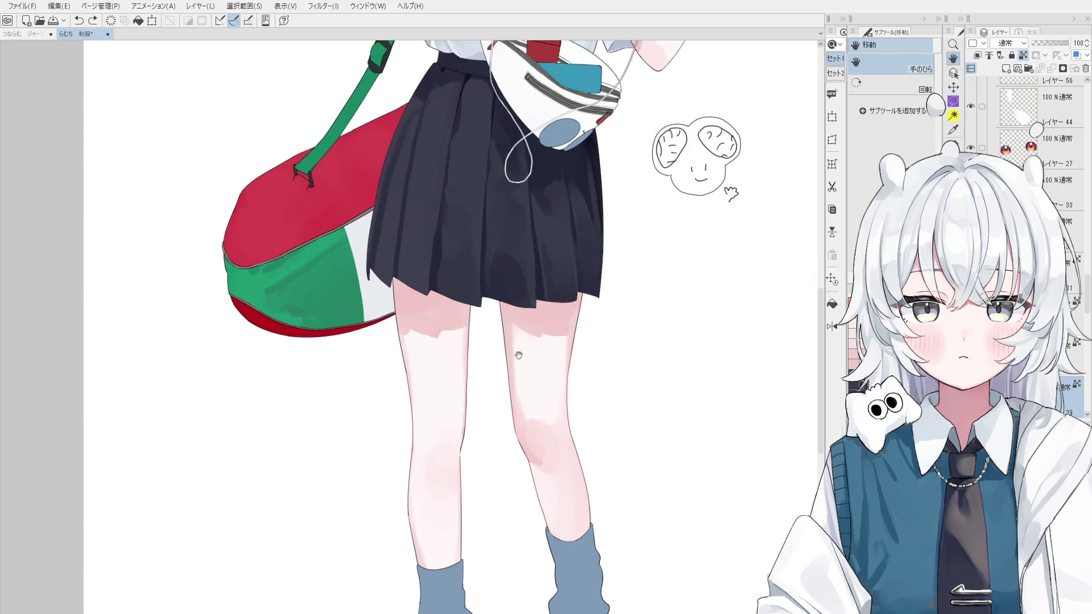
Step: Blend the knee's pink shading downward and left with the mixing brush, then mirror the canvas
key("b")
mouse_move(519, 357)
left_mouse_down()
mouse_move(513, 342)
mouse_move(525, 434)
left_mouse_up()
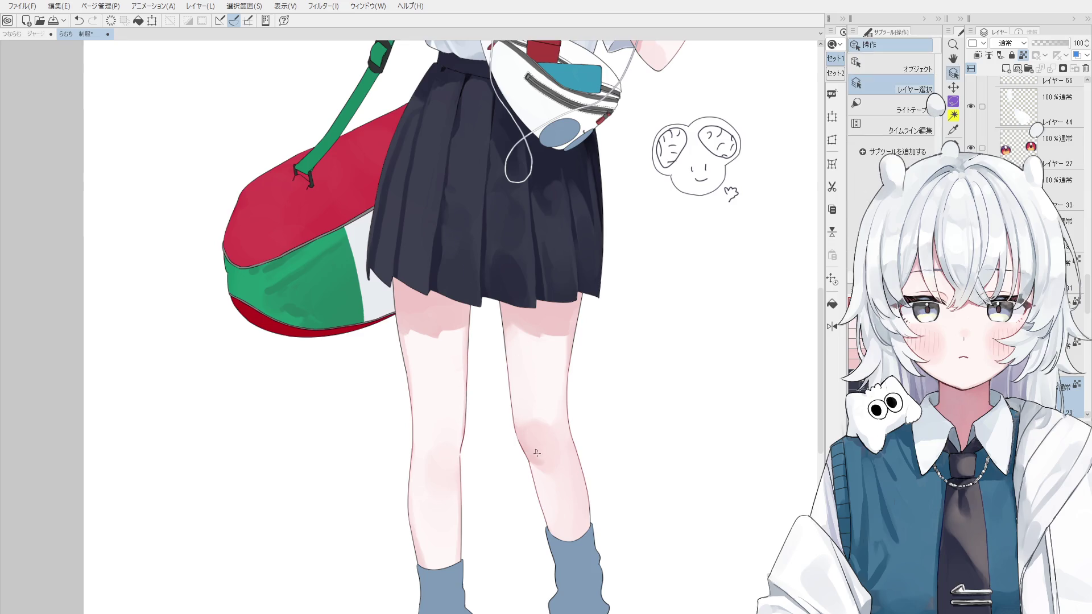
scroll(525, 434, "up", 1)
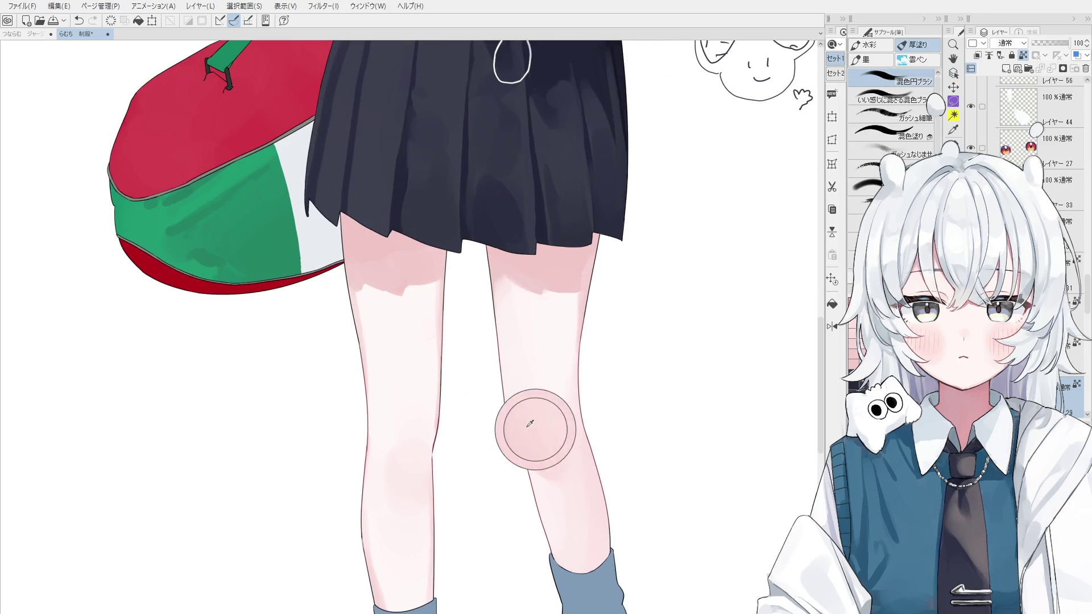
scroll(542, 443, "down", 1)
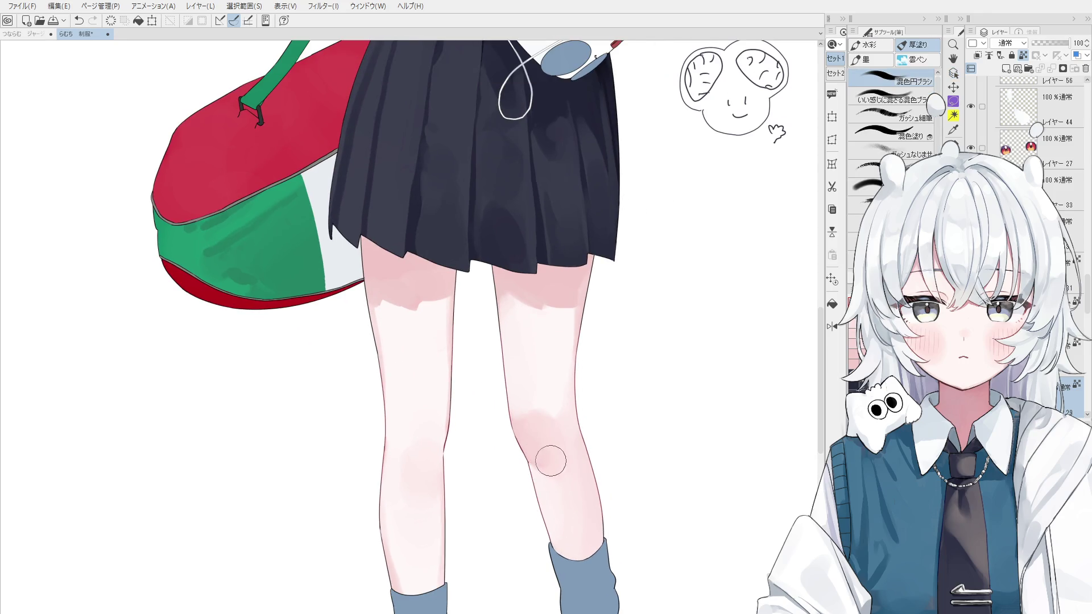
mouse_move(548, 459)
left_mouse_down()
mouse_move(534, 484)
mouse_move(576, 468)
left_mouse_up()
scroll(560, 457, "up", 1)
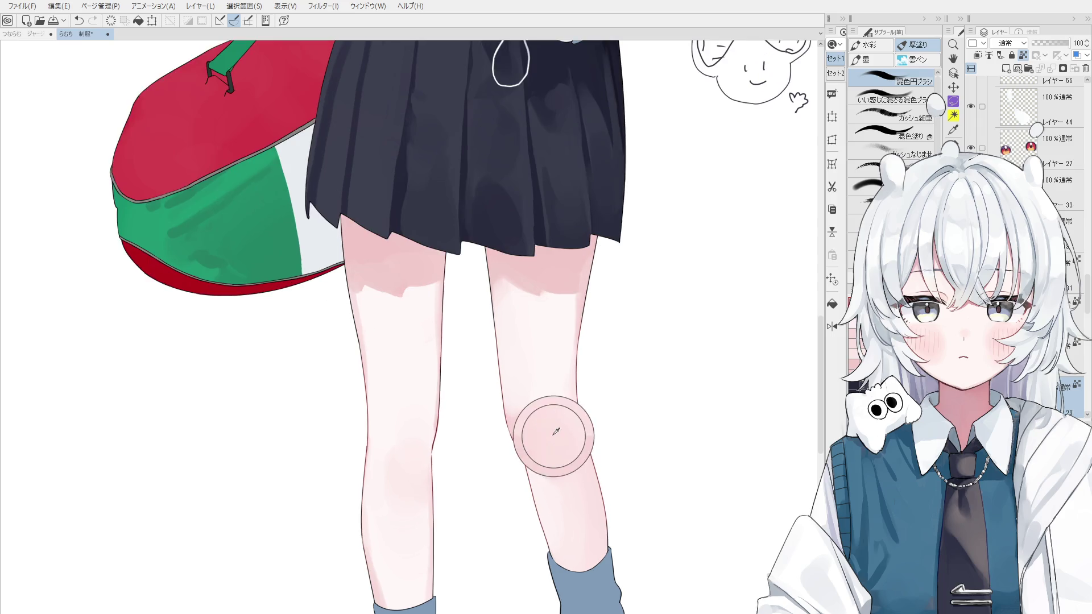
mouse_move(540, 407)
left_mouse_down()
mouse_move(522, 411)
mouse_move(541, 419)
left_mouse_up()
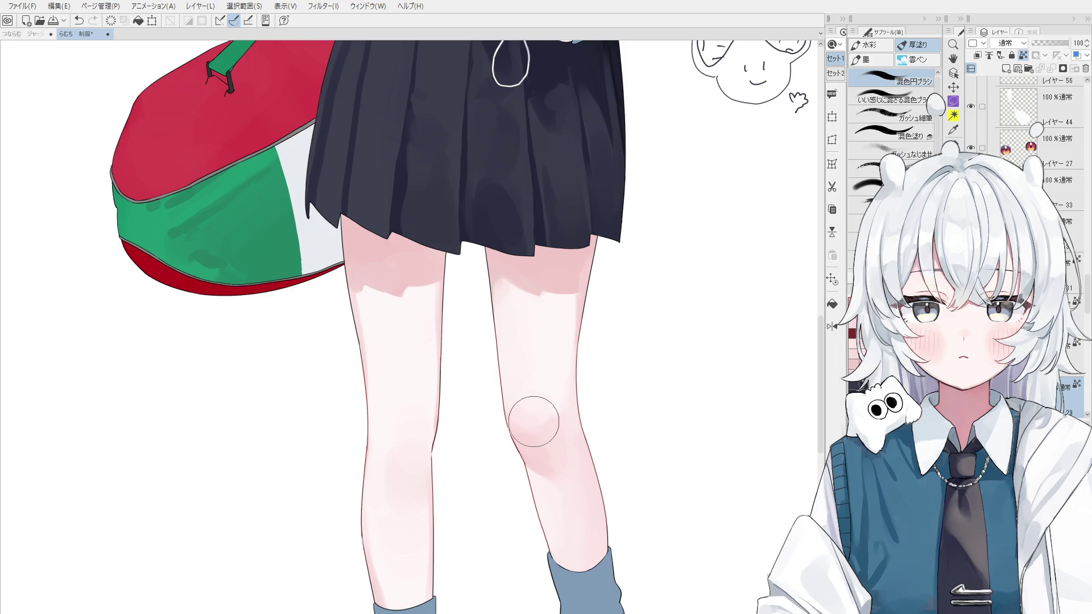
key("h")
scroll(280, 446, "down", 3)
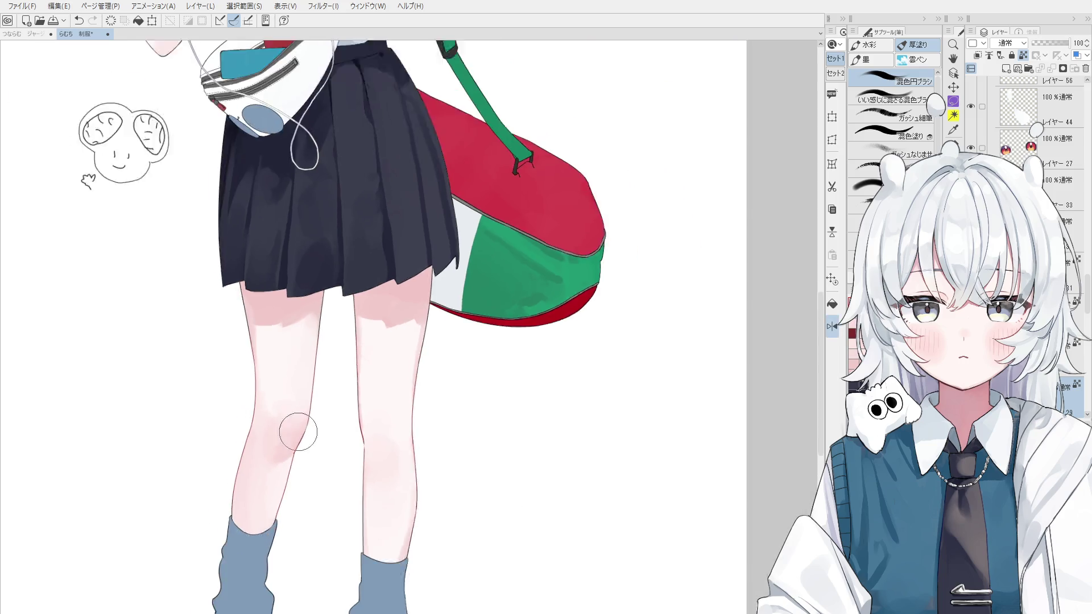
Step: Flip the view back to normal and undo an oversized pink blob on the other knee
scroll(297, 429, "down", 2)
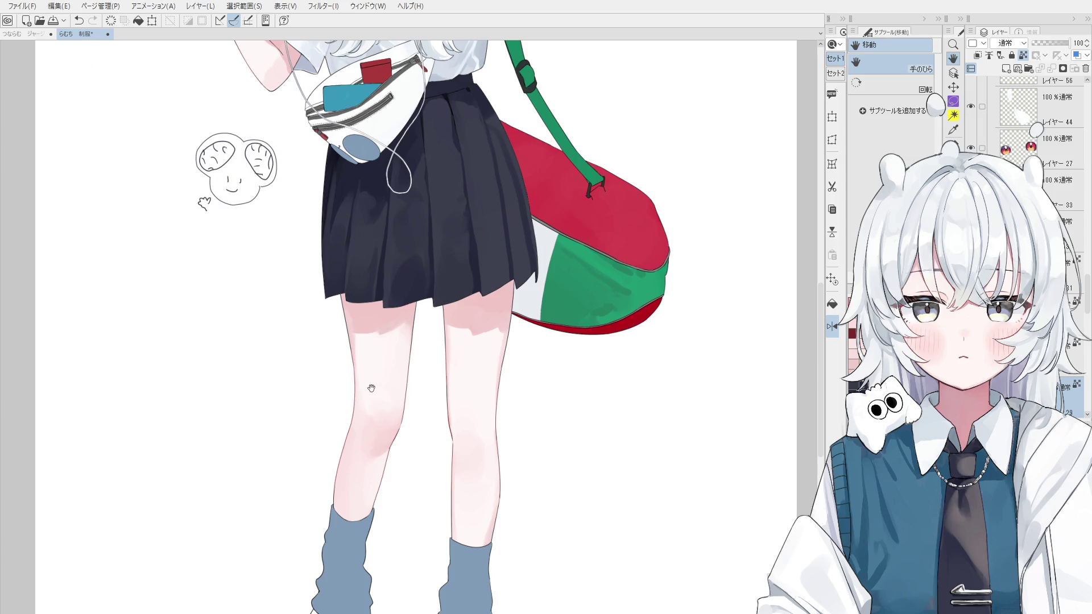
key("ctrl+shift")
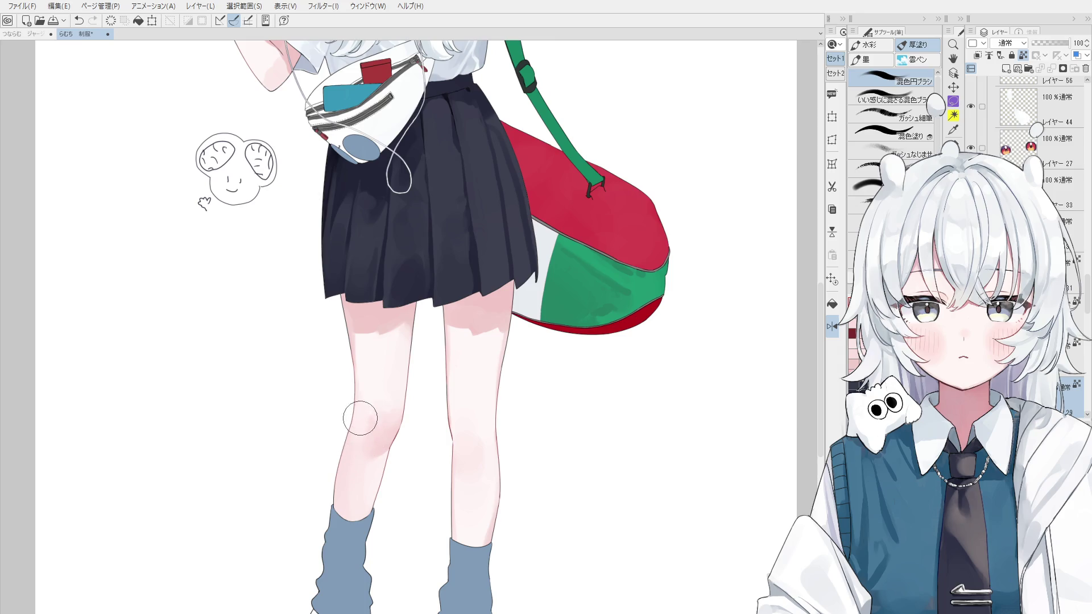
key("h")
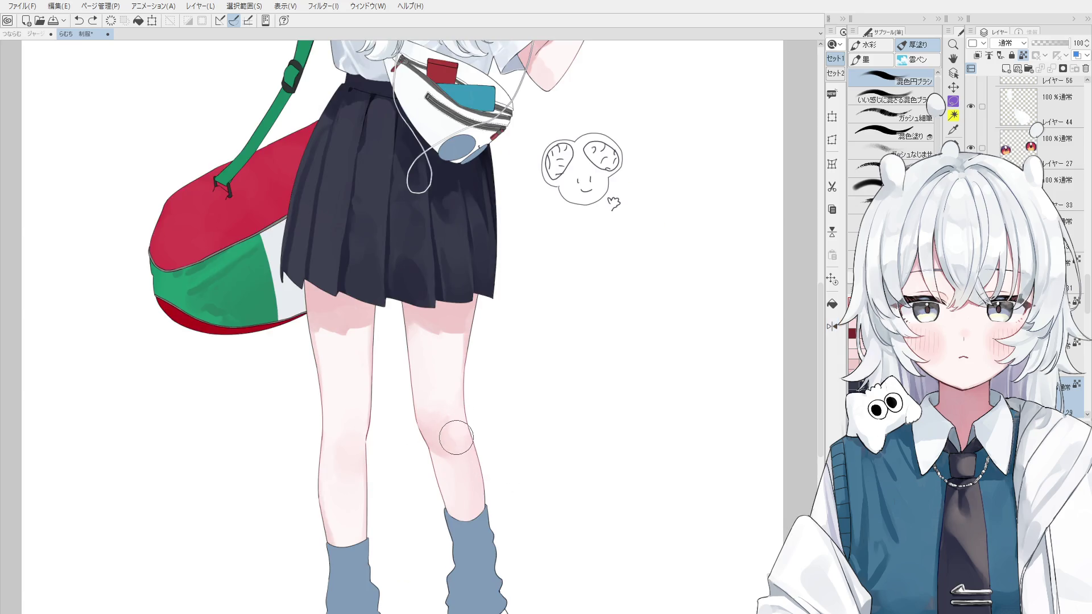
left_click_drag(453, 440, 441, 427)
left_click(441, 428)
key("ctrl+z")
Step: Dab a pink blush spot on the knee and blend it softly
left_click(449, 449)
scroll(455, 466, "down", 3)
scroll(470, 494, "up", 2)
key("bracketright")
key("bracketright")
key("bracketright")
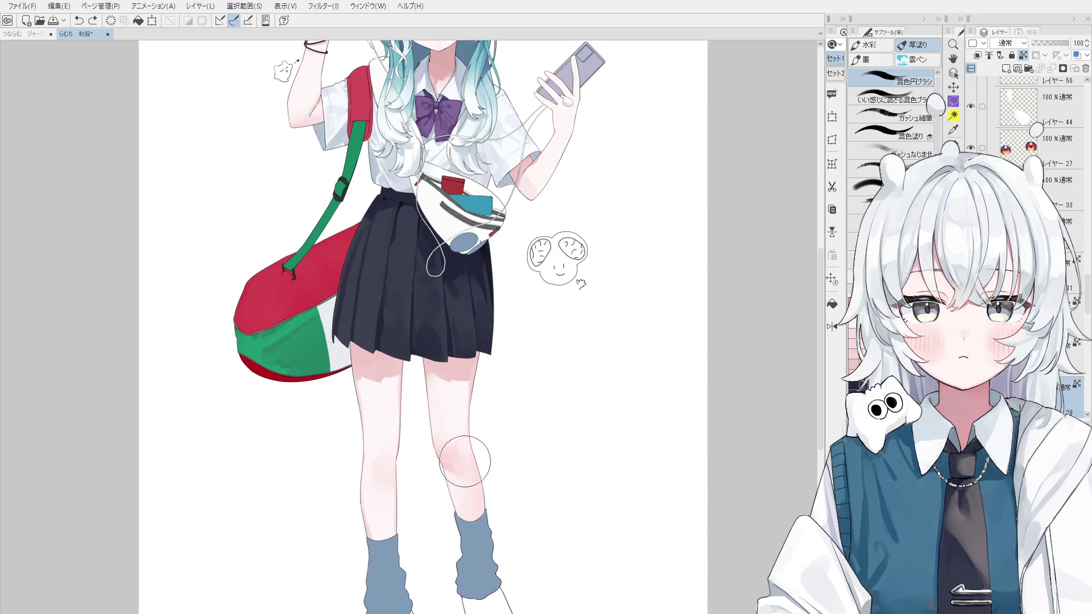
scroll(478, 460, "up", 1)
left_click_drag(487, 463, 466, 493)
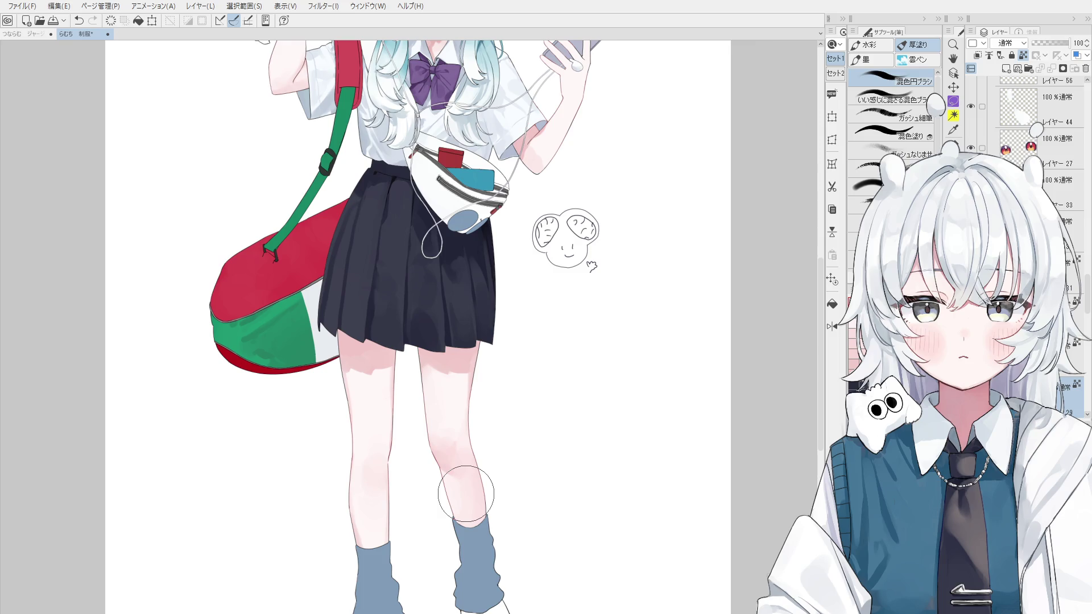
Step: Sample the knee's skin tone and brush pink shading around the knee with a larger brush
left_click(449, 456, "ctrl+shift")
scroll(450, 430, "up", 2)
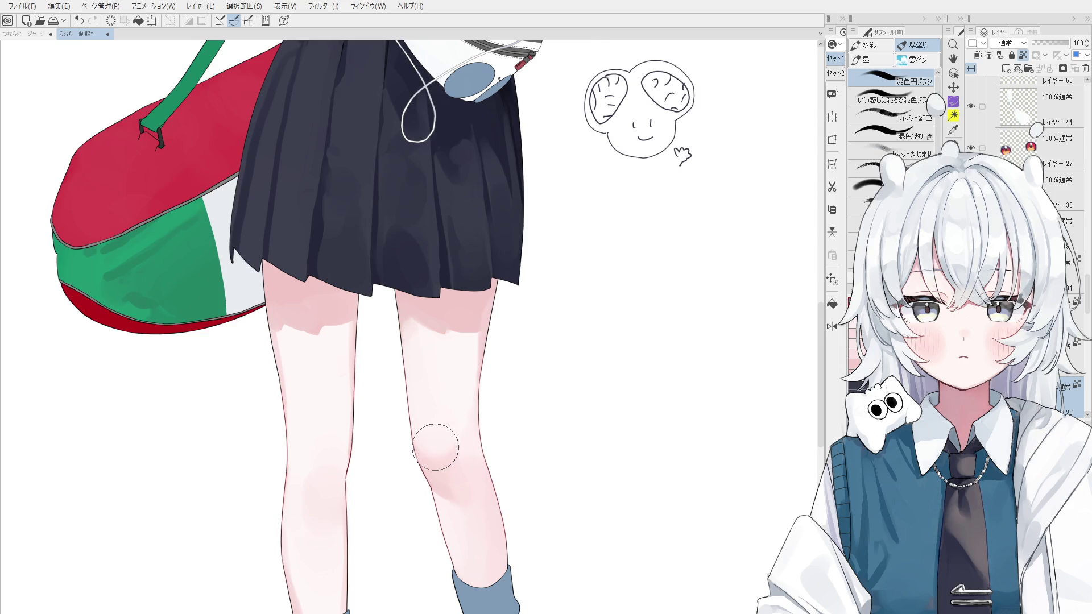
left_click(448, 475, "alt")
left_click_drag(448, 476, 477, 446)
left_click_drag(468, 484, 458, 462)
key("bracketright")
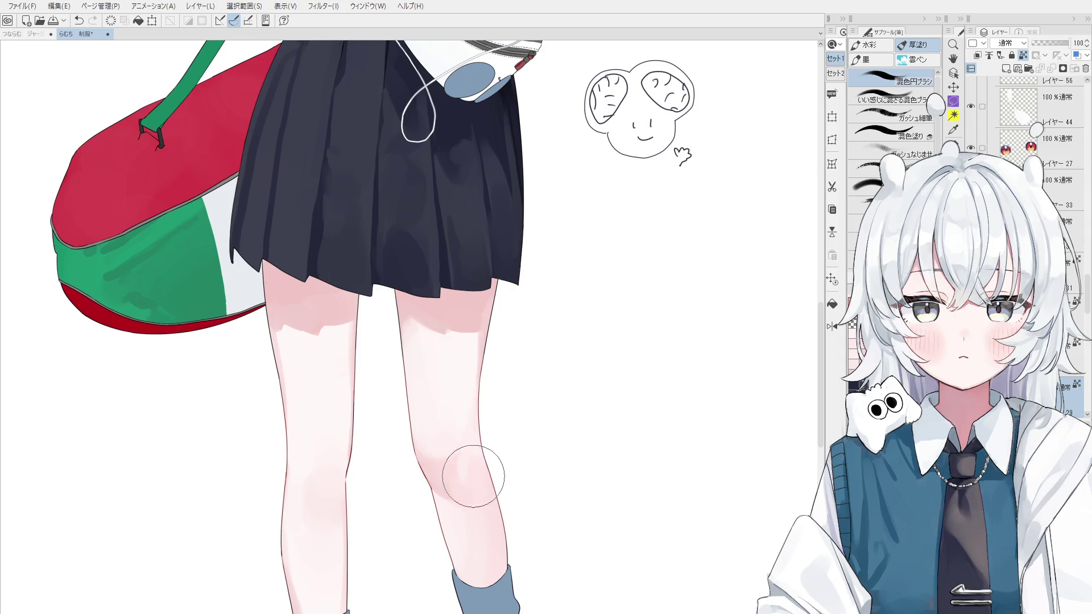
Step: Redo the soft pink knee shading and extend faint pink down the shin to the sock
key("ctrl+z")
left_click_drag(471, 473, 478, 492)
scroll(476, 514, "down", 1)
scroll(504, 509, "down", 1)
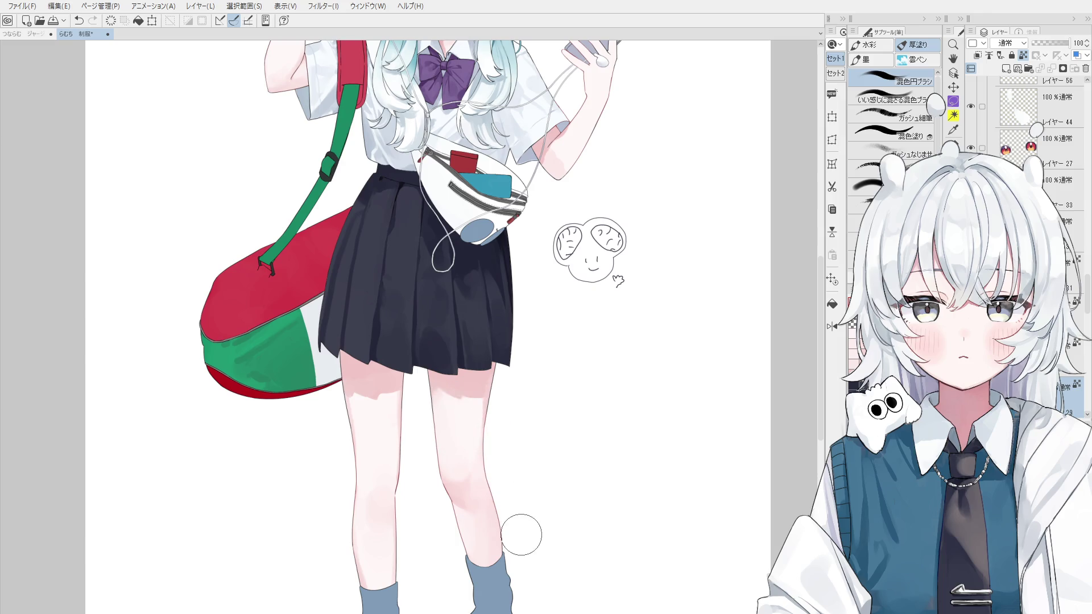
left_click_drag(504, 522, 504, 547)
key("h")
key("ctrl+0")
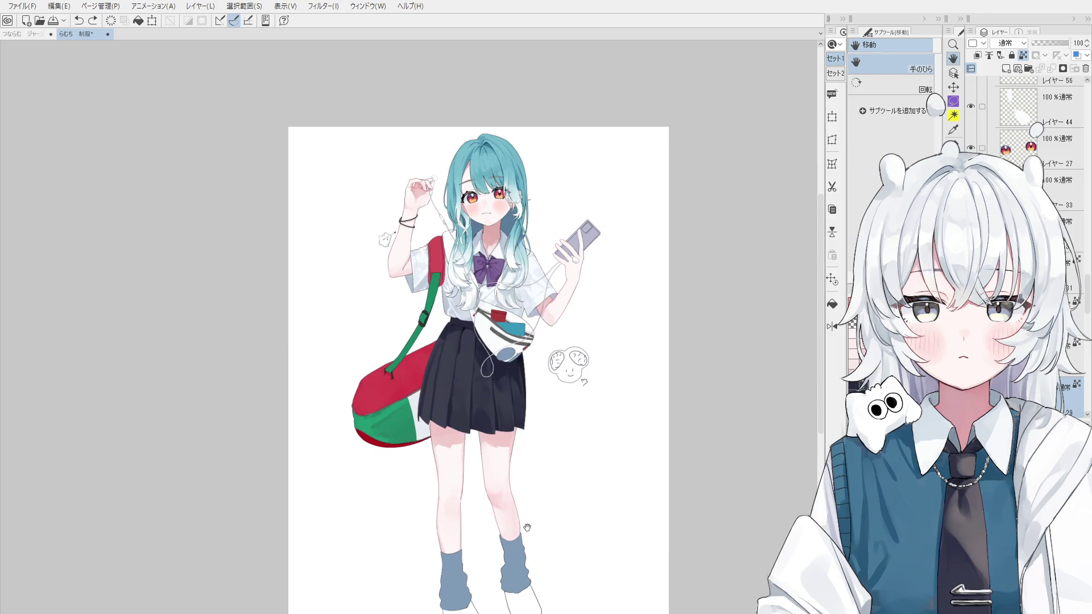
Step: Select the red bag's layer 43 and paint darker strokes on its upper panel
scroll(520, 448, "down", 2)
scroll(520, 447, "up", 1)
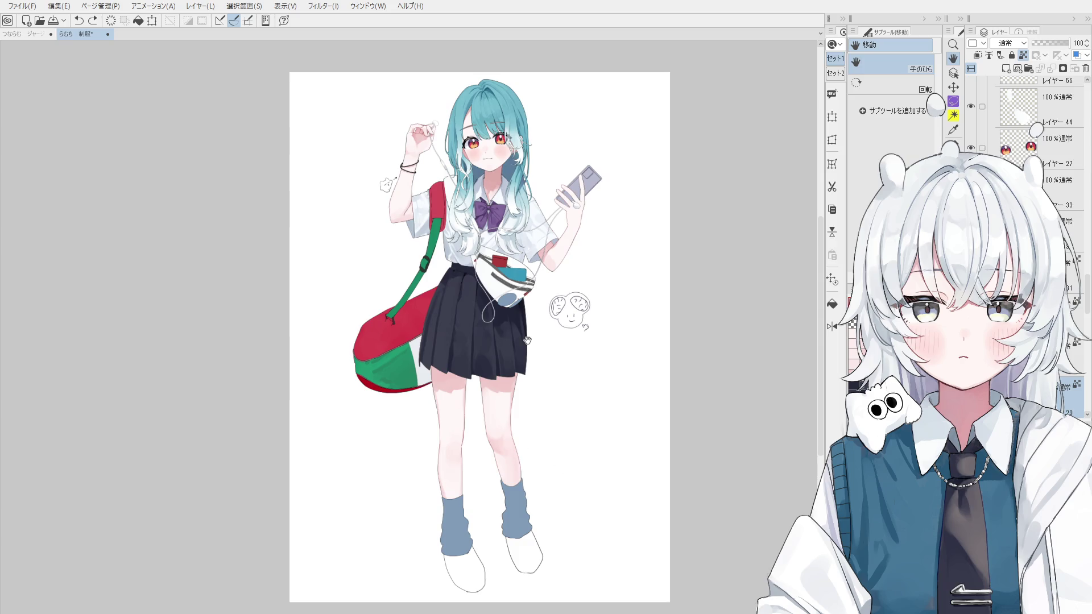
left_click(395, 322, "ctrl+shift")
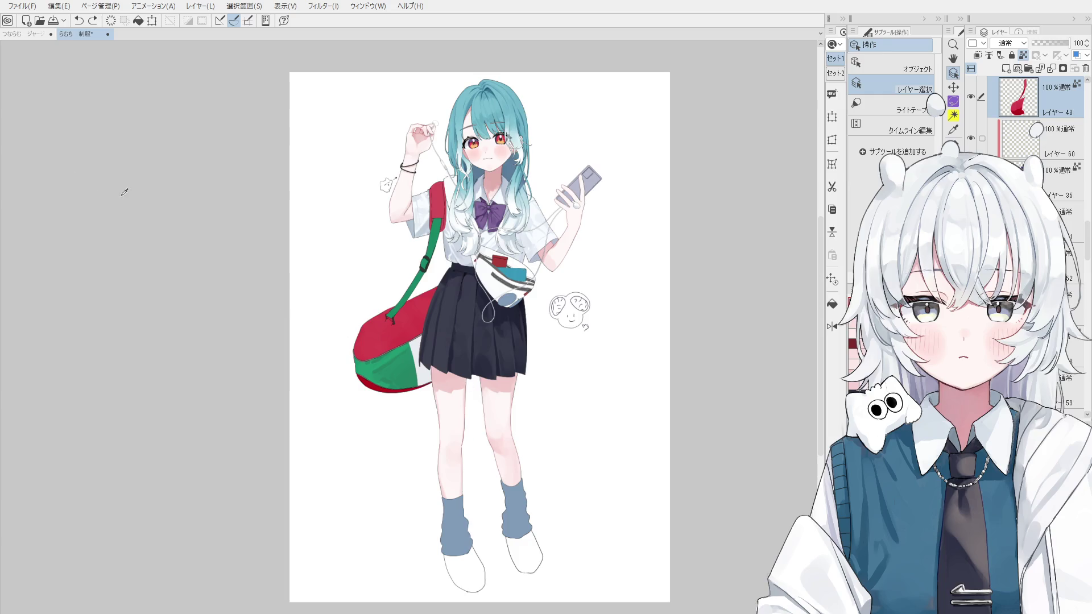
key("b")
scroll(401, 325, "up", 2)
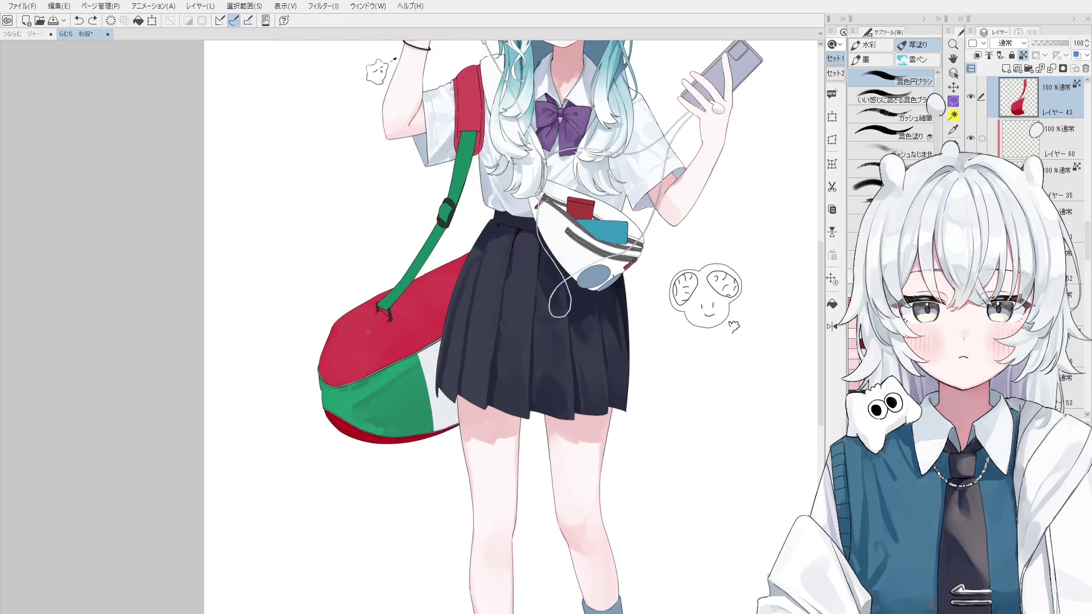
left_click_drag(339, 354, 357, 342)
scroll(370, 333, "up", 2)
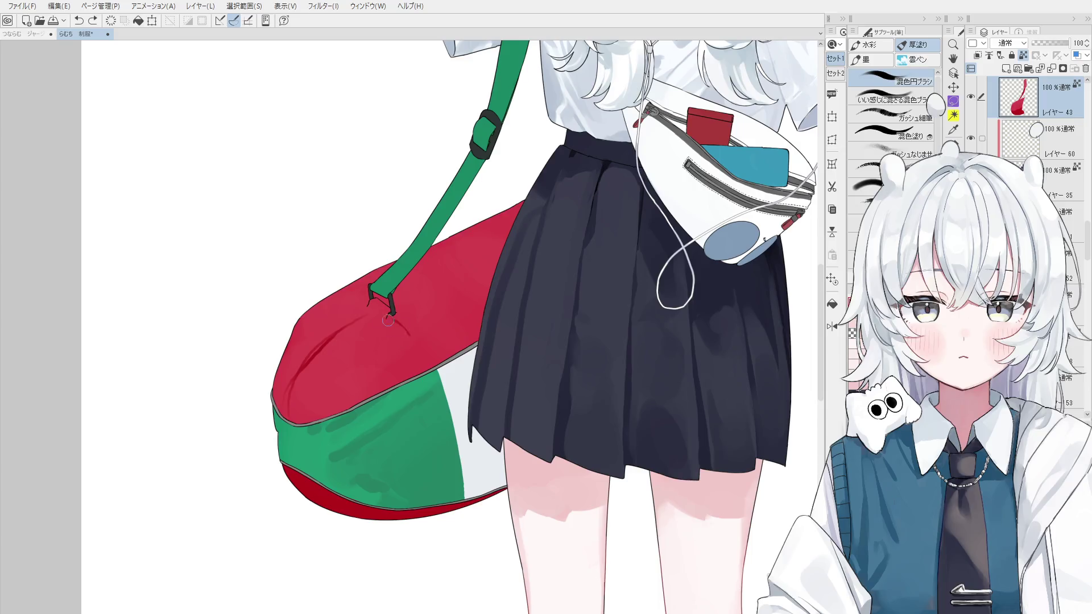
key("ctrl+z")
Step: Add dark crease shading across the red bag panel, undoing unwanted strokes
left_click_drag(364, 320, 341, 335)
left_click_drag(319, 382, 312, 406)
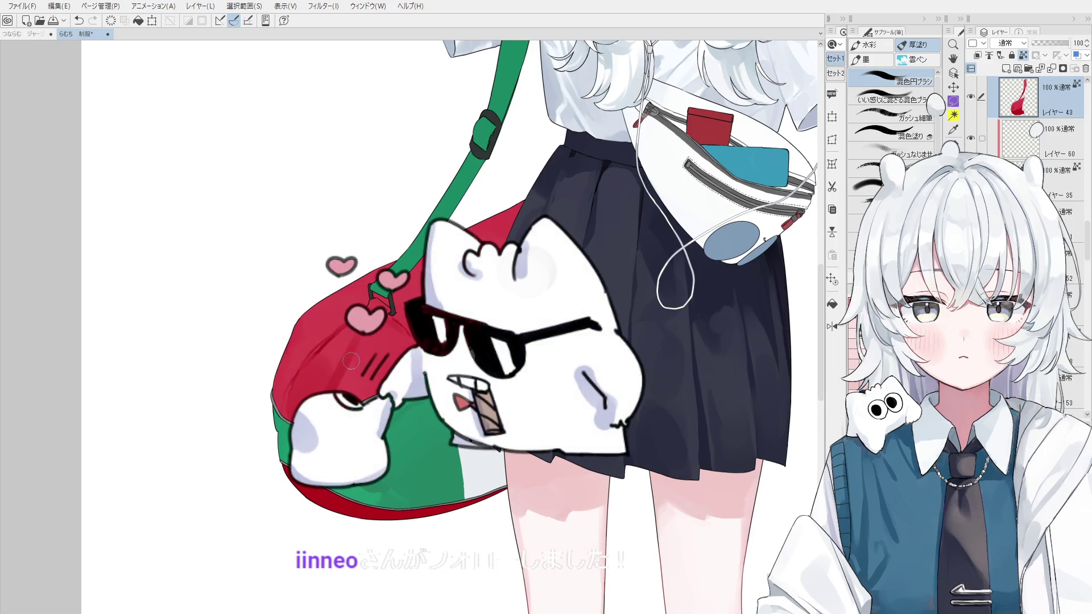
key("ctrl+z")
mouse_move(328, 338)
left_mouse_down()
mouse_move(316, 345)
mouse_move(322, 380)
left_mouse_up()
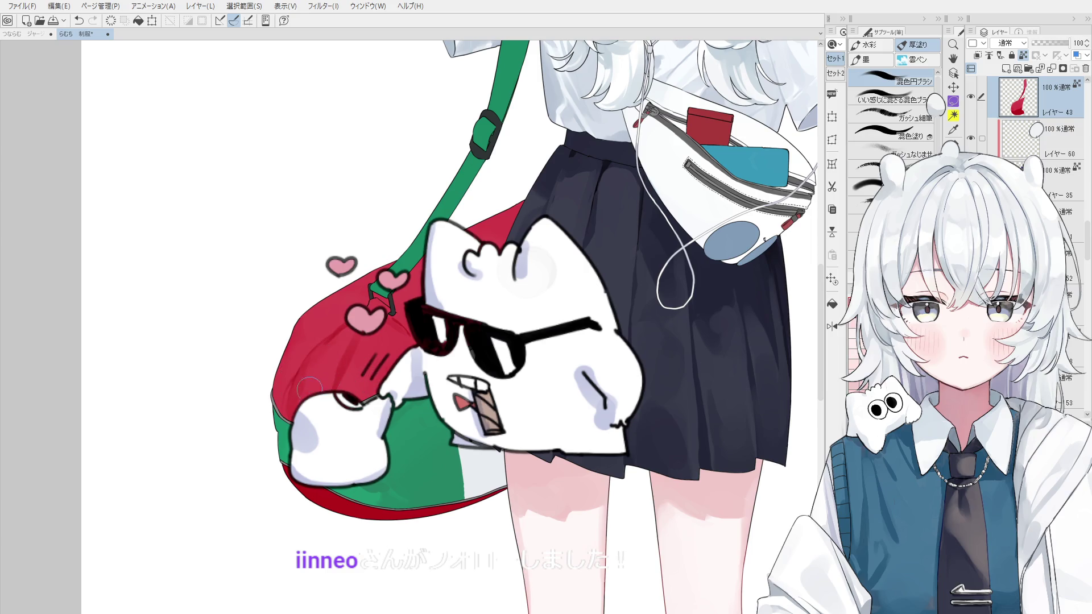
mouse_move(319, 395)
left_mouse_down()
mouse_move(373, 388)
mouse_move(386, 361)
mouse_move(413, 346)
left_mouse_up()
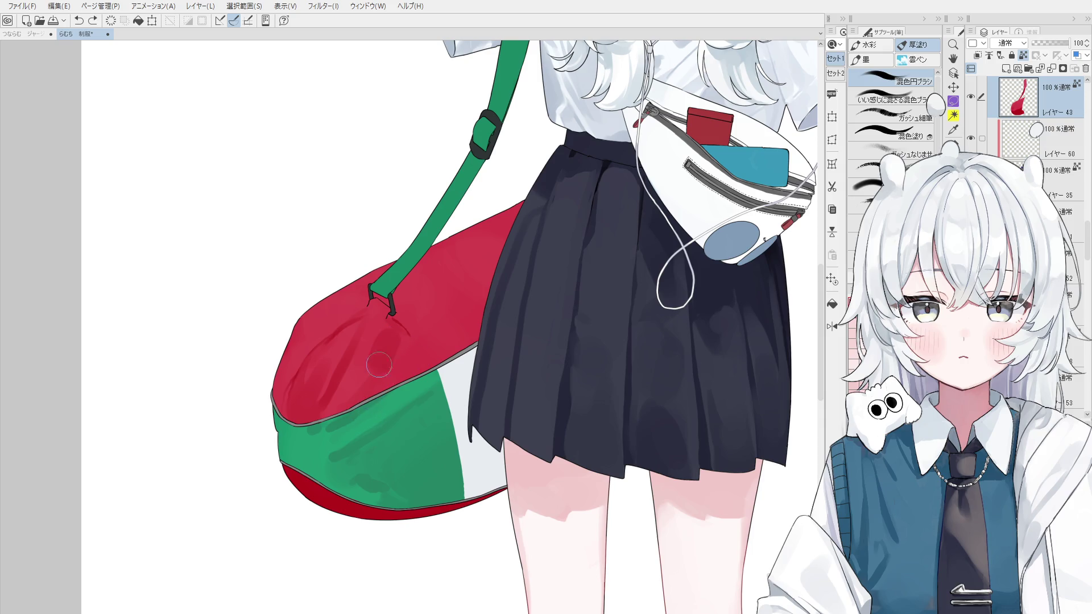
key("ctrl+z")
key("ctrl+z")
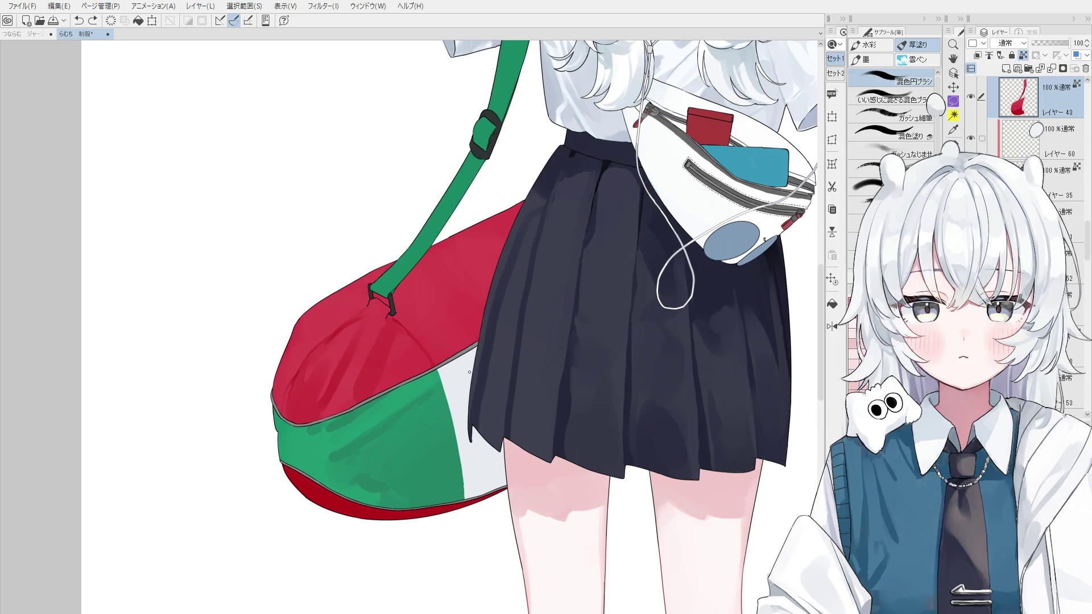
left_click_drag(419, 341, 422, 351)
scroll(420, 364, "up", 1)
scroll(421, 364, "up", 1)
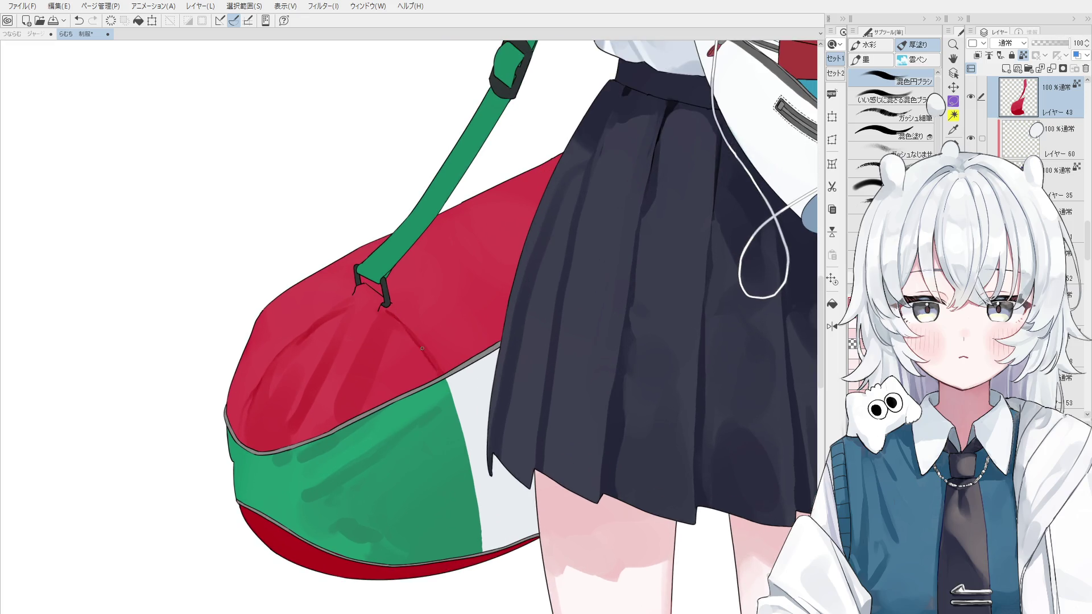
Step: Compare versions and repaint a darker seam stroke on the red bag with a large brush
key("ctrl+z")
key("ctrl+y")
key("ctrl+z")
key("ctrl+z")
key("ctrl+y")
key("ctrl+z")
key("ctrl+y")
left_click_drag(393, 329, 311, 371)
left_click_drag(407, 324, 445, 372)
key("ctrl+z")
key("ctrl+y")
key("ctrl+z")
key("ctrl+y")
key("ctrl+z")
scroll(449, 381, "up", 1)
key("ctrl+y")
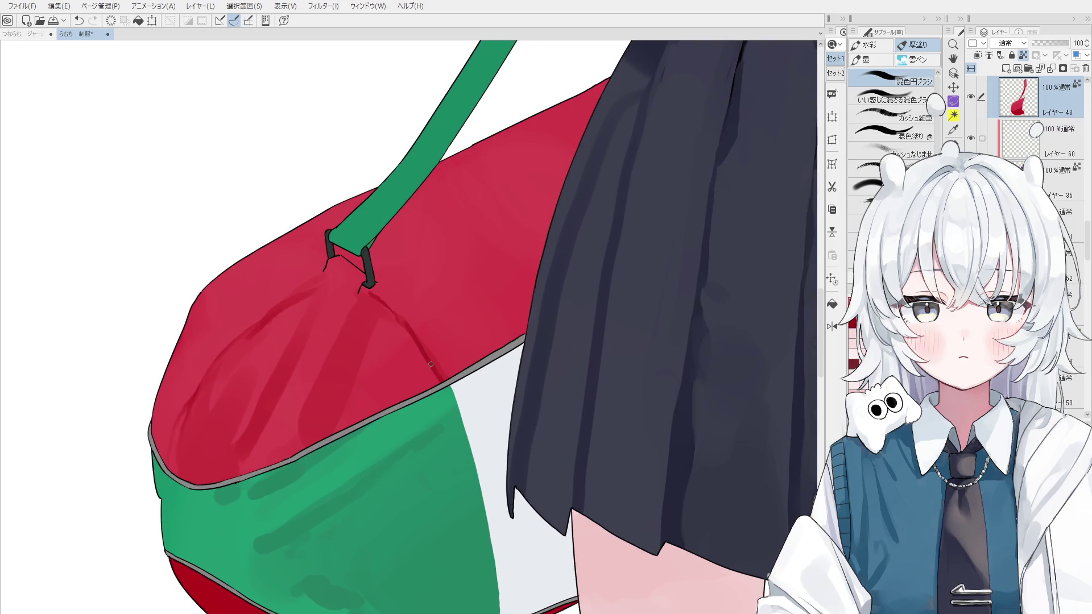
key("ctrl+z")
key("ctrl+z")
left_click_drag(388, 335, 445, 384)
key("ctrl+z")
key("ctrl+z")
Step: Redraw the crease beside the strap buckle, testing versions with undo and redo
scroll(405, 328, "up", 1)
scroll(383, 348, "up", 1)
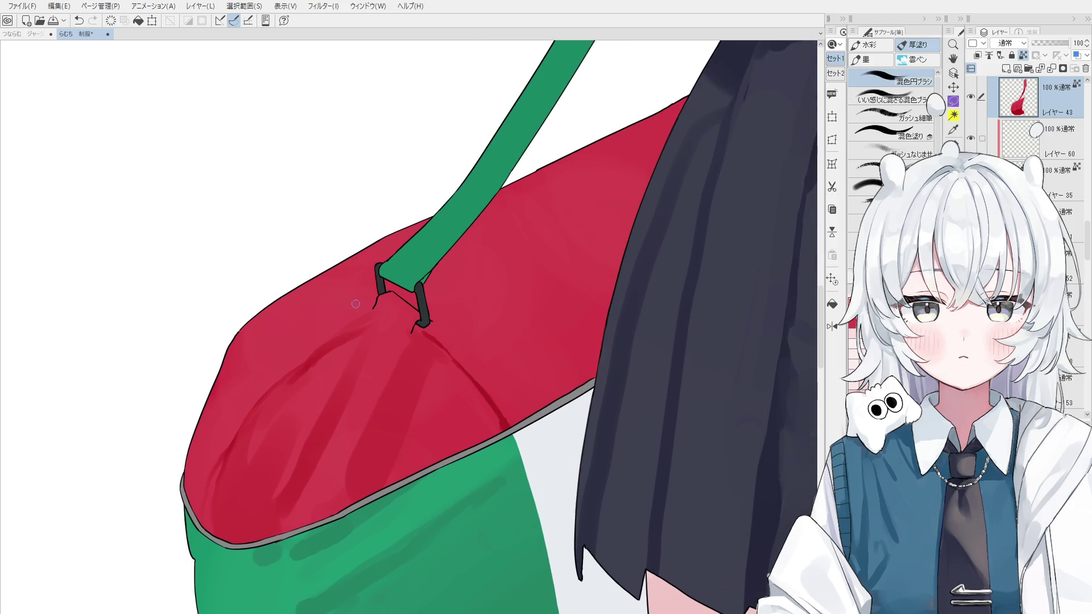
key("ctrl+z")
key("ctrl+y")
key("ctrl+z")
scroll(379, 309, "down", 1)
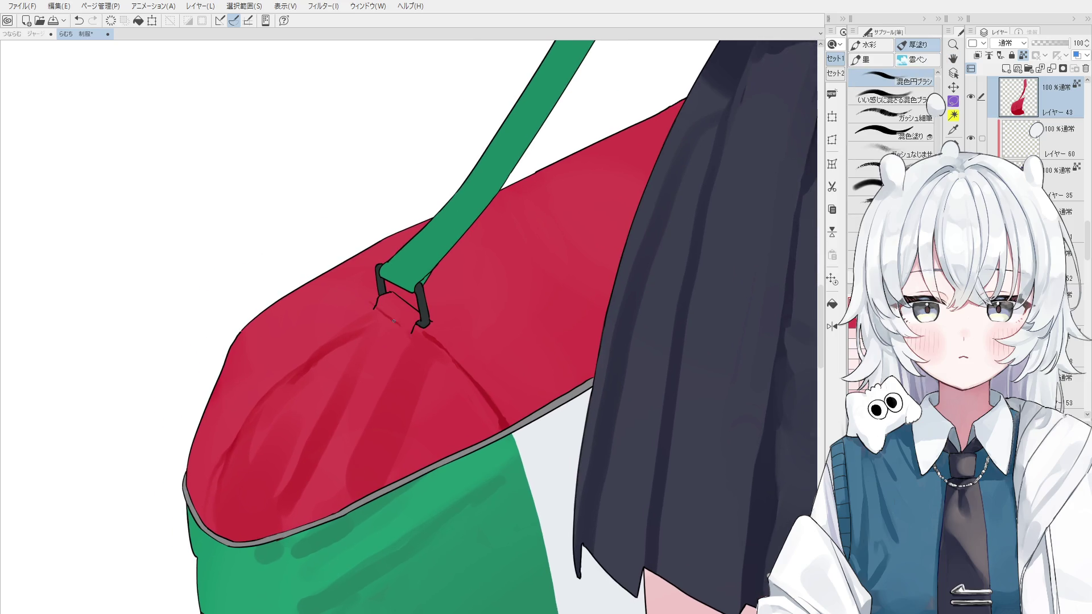
key("ctrl+y")
key("ctrl+z")
scroll(474, 272, "down", 1)
key("ctrl+z")
key("ctrl+y")
key("ctrl+z")
left_click_drag(455, 277, 526, 241)
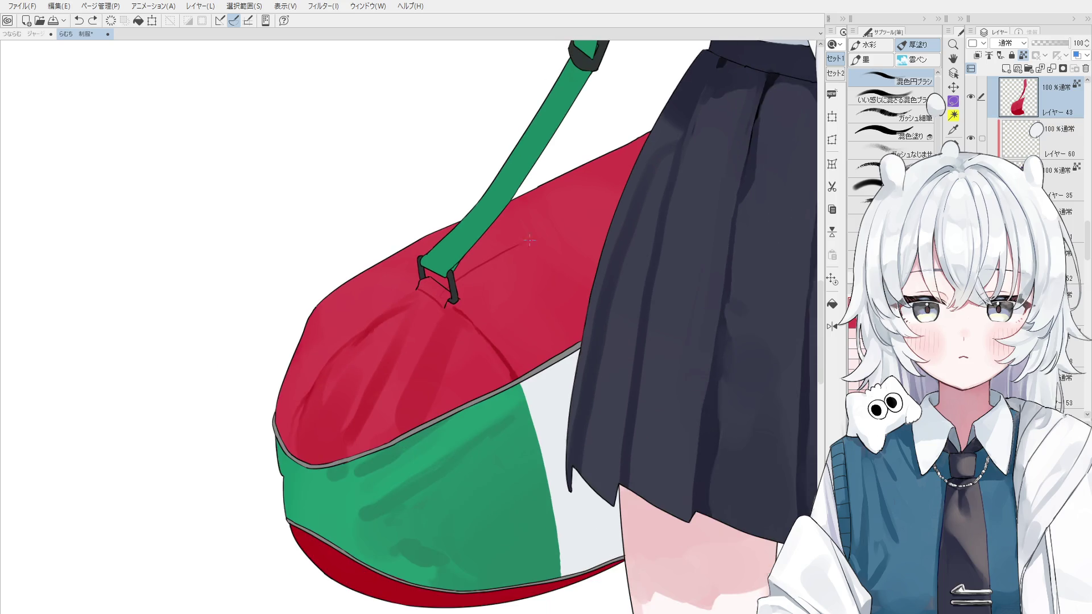
key("ctrl+z")
left_click_drag(456, 277, 610, 196)
key("ctrl+z")
Step: Draw short dark-red creases running across the red bag from the buckle
left_click_drag(534, 240, 630, 174)
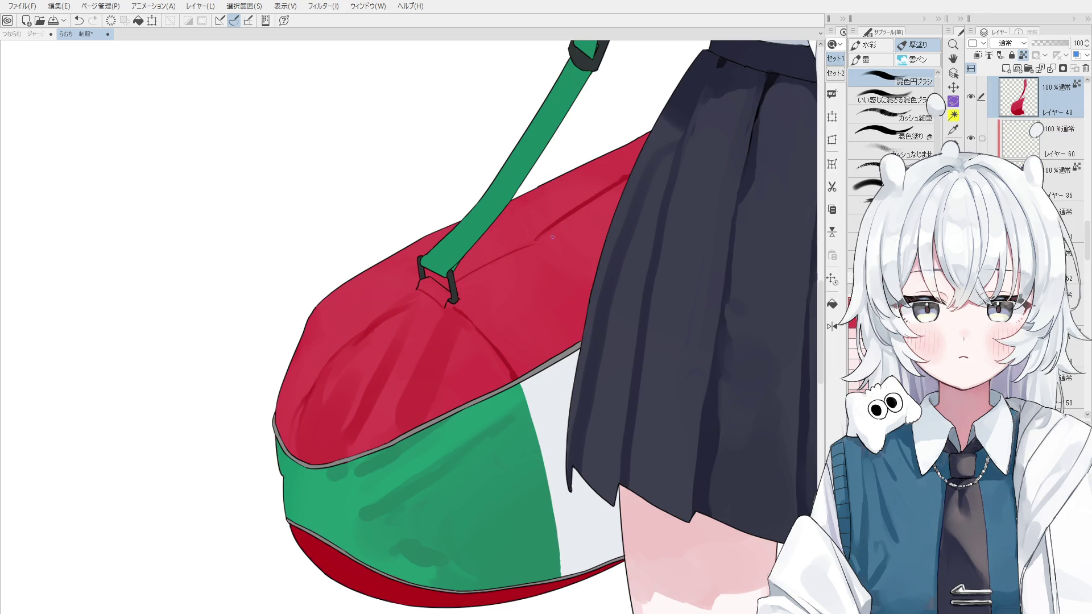
left_click_drag(533, 250, 582, 261)
scroll(594, 291, "down", 1)
mouse_move(510, 290)
left_mouse_down()
mouse_move(565, 294)
mouse_move(575, 324)
left_mouse_up()
scroll(576, 325, "down", 1)
scroll(563, 332, "down", 1)
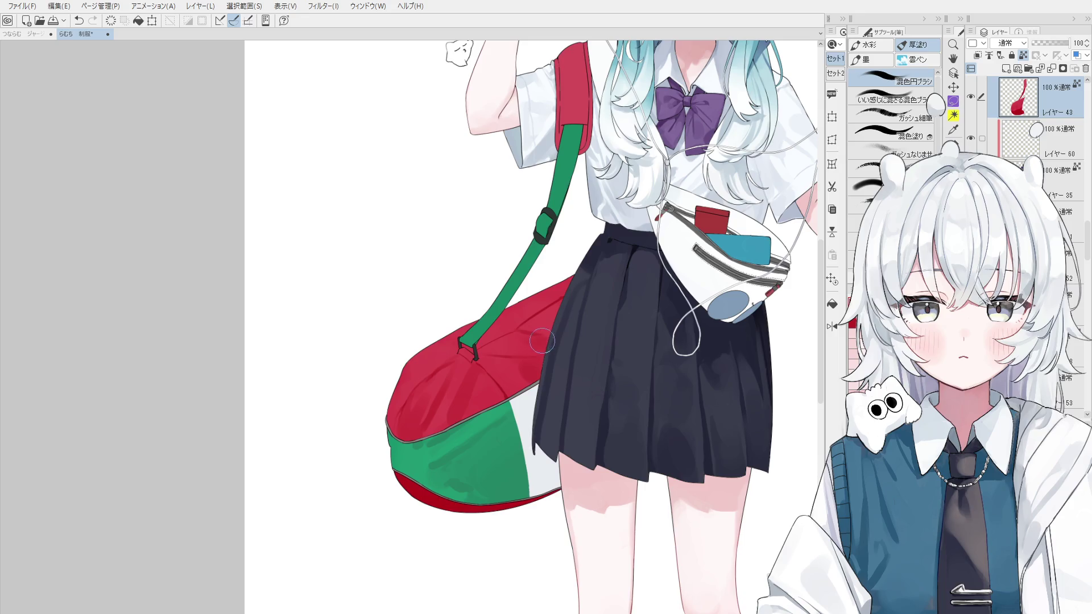
Step: Sample the bag's dark red and blend the shading along its left edge
scroll(540, 355, "down", 1)
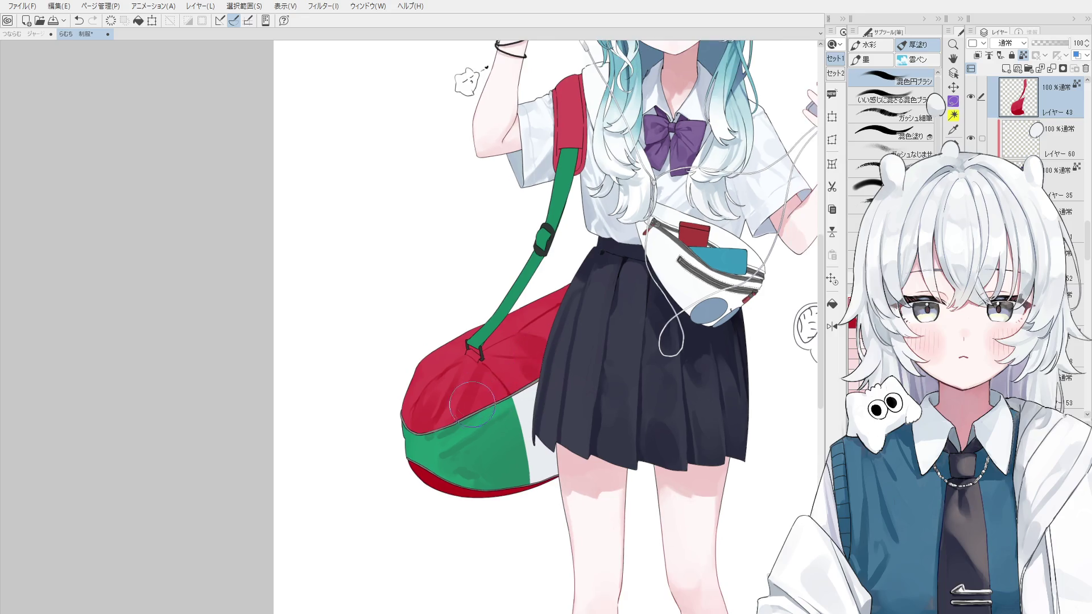
scroll(477, 392, "up", 1)
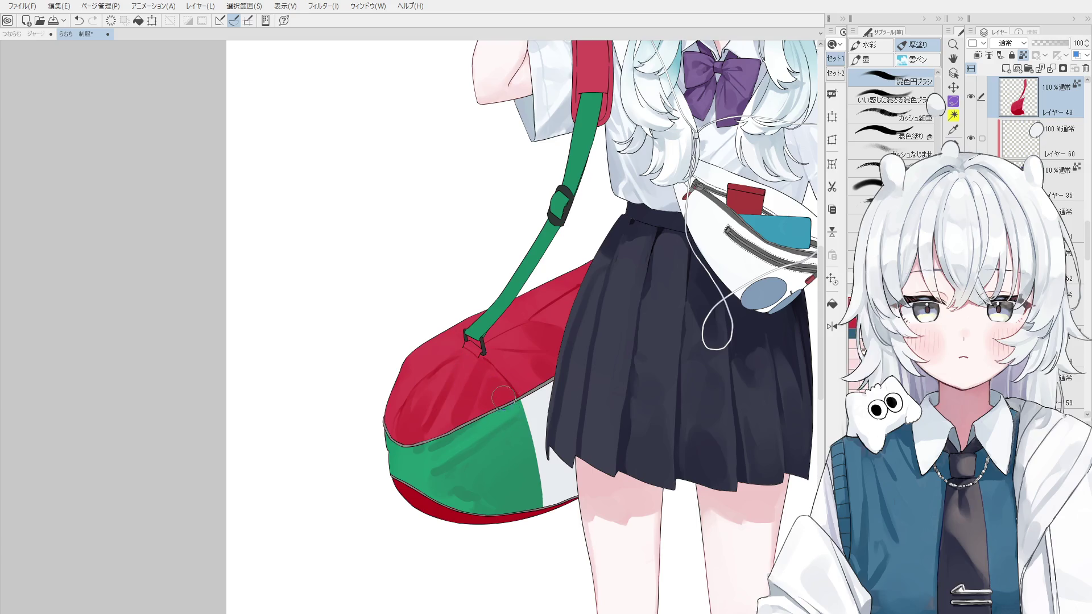
left_click(466, 360, "alt")
mouse_move(486, 372)
left_mouse_down()
mouse_move(486, 398)
mouse_move(473, 401)
mouse_move(439, 336)
left_mouse_up()
mouse_move(394, 408)
left_mouse_down()
mouse_move(417, 439)
mouse_move(436, 412)
left_mouse_up()
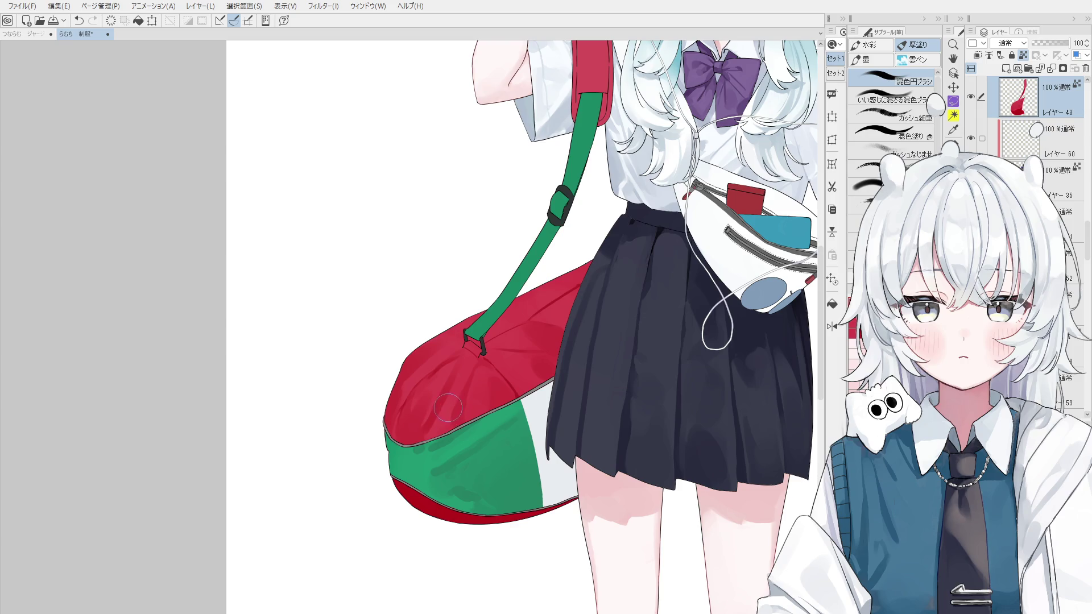
scroll(427, 392, "up", 2)
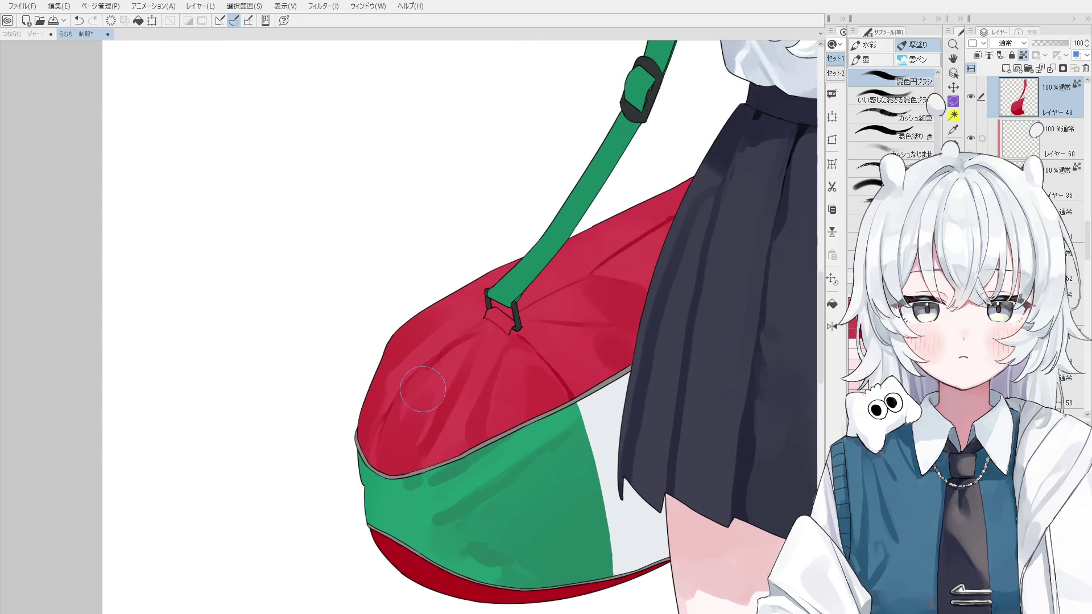
left_click_drag(419, 383, 453, 373)
key("ctrl+z")
key("ctrl+y")
key("ctrl+z")
Step: Repaint the red bag front and test soft blending strokes around the strap buckle
left_click_drag(444, 345, 440, 375)
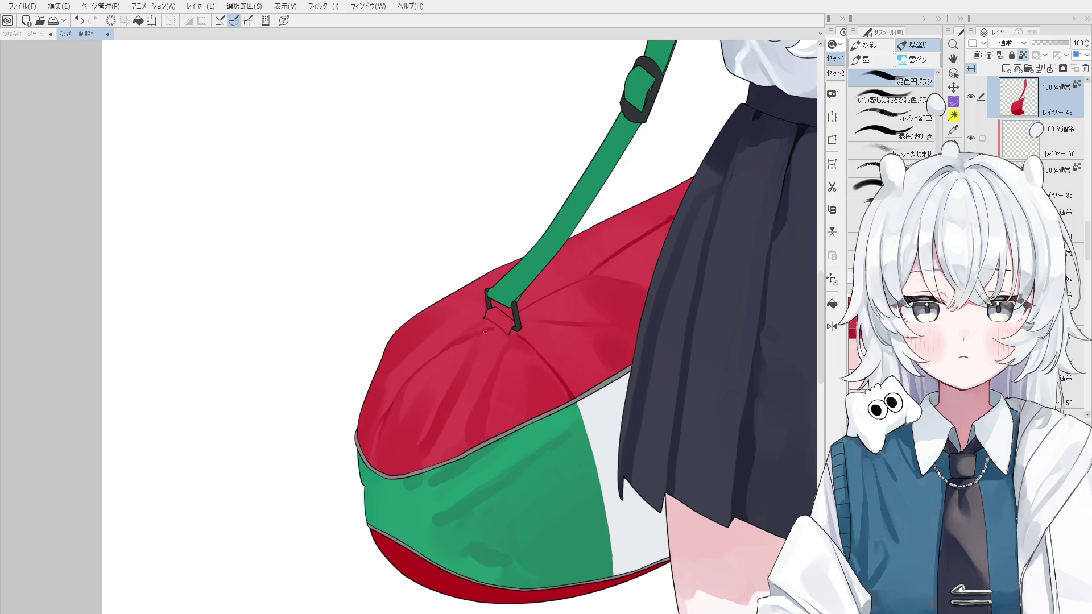
mouse_move(494, 331)
left_mouse_down()
mouse_move(475, 322)
mouse_move(415, 431)
left_mouse_up()
key("ctrl+z")
key("ctrl+z")
mouse_move(503, 316)
left_mouse_down()
mouse_move(494, 327)
mouse_move(555, 369)
left_mouse_up()
key("ctrl+z")
key("ctrl+z")
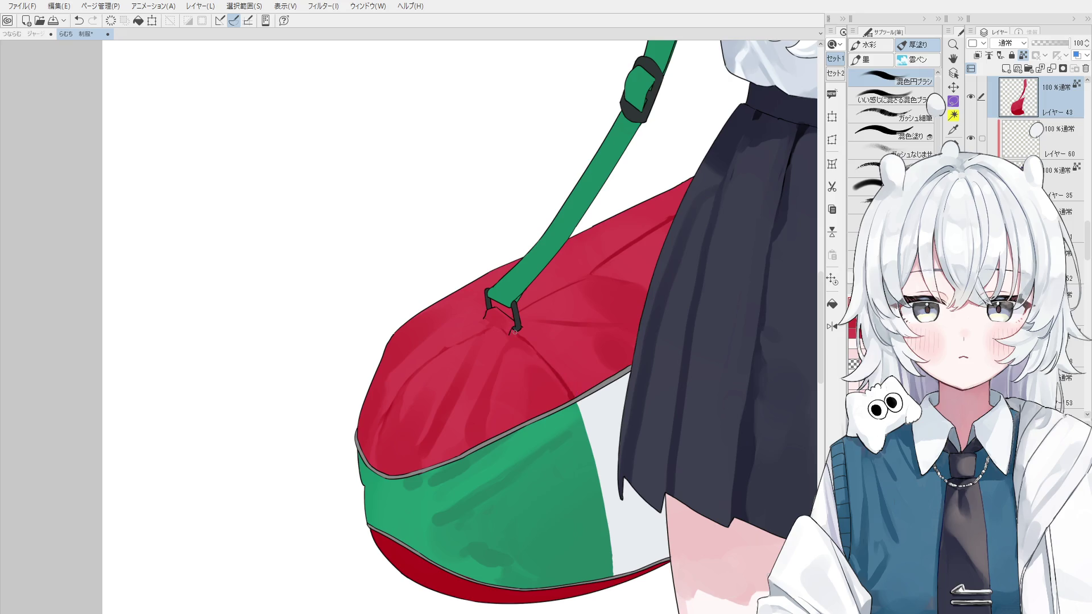
scroll(510, 333, "down", 5)
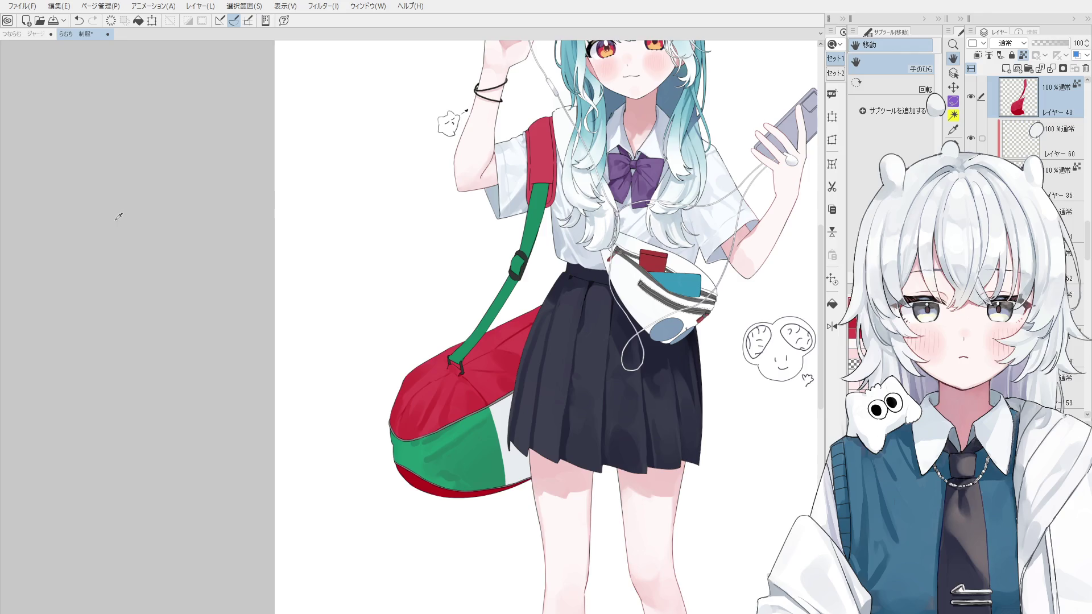
key("b")
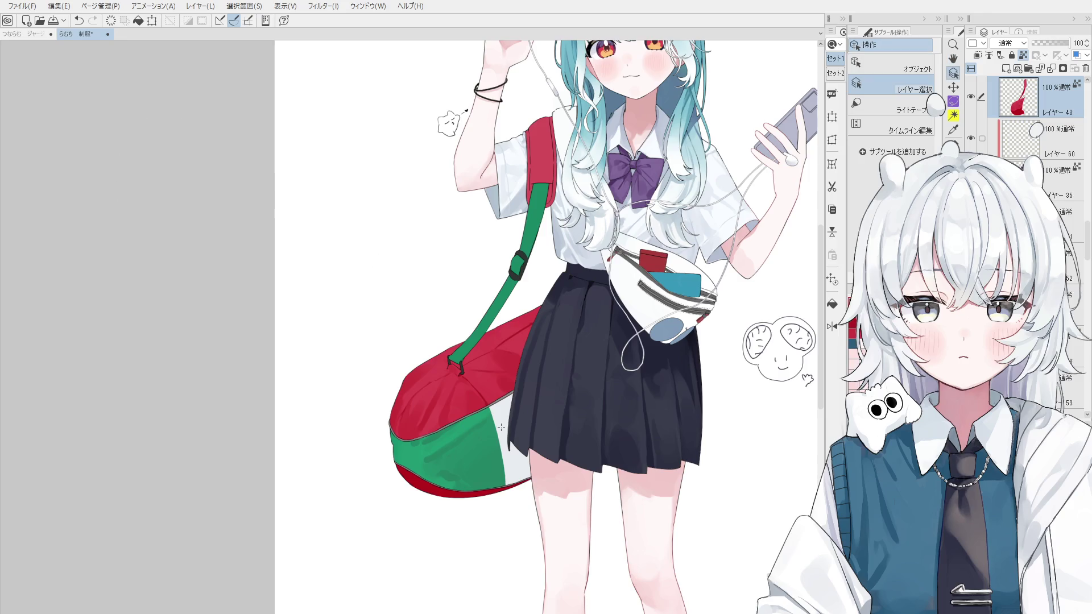
scroll(439, 419, "up", 3)
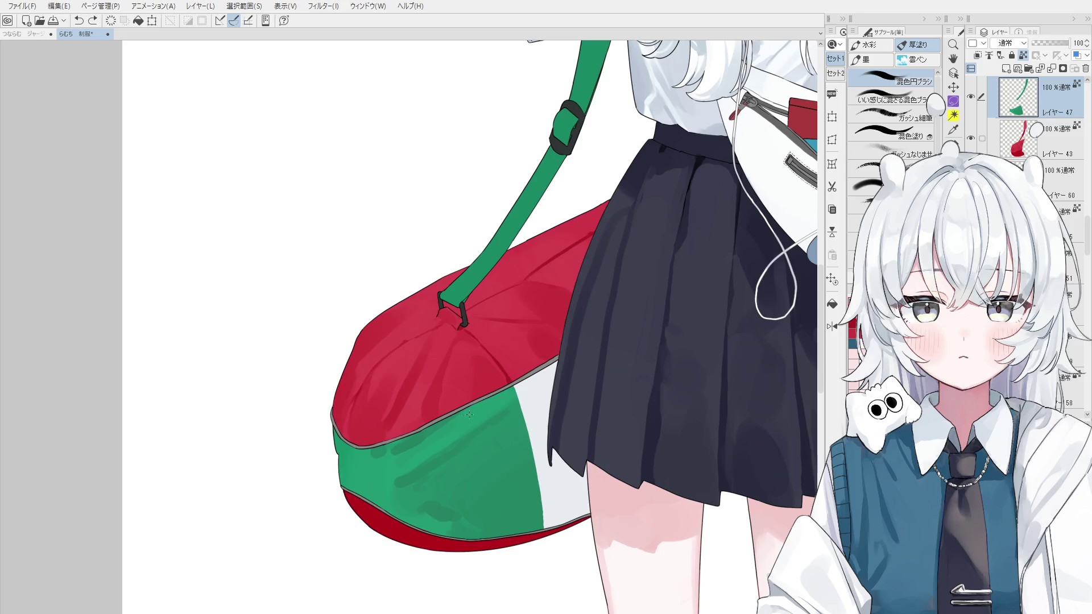
Step: Redraw the seam shading stroke on Layer 50 with transparent pixels locked
left_click_drag(461, 411, 499, 395)
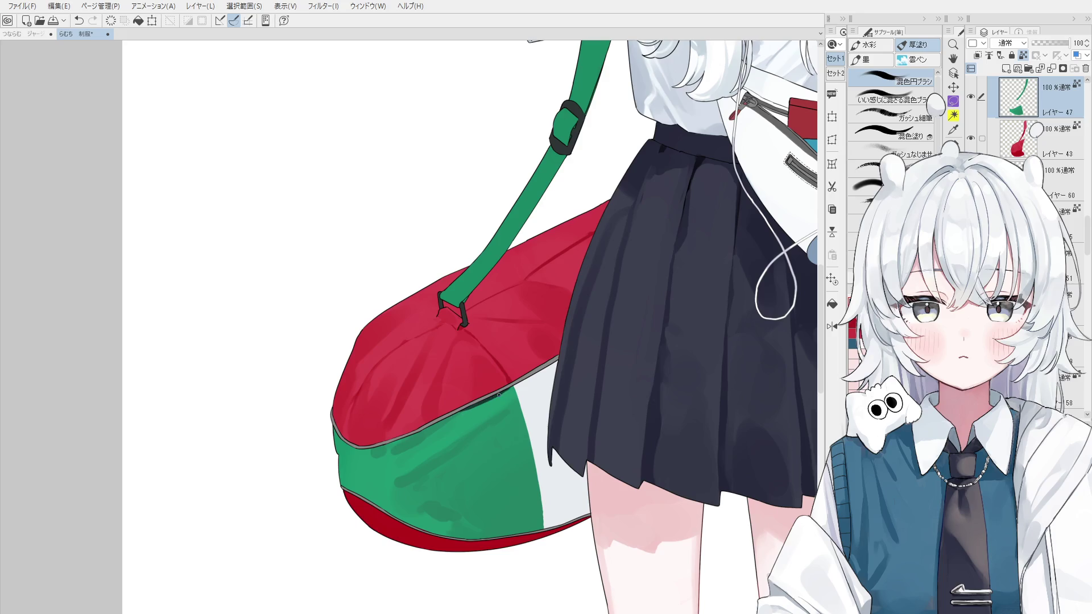
left_click(530, 393, "ctrl+shift")
key("b")
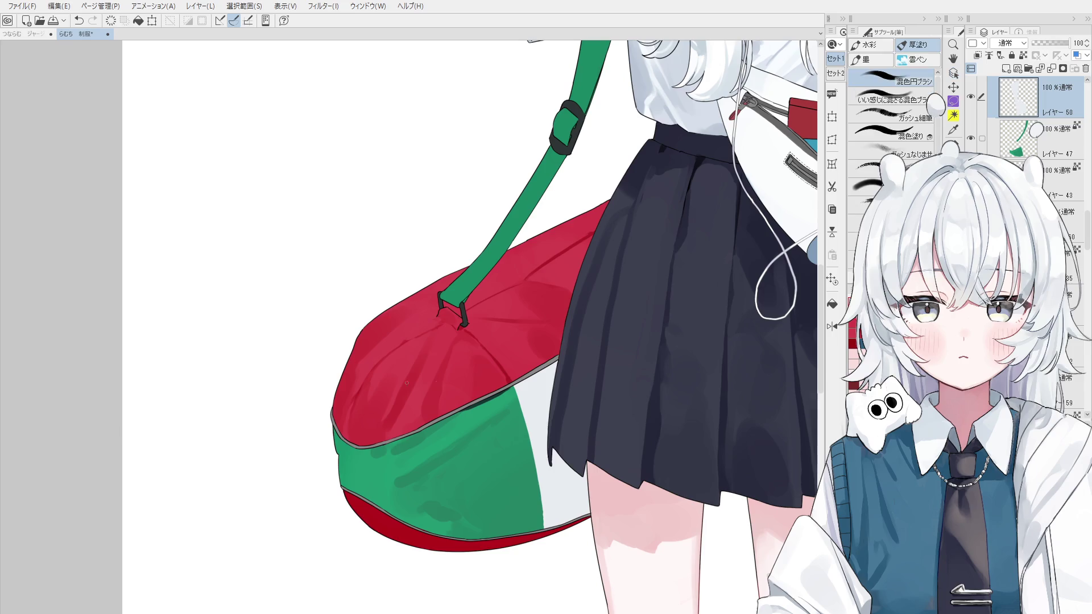
key("ctrl+z")
key("ctrl+z")
left_click_drag(515, 383, 557, 363)
key("ctrl+z")
key("/")
key("ctrl+z")
key("ctrl+z")
mouse_move(558, 359)
left_mouse_down()
mouse_move(515, 382)
mouse_move(557, 357)
left_mouse_up()
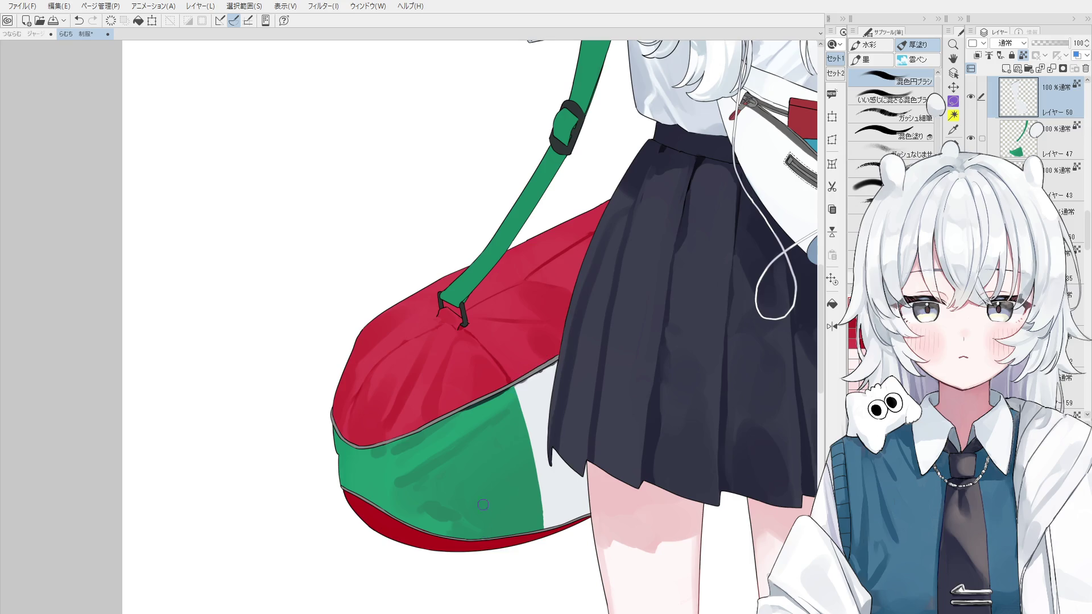
scroll(482, 511, "down", 3)
scroll(512, 459, "down", 1)
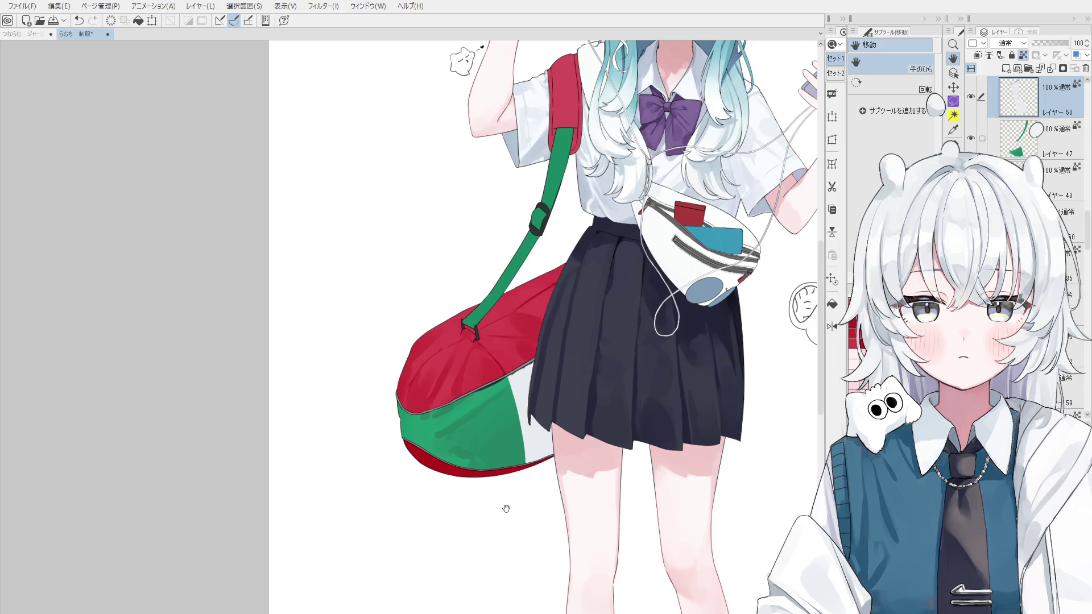
Step: Select Layer 43 from the canvas and darken the skirt edge against the red bag
key("o")
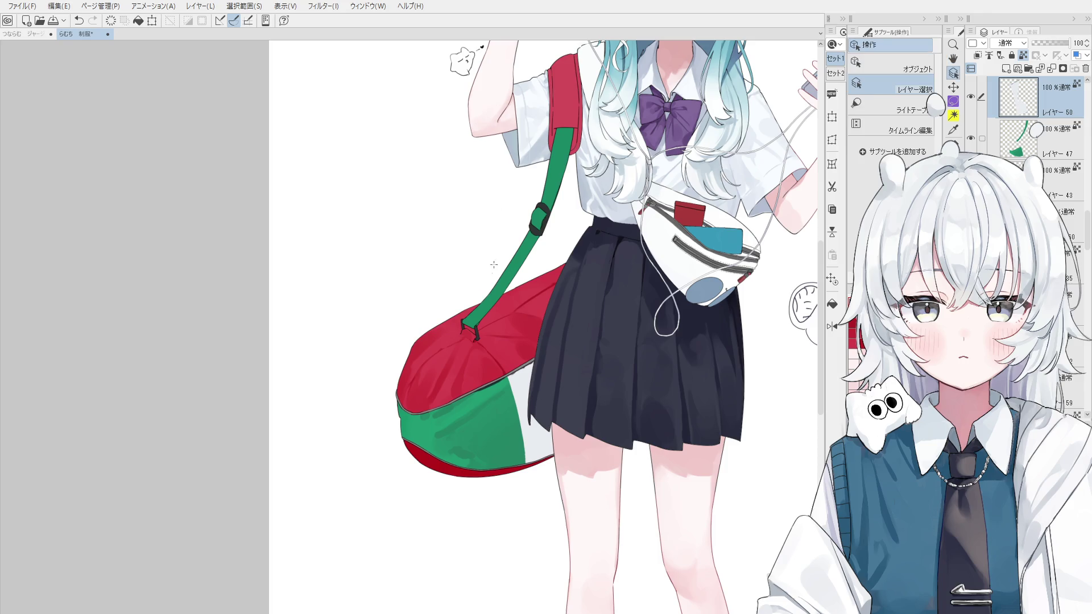
left_click(521, 334)
key("b")
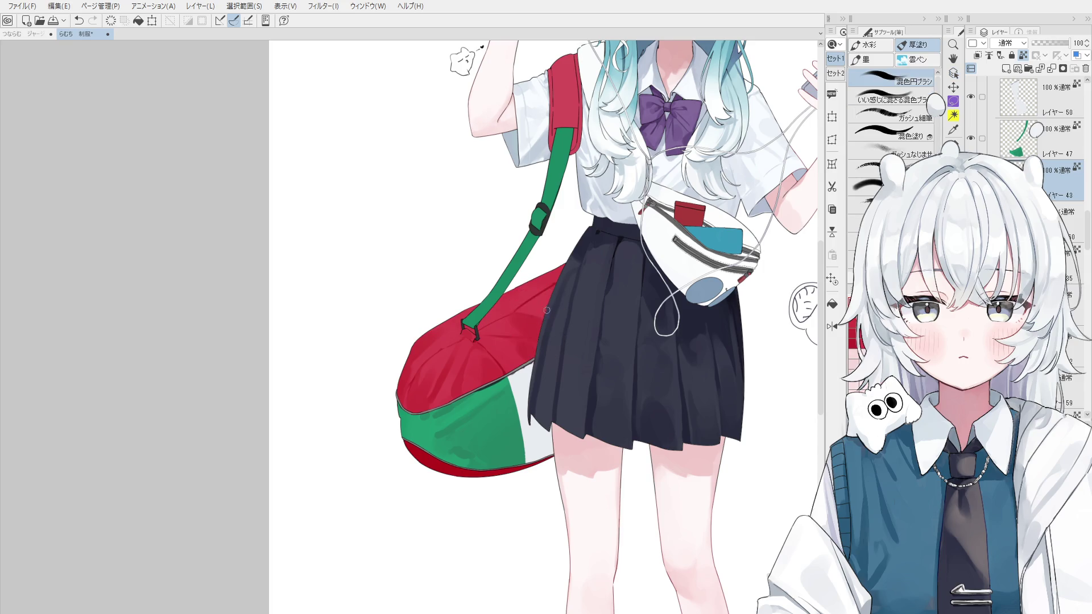
scroll(522, 328, "up", 1)
key("bracketleft")
key("bracketleft")
key("bracketleft")
mouse_move(546, 308)
left_mouse_down()
mouse_move(564, 295)
mouse_move(520, 312)
mouse_move(546, 330)
left_mouse_up()
key("ctrl+z")
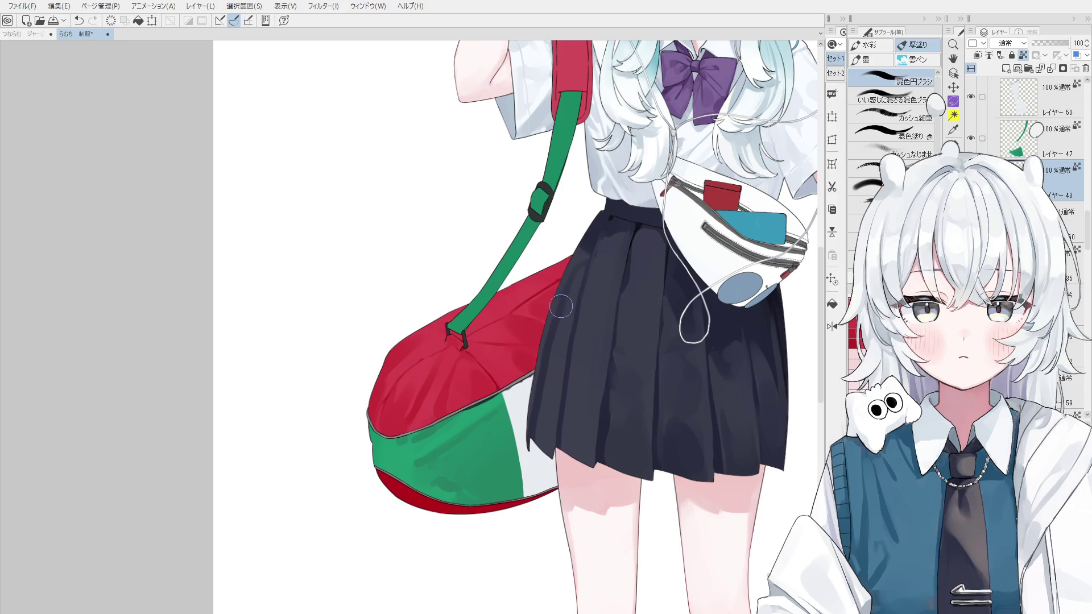
key("space")
left_click_drag(550, 387, 517, 472)
Step: Blend the red fabric creases below the strap ring, checking in a mirrored view
left_click(506, 394, "ctrl+shift")
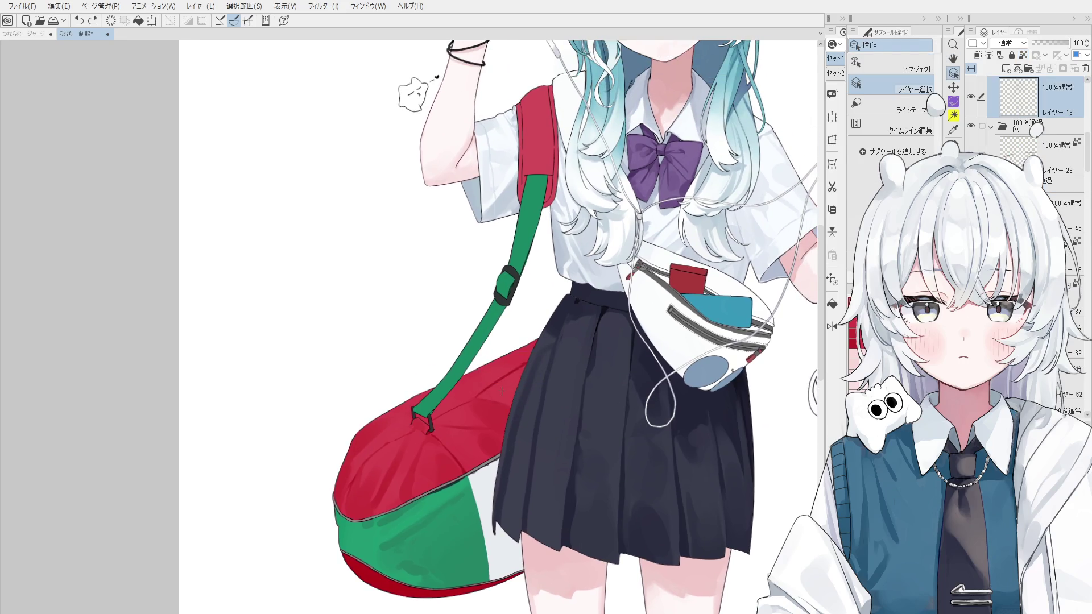
scroll(521, 350, "up", 2)
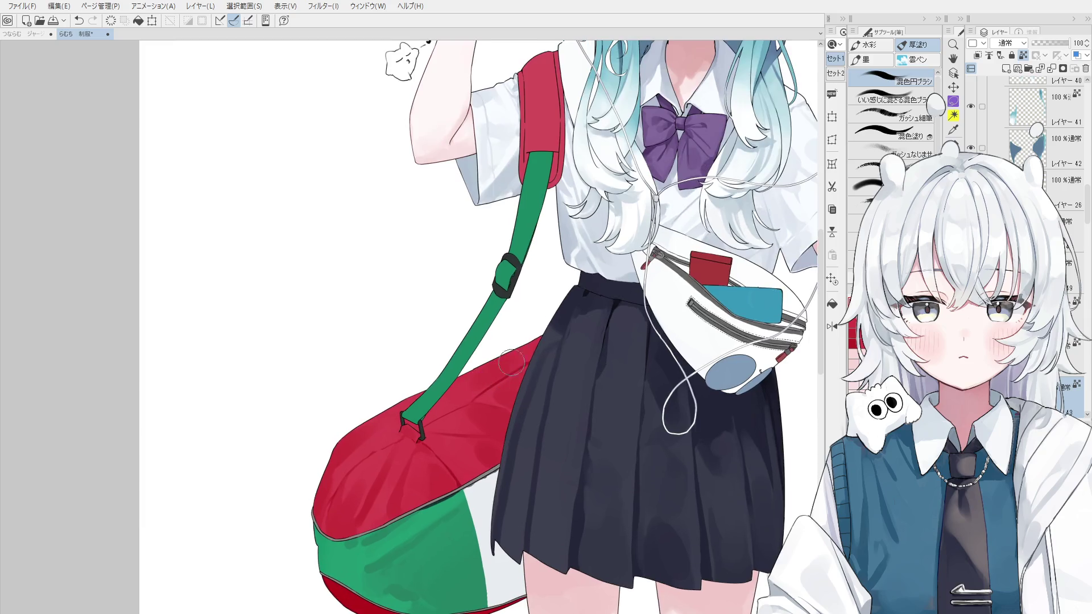
key("h")
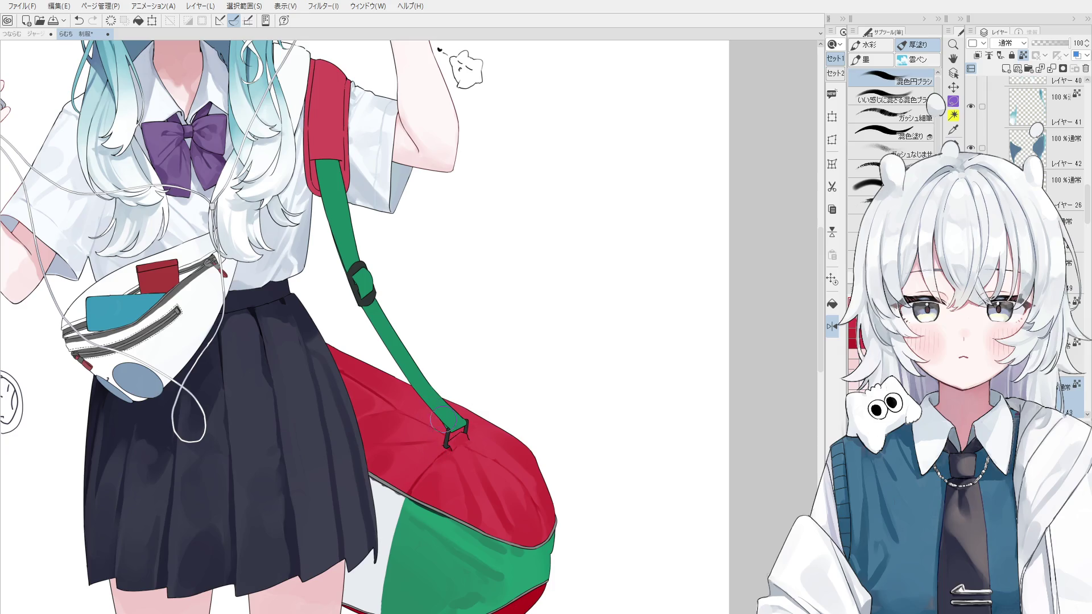
key("ctrl+shift")
scroll(416, 488, "up", 3)
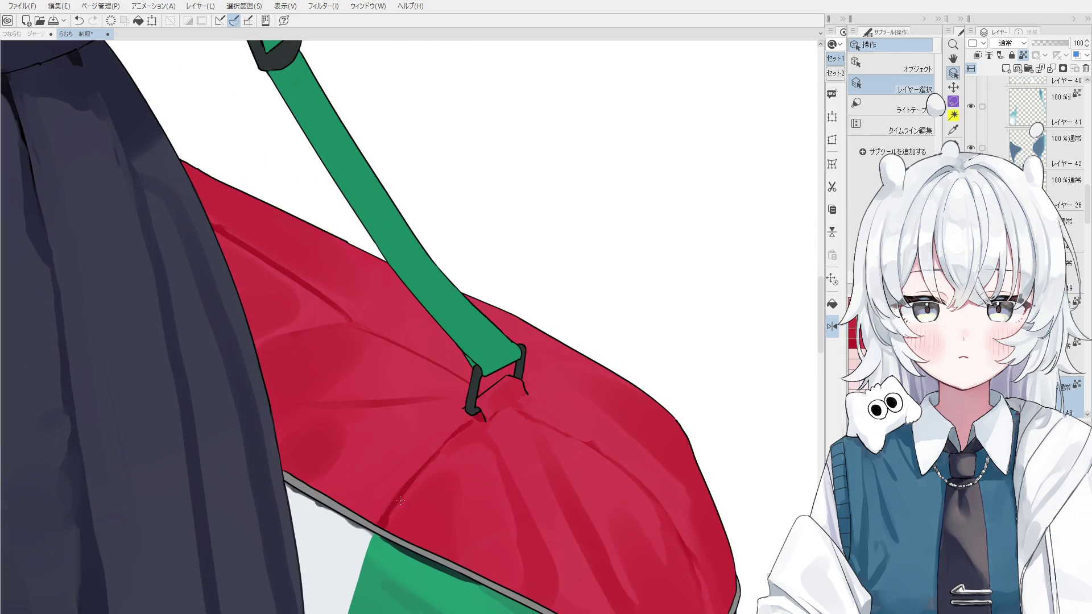
scroll(413, 492, "up", 1)
left_click_drag(442, 459, 393, 515)
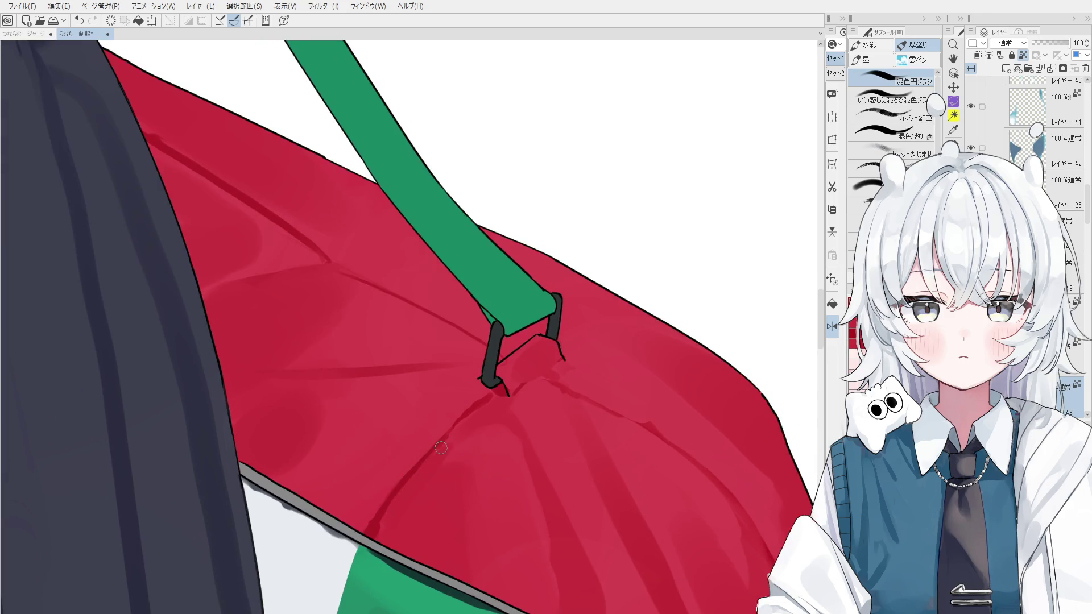
scroll(398, 478, "up", 1)
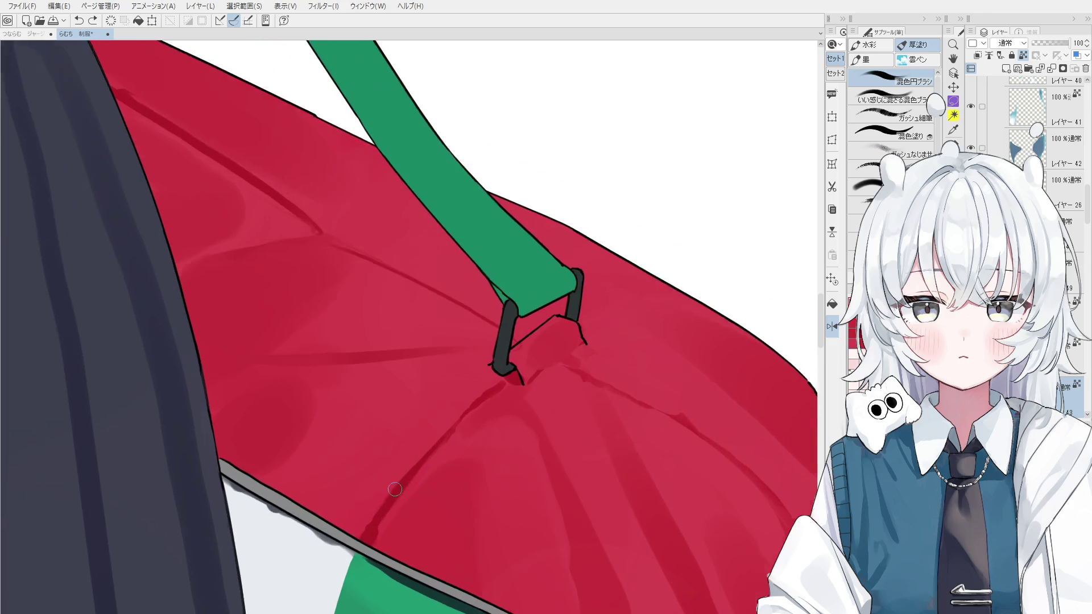
left_click_drag(388, 518, 446, 441)
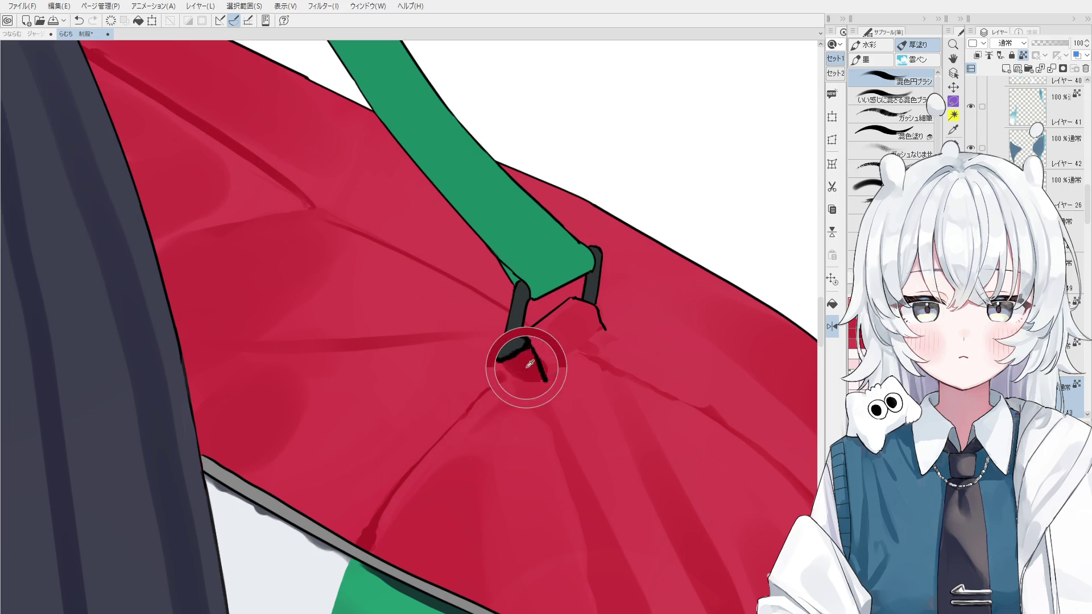
scroll(504, 391, "down", 2)
key("h")
left_click_drag(502, 413, 562, 424)
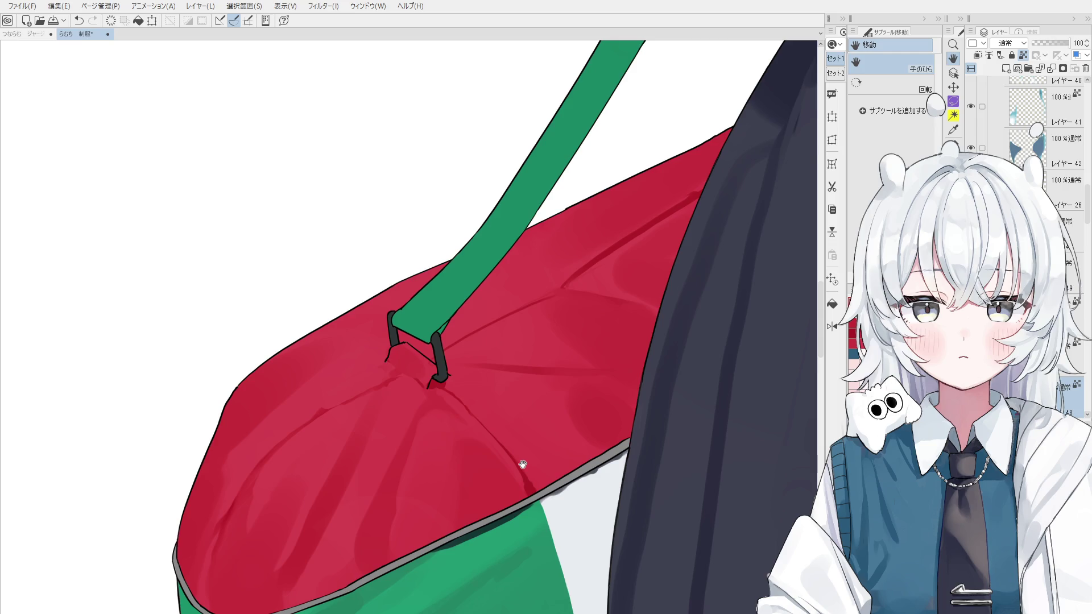
Step: Draw a dark line at the strap ring's left leg
scroll(401, 342, "up", 1)
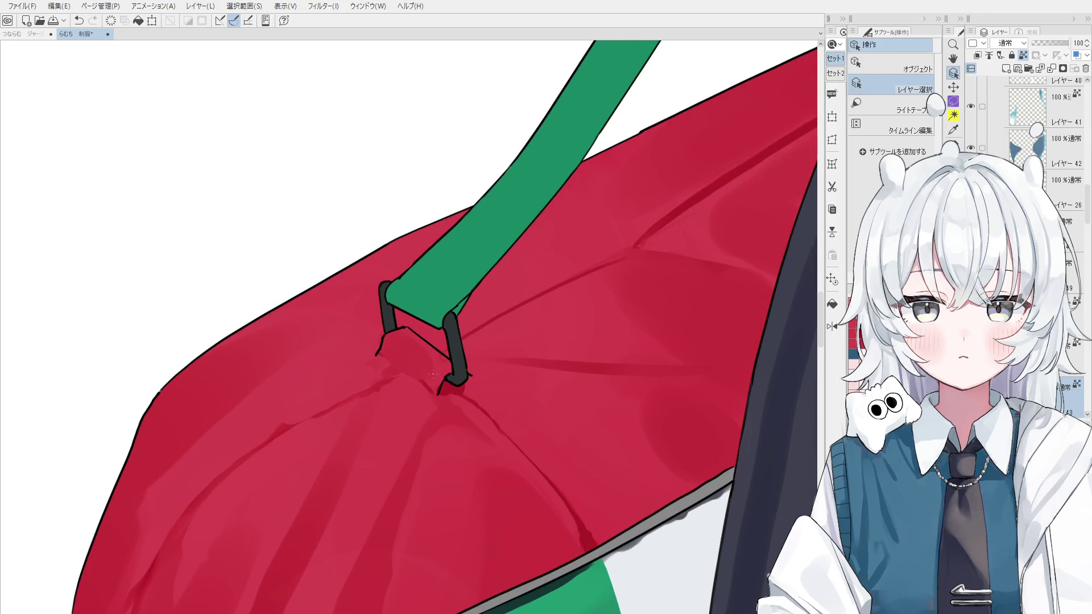
scroll(403, 340, "up", 1)
key("e")
scroll(403, 339, "up", 1)
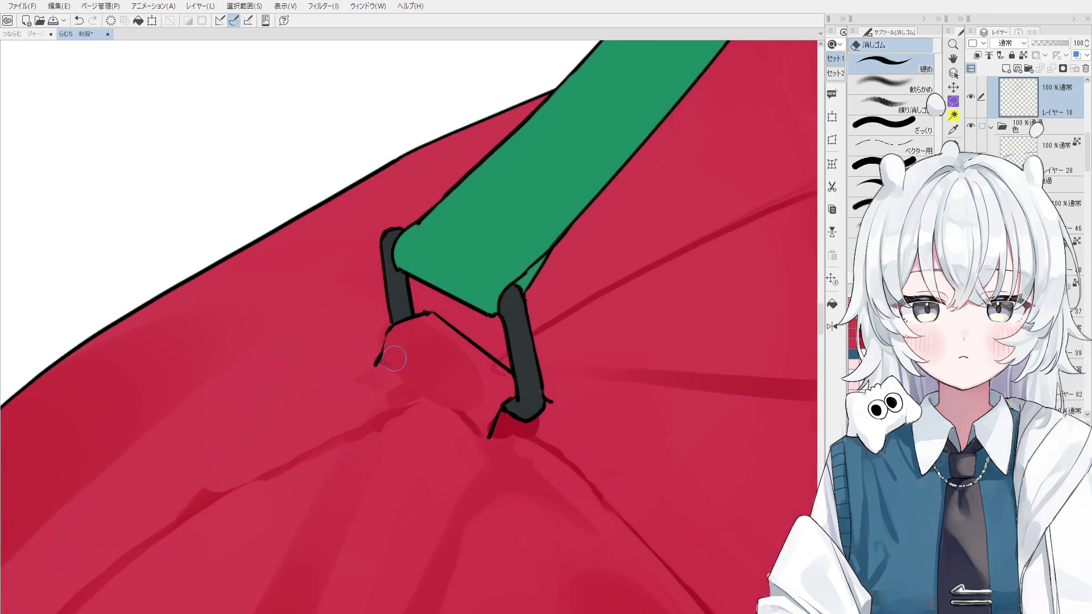
key("o")
key("p")
left_click_drag(391, 326, 386, 358)
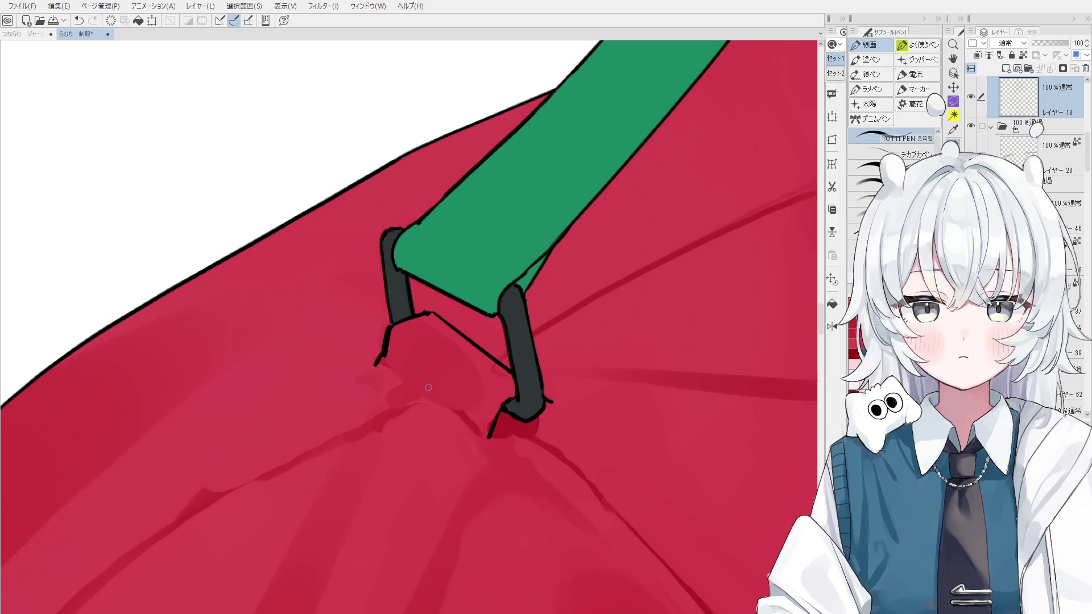
key("e")
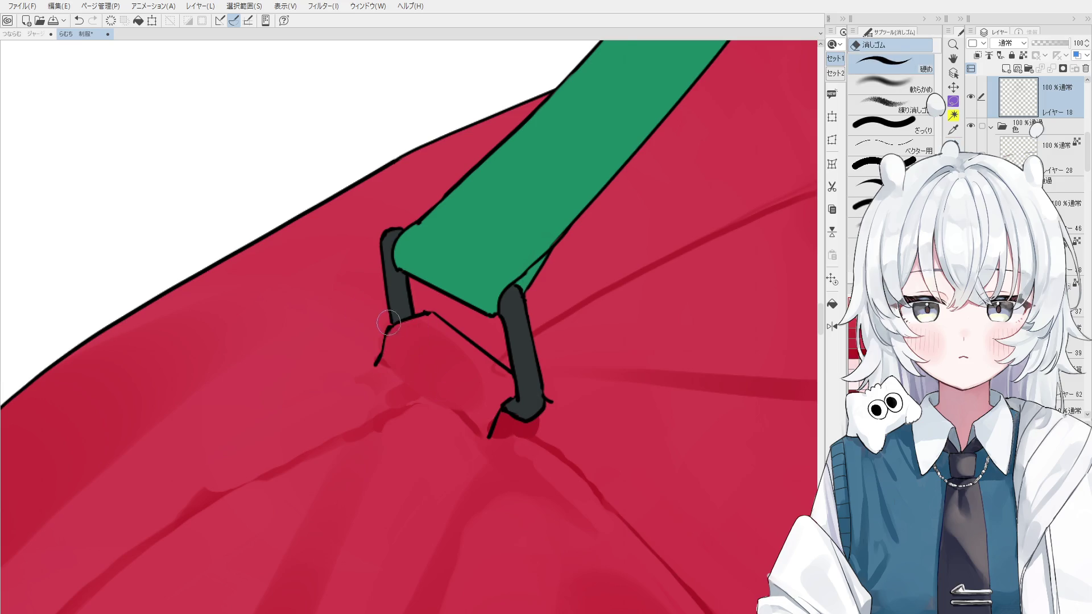
scroll(387, 322, "down", 2)
key("o")
Step: Select the strap ring's line layer 18 and tidy its lines with eraser and pen
left_click(531, 390)
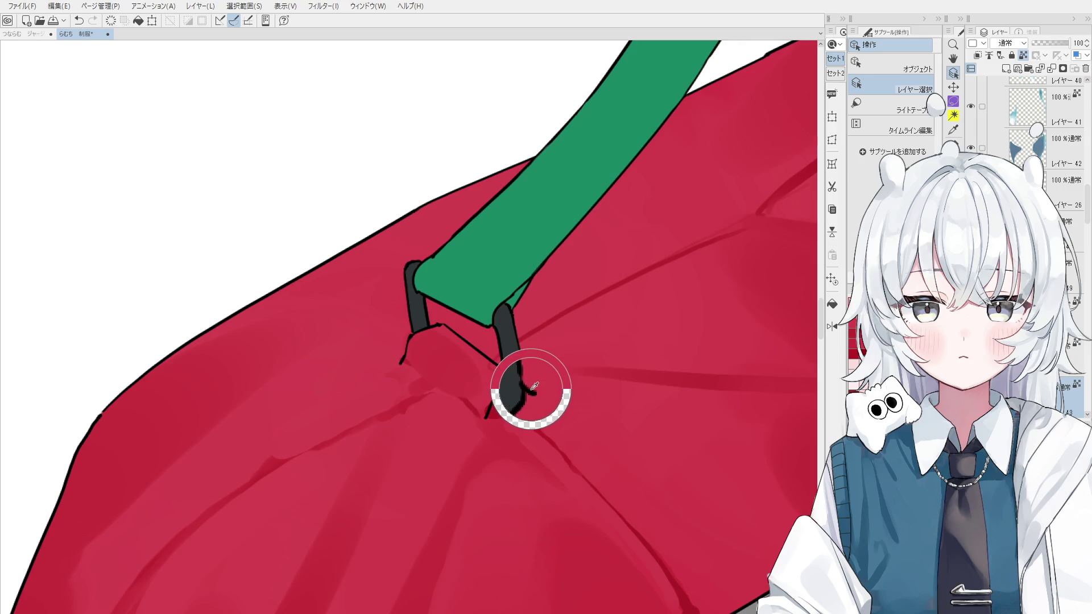
scroll(512, 370, "up", 1)
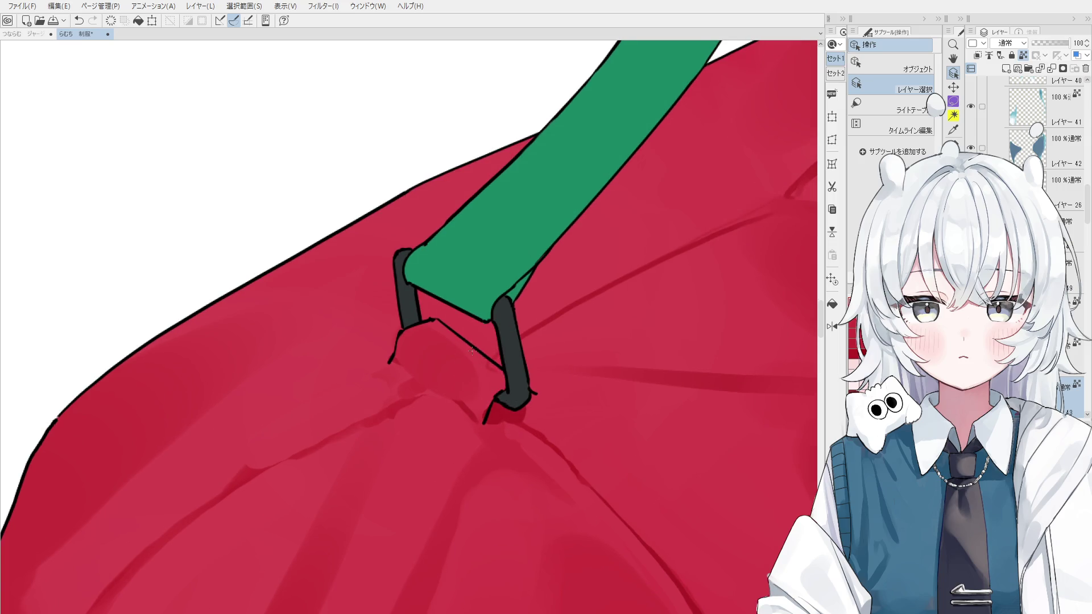
scroll(471, 348, "up", 1)
left_click(487, 341)
key("e")
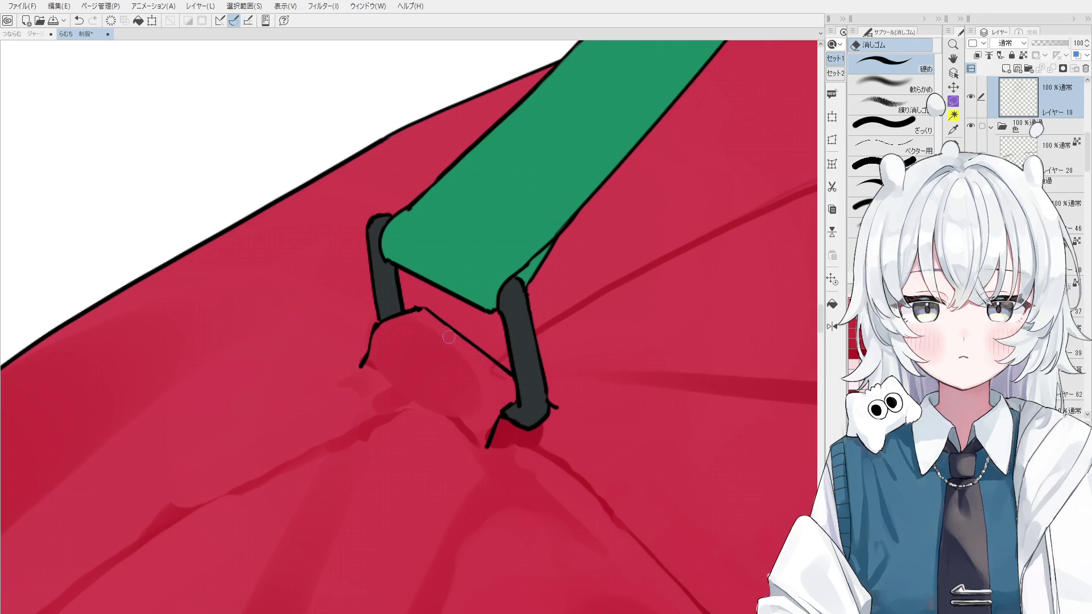
scroll(427, 318, "up", 1)
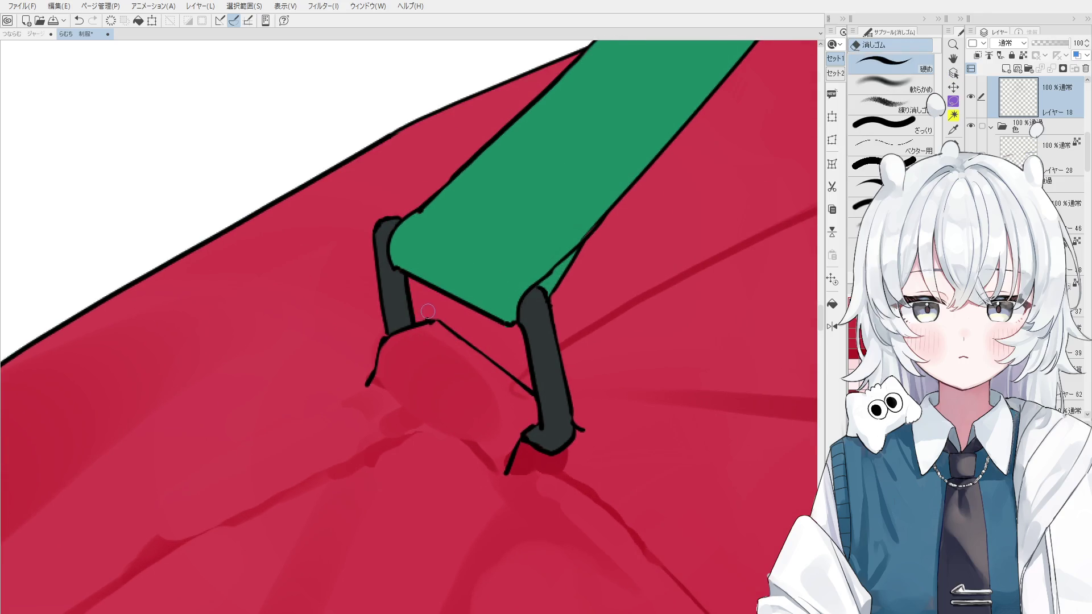
key("p")
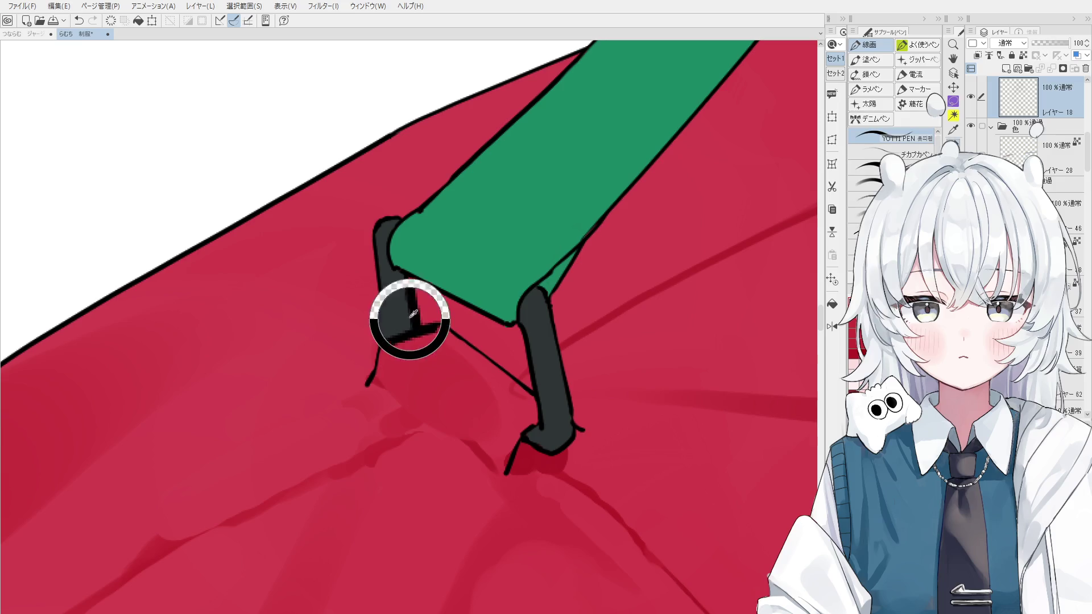
scroll(425, 312, "down", 2)
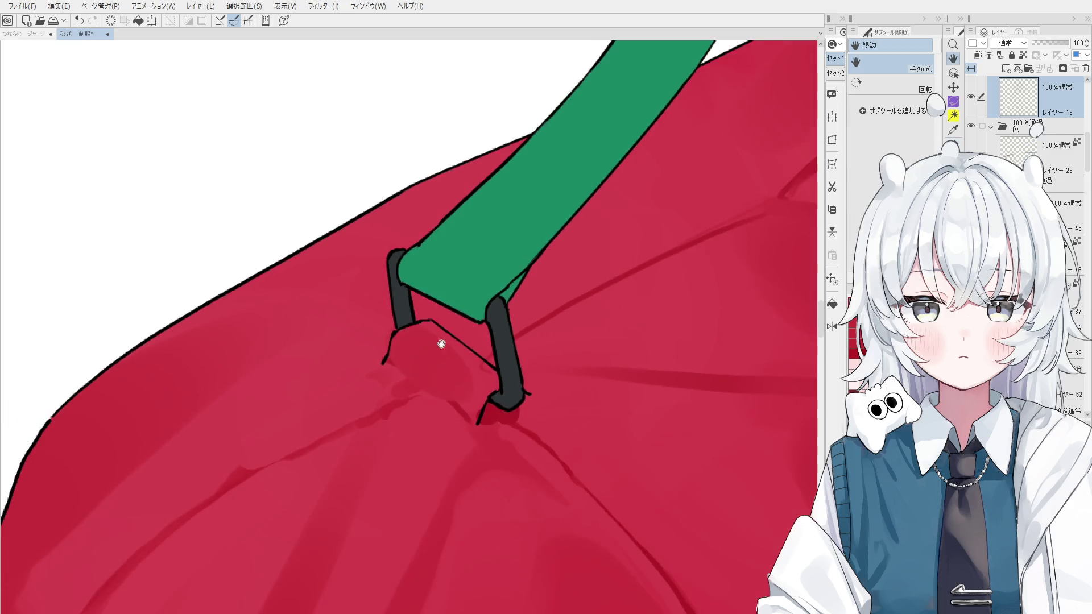
scroll(519, 371, "down", 3)
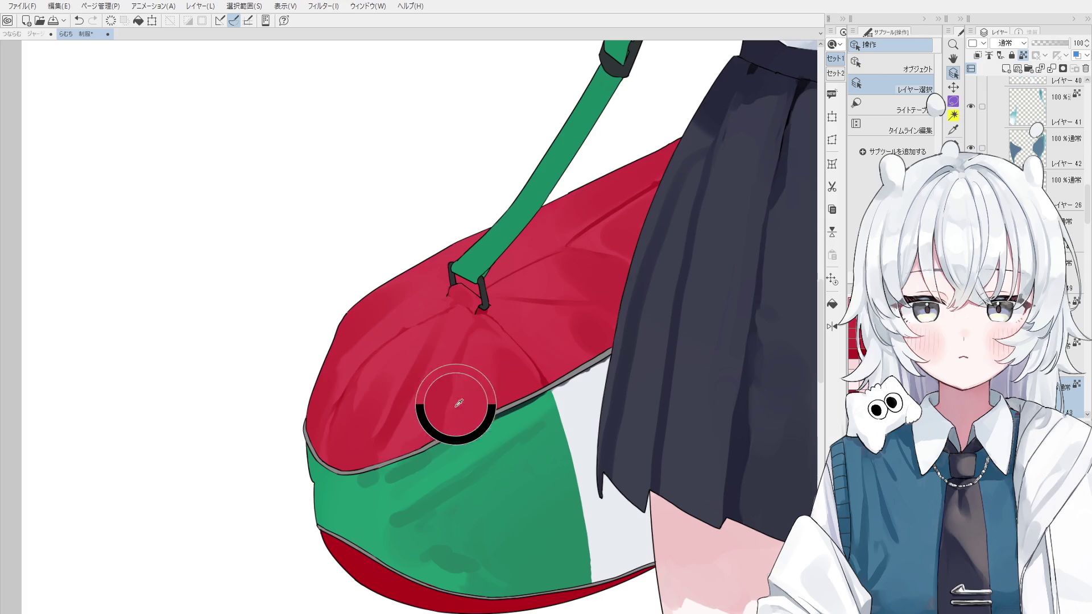
Step: On Layer 43, blend the red panel near the green trim with the mixing circle brush, undoing the last stroke
left_click(456, 403, "ctrl+shift")
key("b")
mouse_move(439, 421)
left_mouse_down()
mouse_move(415, 424)
mouse_move(426, 422)
left_mouse_up()
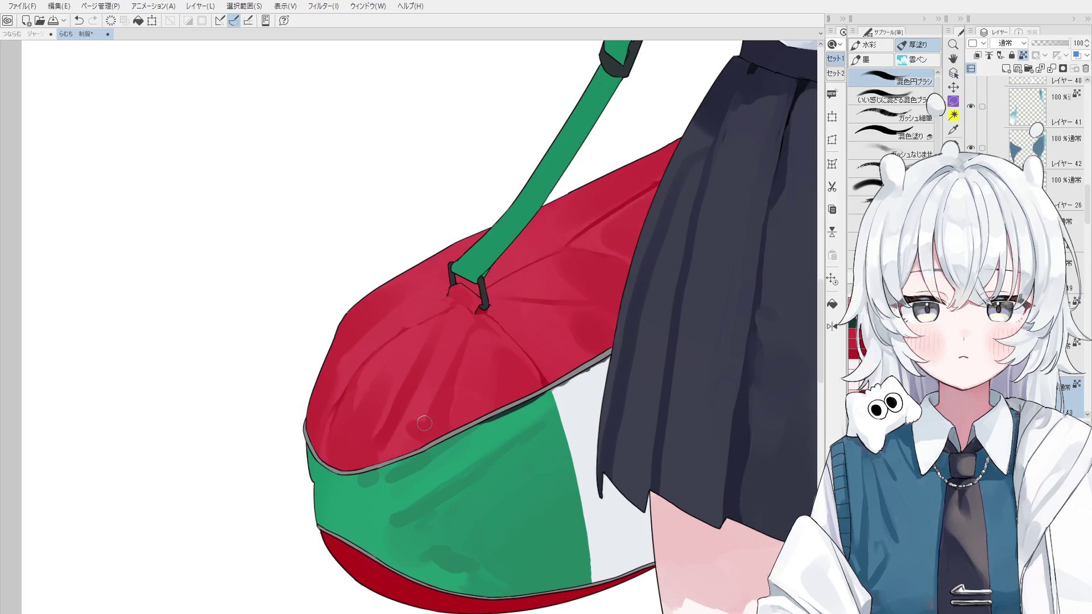
mouse_move(427, 367)
left_mouse_down()
mouse_move(435, 409)
mouse_move(423, 395)
mouse_move(456, 383)
mouse_move(472, 410)
left_mouse_up()
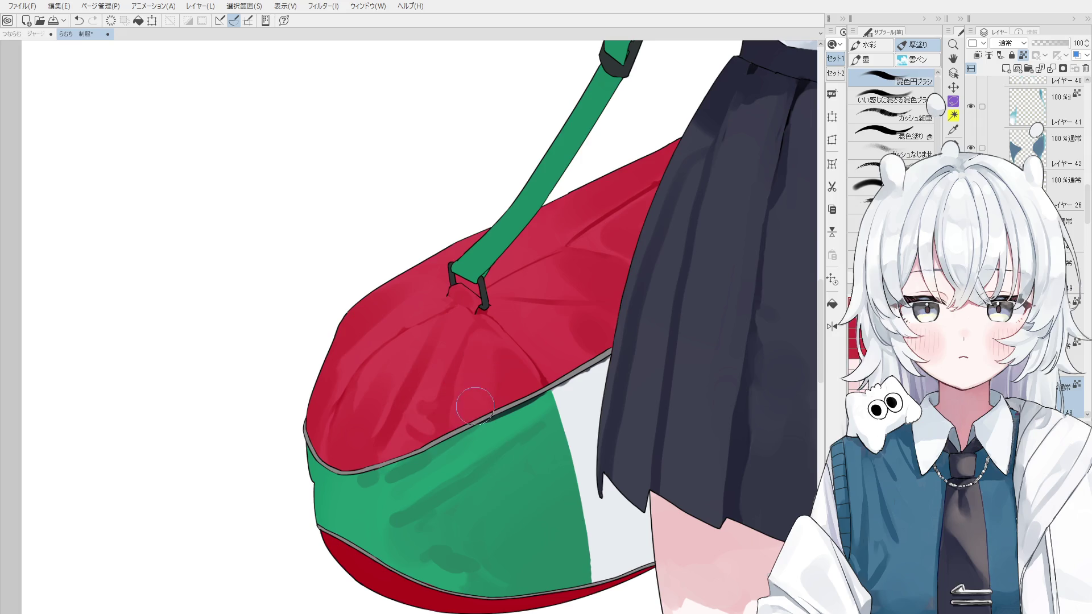
key("ctrl+z")
Step: Mirror the canvas, reblend the red fabric between ring and green trim, then zoom out
key("h")
scroll(348, 342, "up", 1)
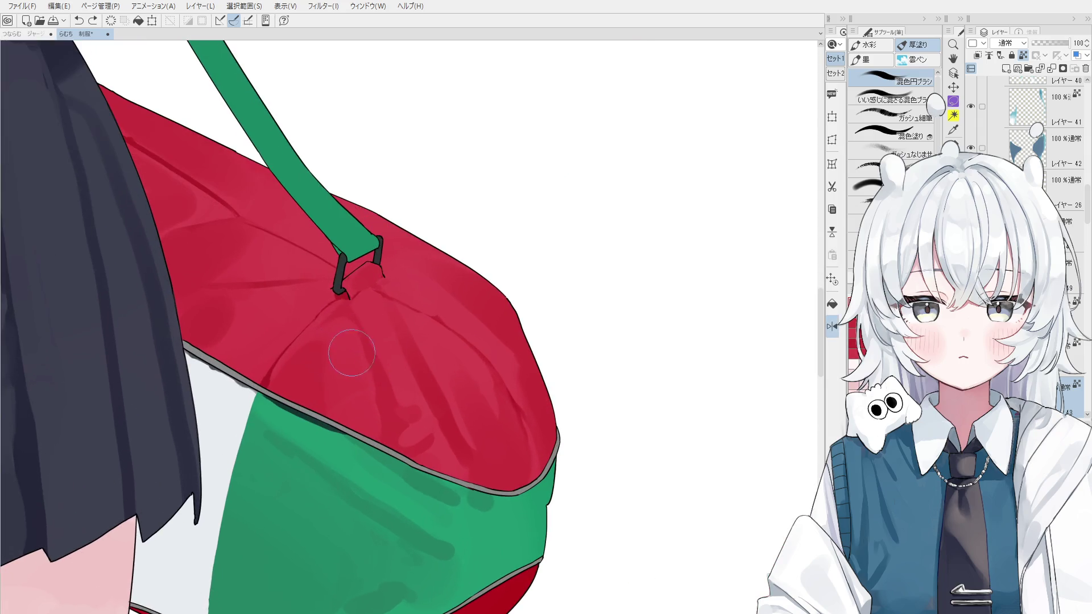
left_click_drag(356, 350, 398, 398)
left_click_drag(398, 445, 486, 398)
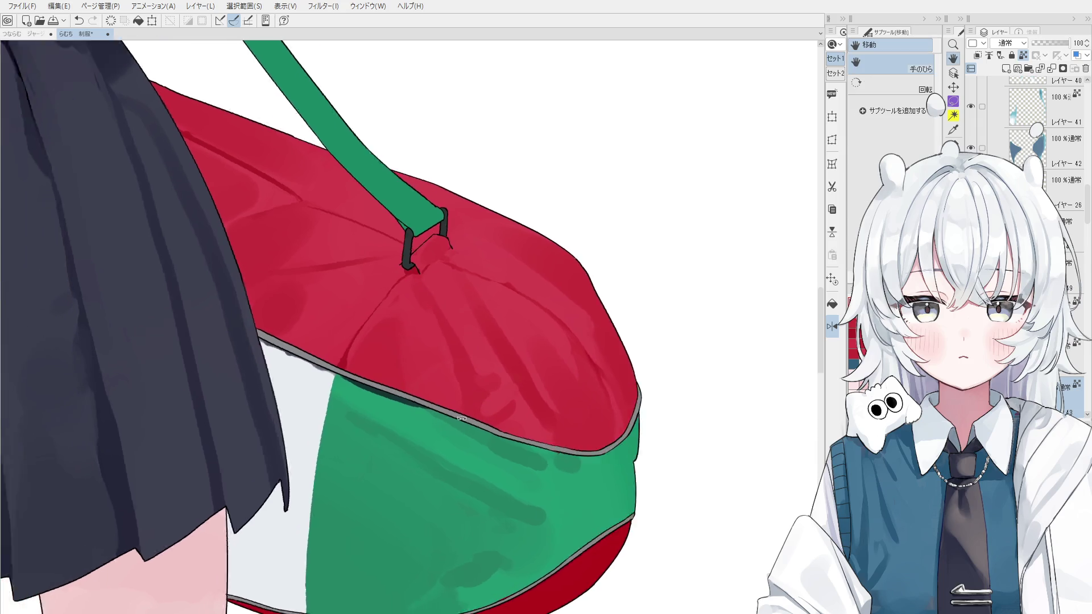
scroll(487, 399, "down", 2)
scroll(486, 399, "down", 2)
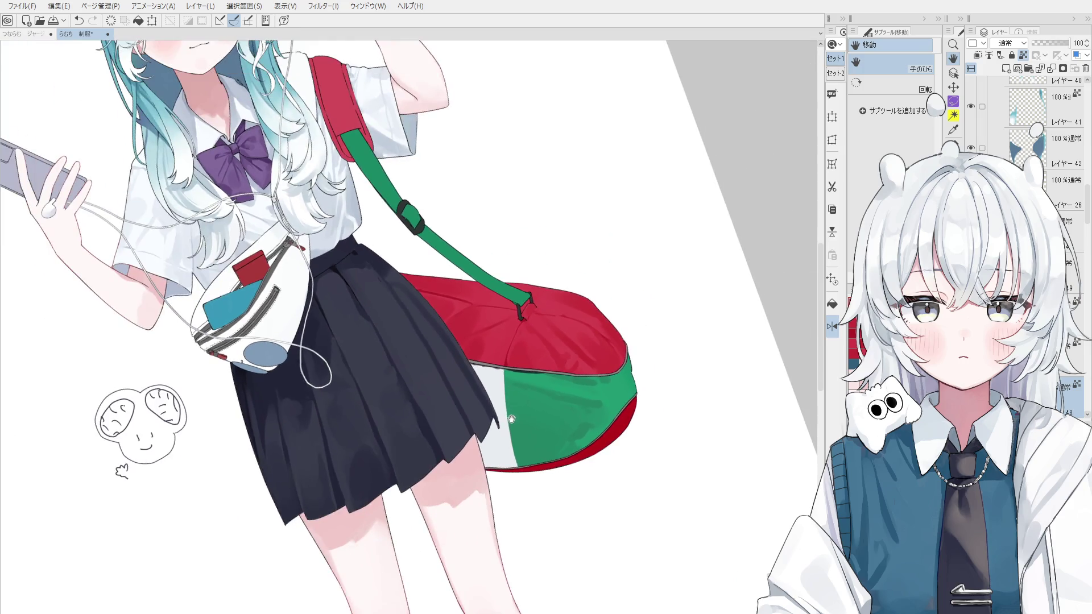
Step: Sample the bag's green and shade the green panel's right edge with a darker stroke
key("o")
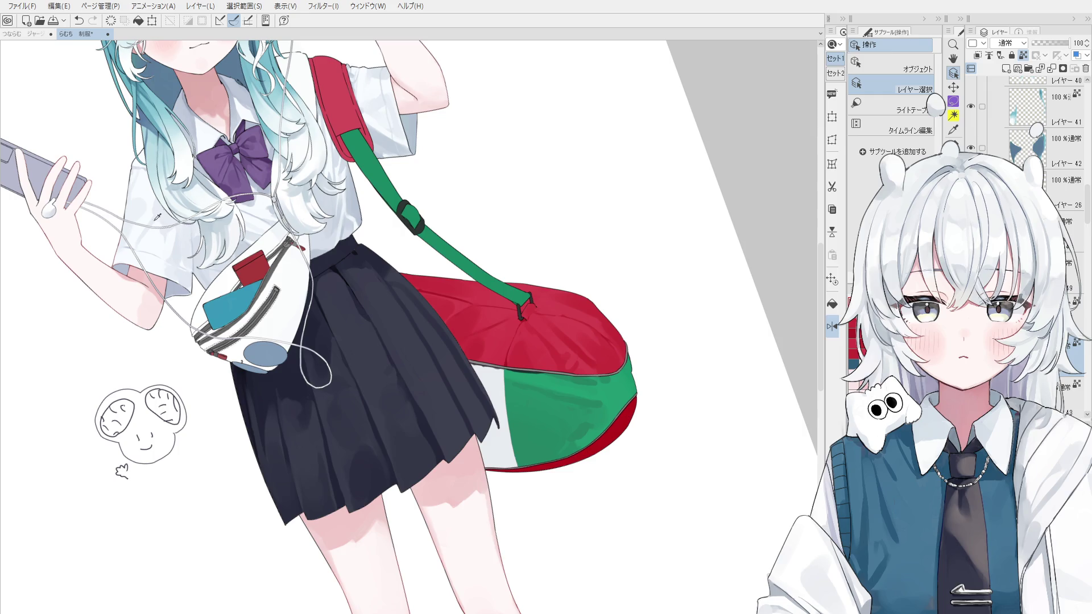
left_click(122, 154, "alt")
key("b")
scroll(622, 388, "up", 3)
key("ctrl+z")
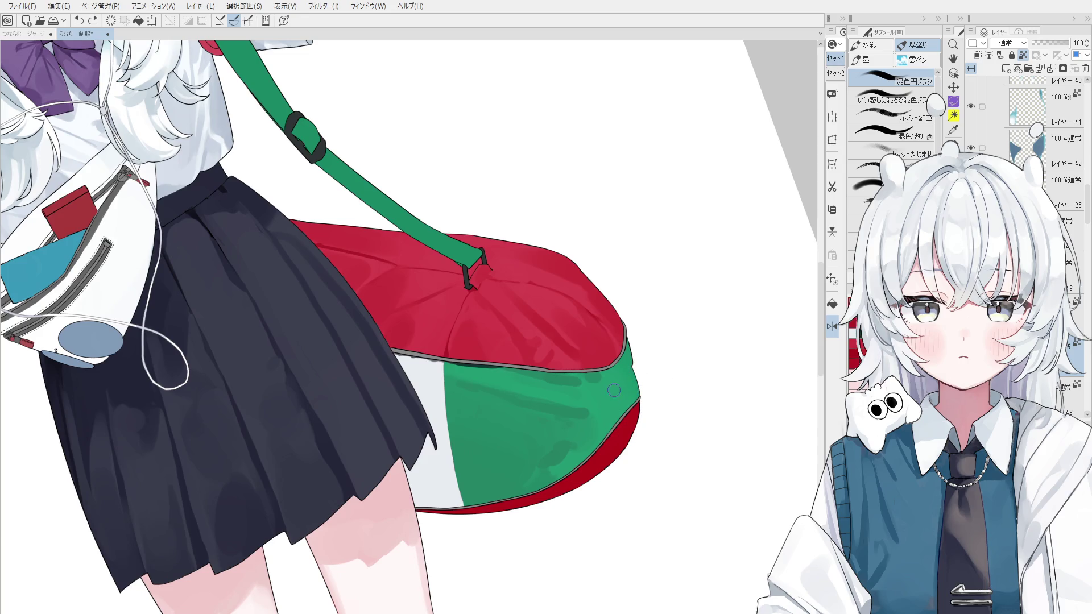
mouse_move(608, 396)
left_mouse_down()
mouse_move(626, 374)
mouse_move(640, 408)
left_mouse_up()
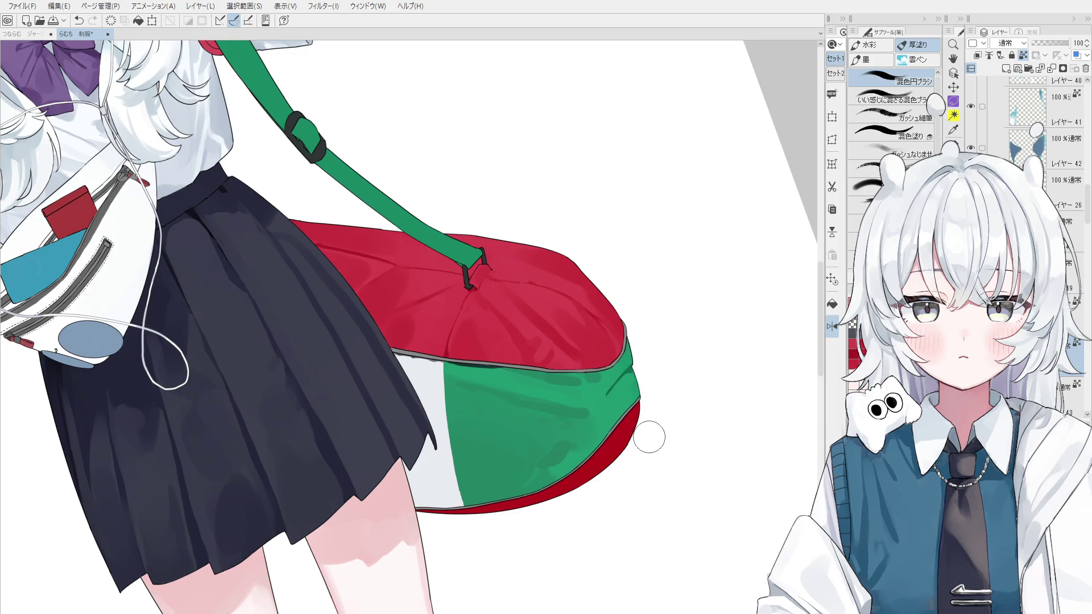
Step: Mirror the view and lay dark green shading along the green panel's left edge
key("h")
left_click_drag(405, 425, 411, 455)
scroll(406, 432, "up", 2)
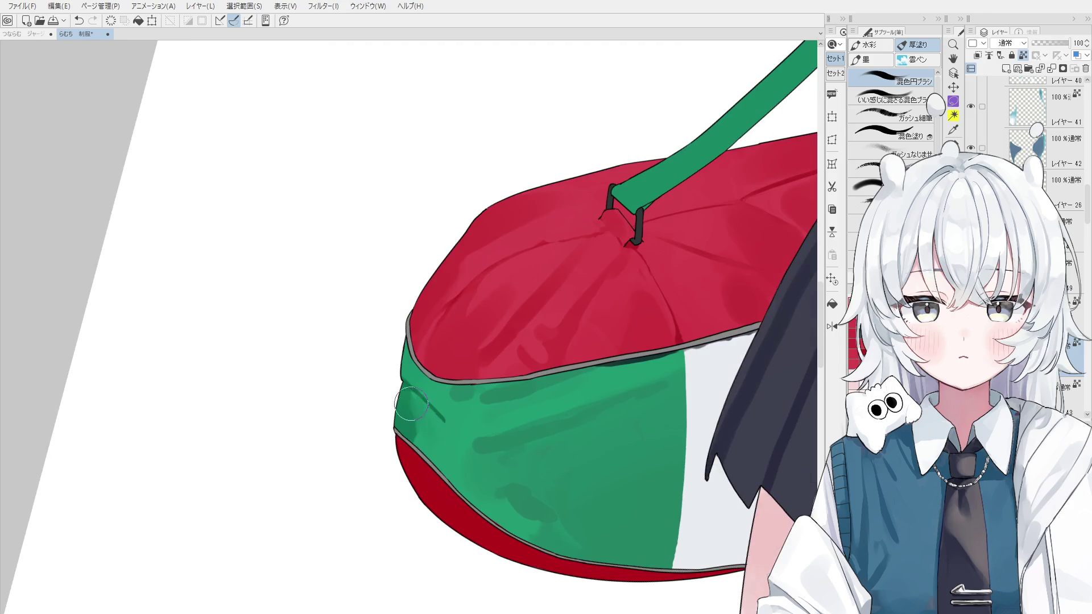
left_click_drag(412, 391, 432, 410)
key("ctrl+z")
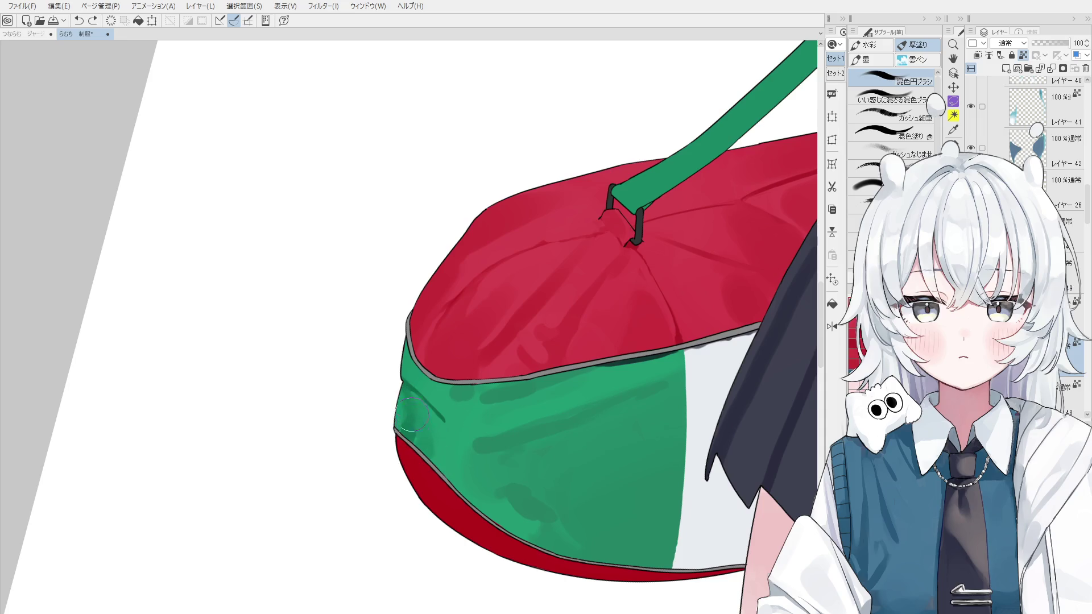
scroll(469, 436, "down", 2)
Step: Resample the bag's green and retry the left-edge green strokes, undoing unwanted ones
left_click(431, 426, "alt")
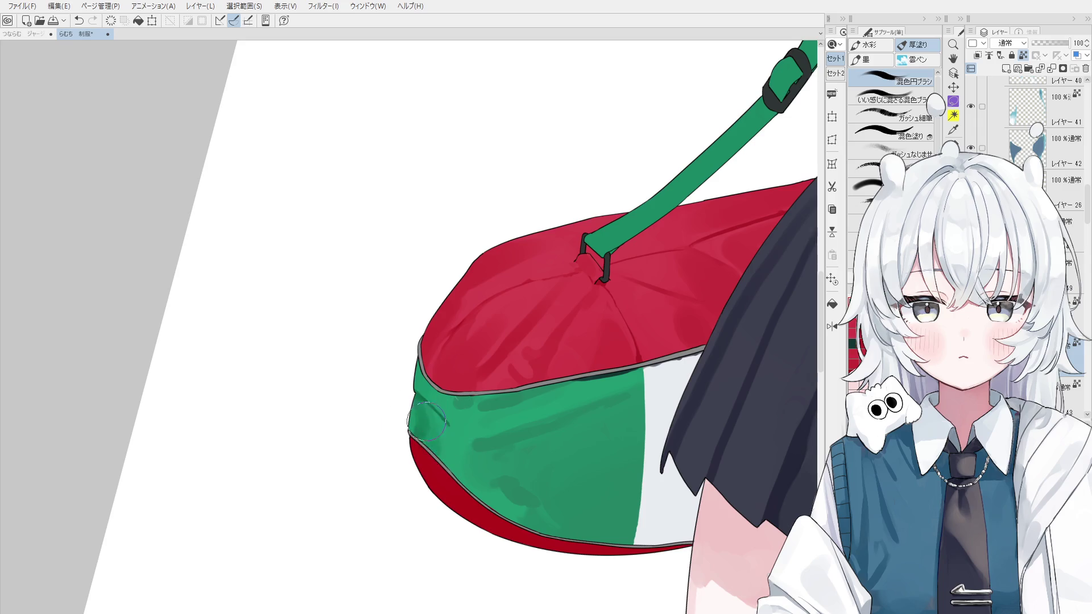
scroll(447, 416, "down", 1)
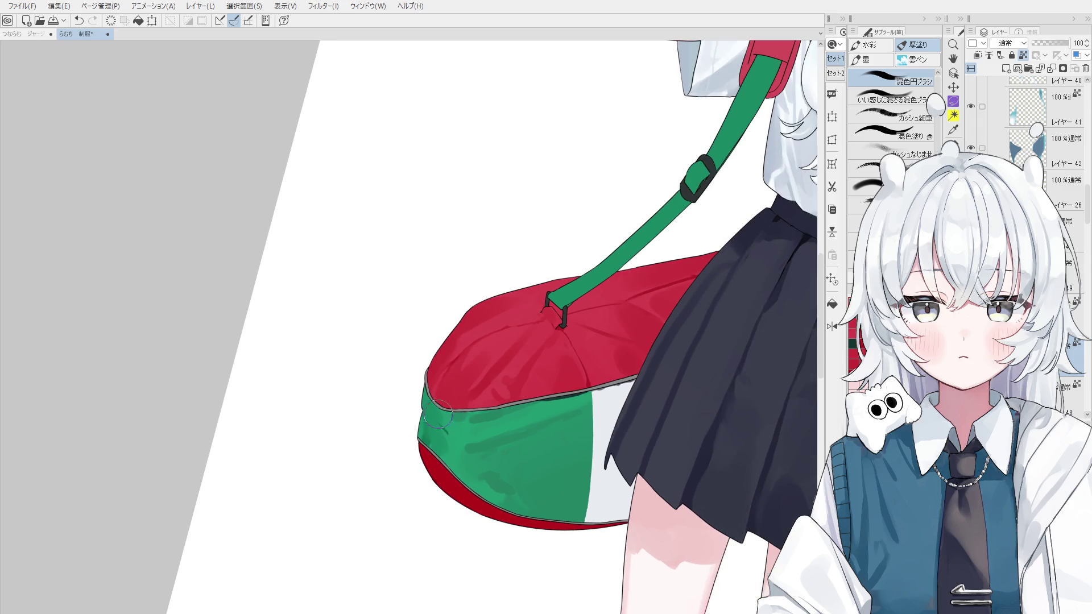
key("ctrl+z")
scroll(435, 414, "up", 2)
left_click(428, 405, "alt")
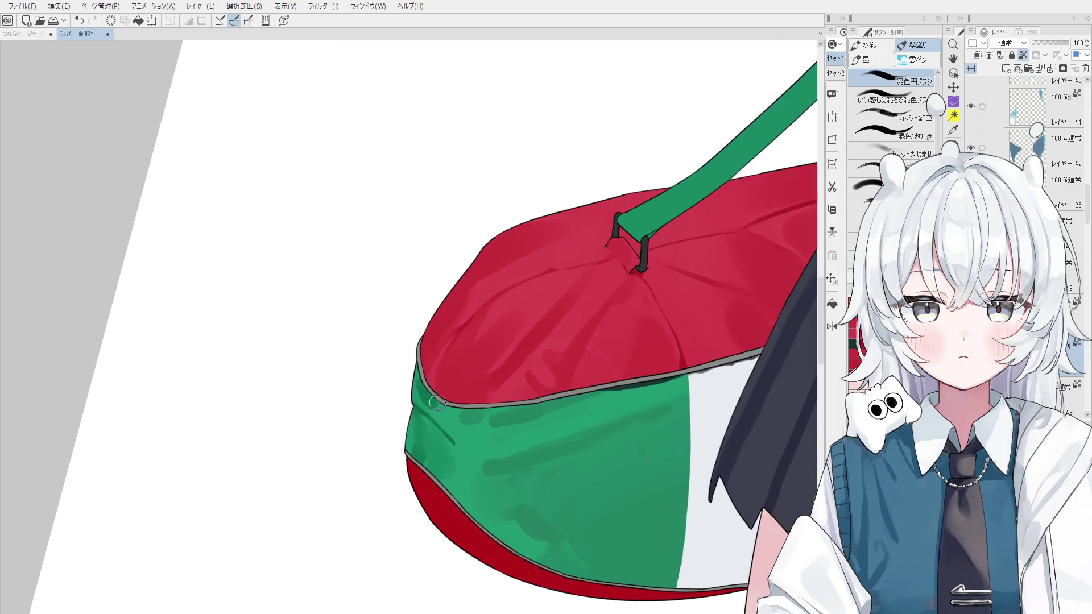
scroll(442, 410, "down", 1)
scroll(424, 387, "up", 2)
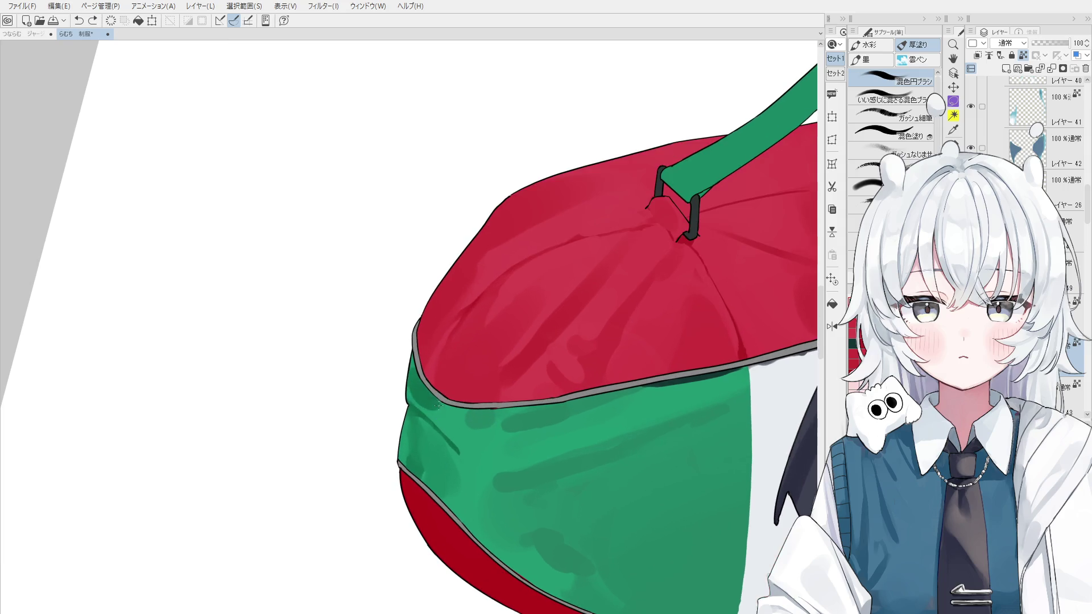
left_click_drag(429, 396, 434, 401)
key("ctrl+z")
scroll(438, 409, "down", 2)
scroll(432, 398, "up", 2)
Step: Paint darker green below the left seam and blend it into the lower-left green area
left_click(419, 395, "alt")
mouse_move(429, 377)
left_mouse_down()
mouse_move(407, 398)
mouse_move(432, 403)
left_mouse_up()
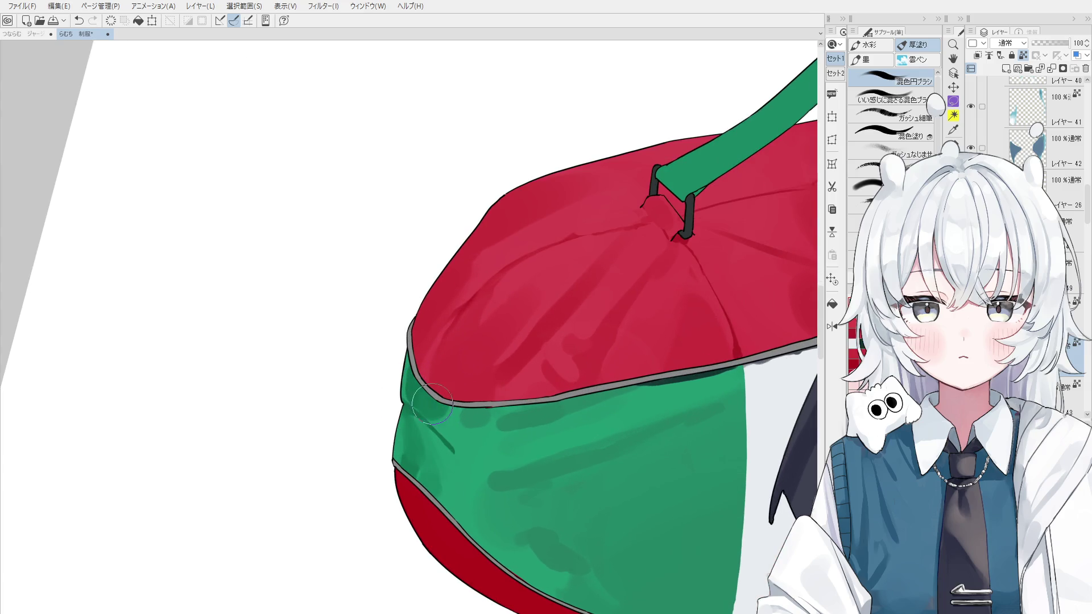
scroll(432, 404, "down", 2)
scroll(427, 415, "up", 3)
left_click(425, 419, "alt")
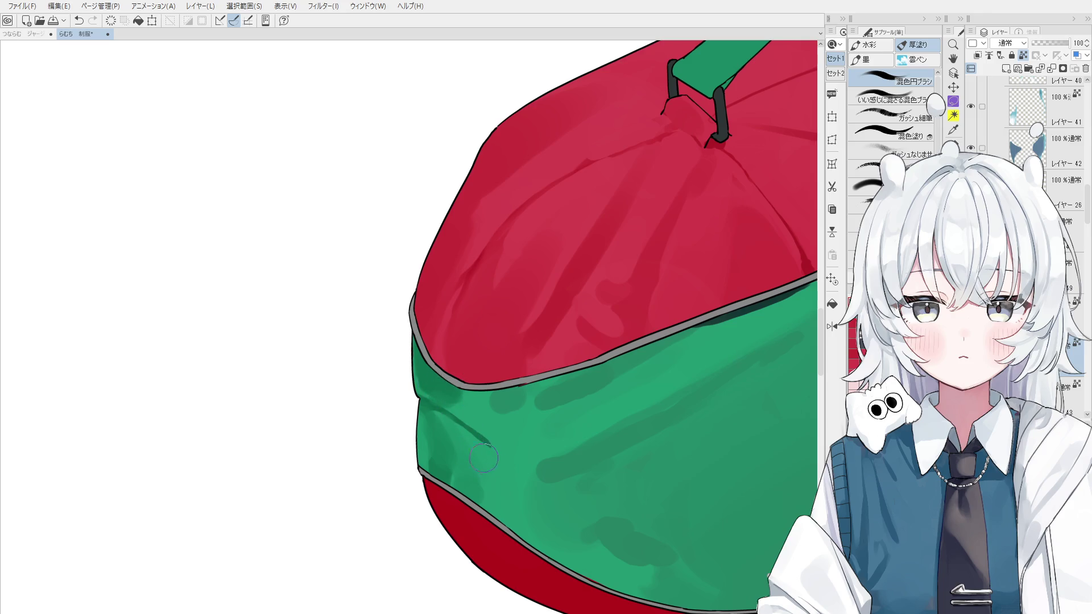
left_click(438, 429, "alt")
left_click(443, 433, "alt")
left_click_drag(455, 444, 500, 490)
key("ctrl+z")
Step: Rotate the view, then repaint and smooth the fold shading on the green panel
key("asciicircum")
left_click(495, 455, "alt")
left_click_drag(495, 486, 474, 454)
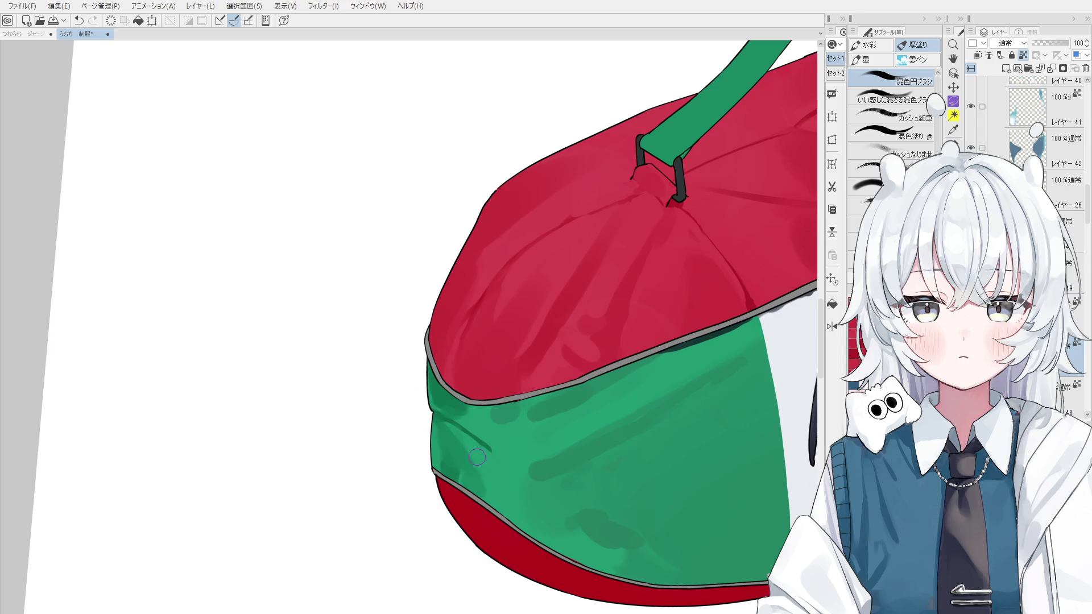
left_click(478, 458, "alt")
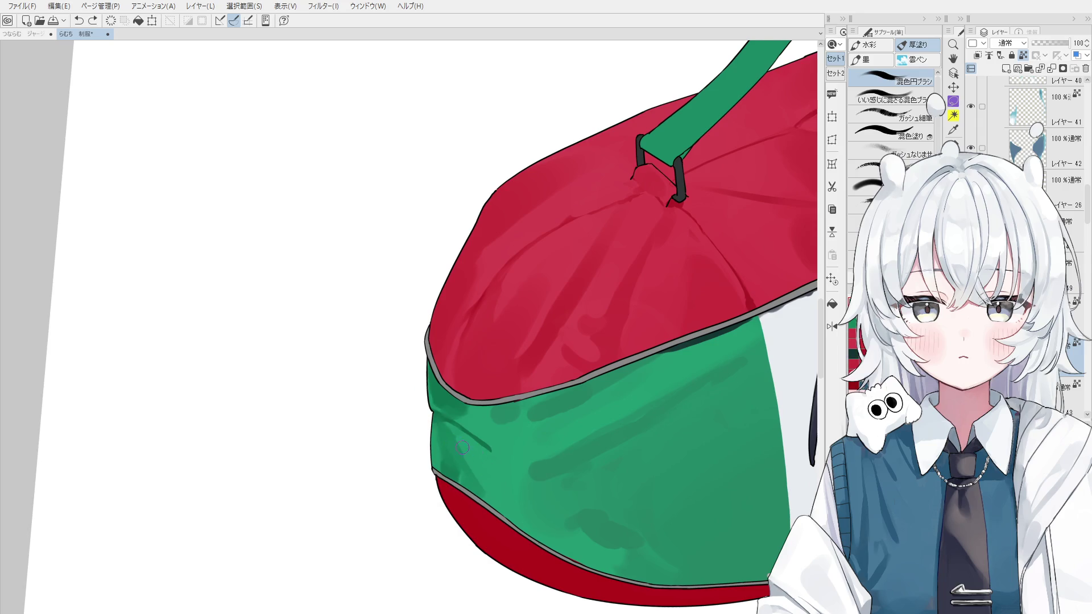
scroll(492, 480, "down", 1)
left_click(476, 439, "alt")
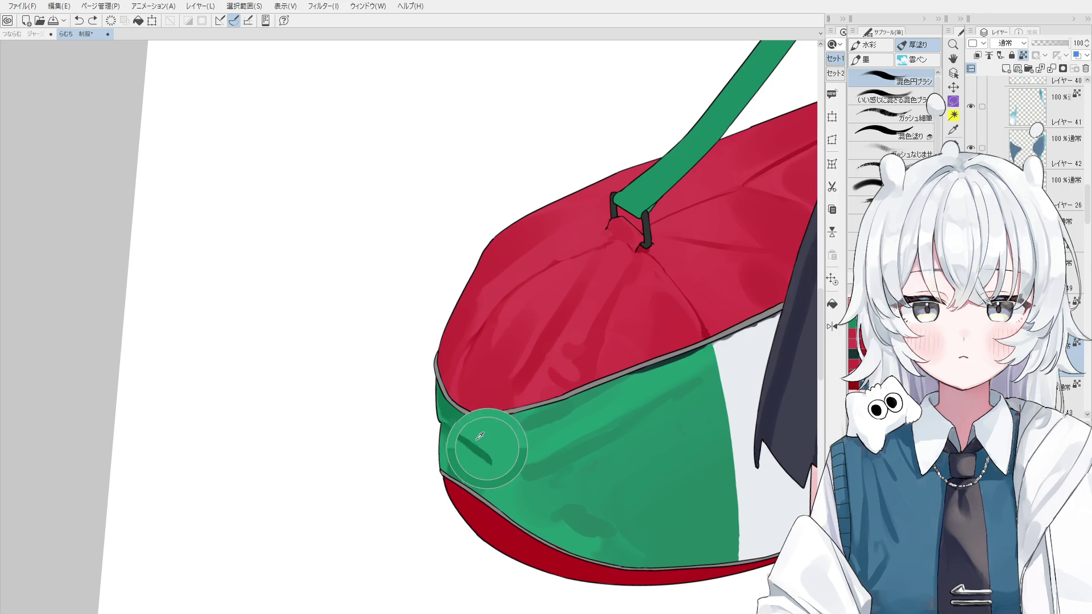
left_click_drag(498, 474, 483, 447)
left_click(452, 435, "alt")
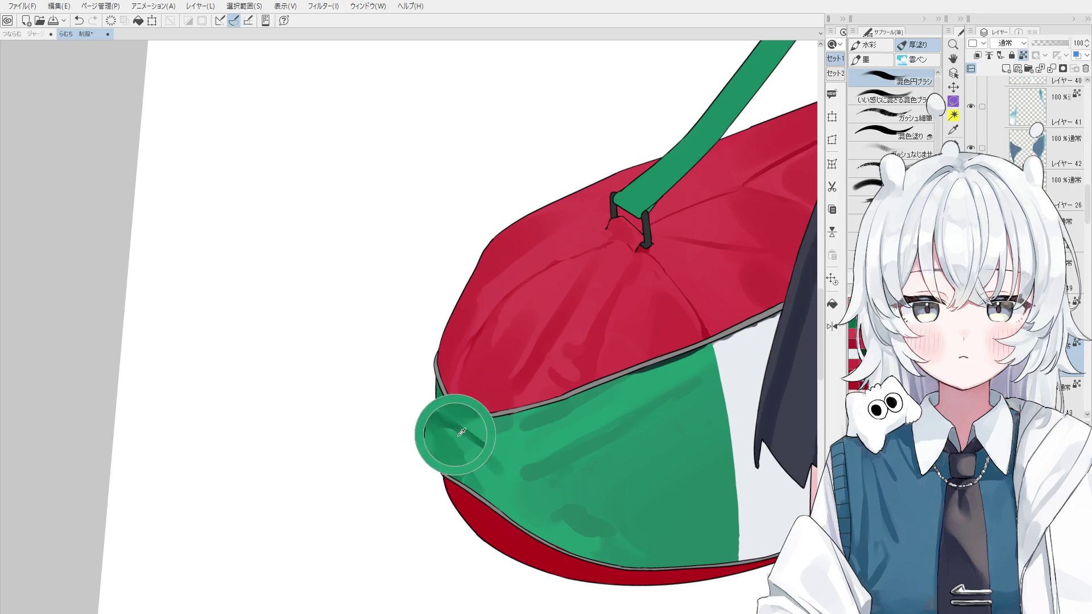
scroll(478, 481, "down", 1)
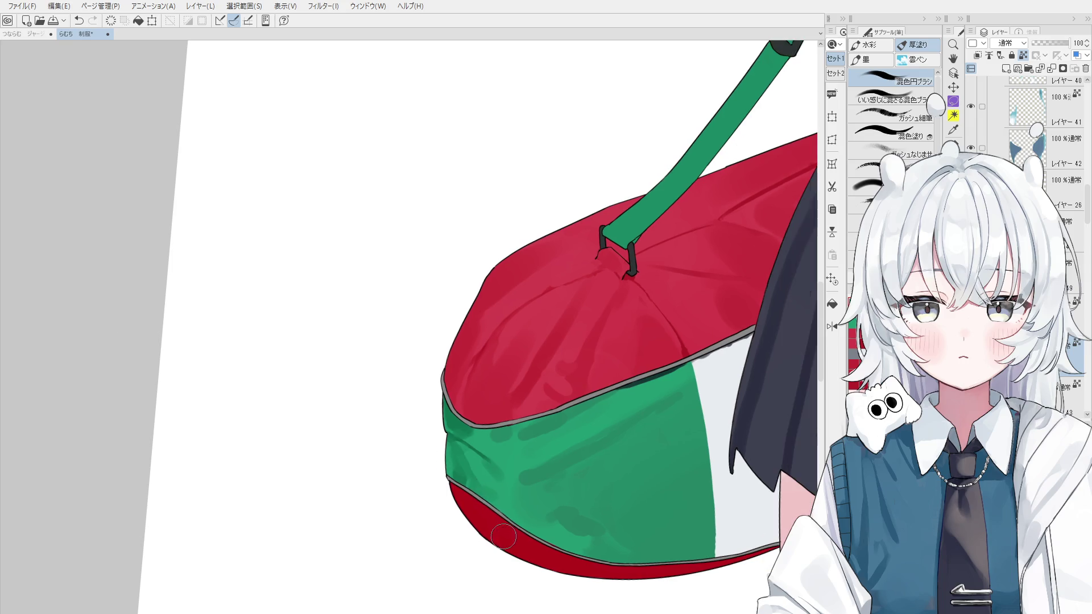
Step: Sample a dark green and paint a darker stroke along the panel's lower seam
left_click(494, 419, "alt")
left_click(464, 420, "alt")
left_click(521, 512, "alt")
mouse_move(489, 501)
left_mouse_down()
mouse_move(571, 546)
mouse_move(468, 465)
left_mouse_up()
left_click(555, 531, "alt")
key("b")
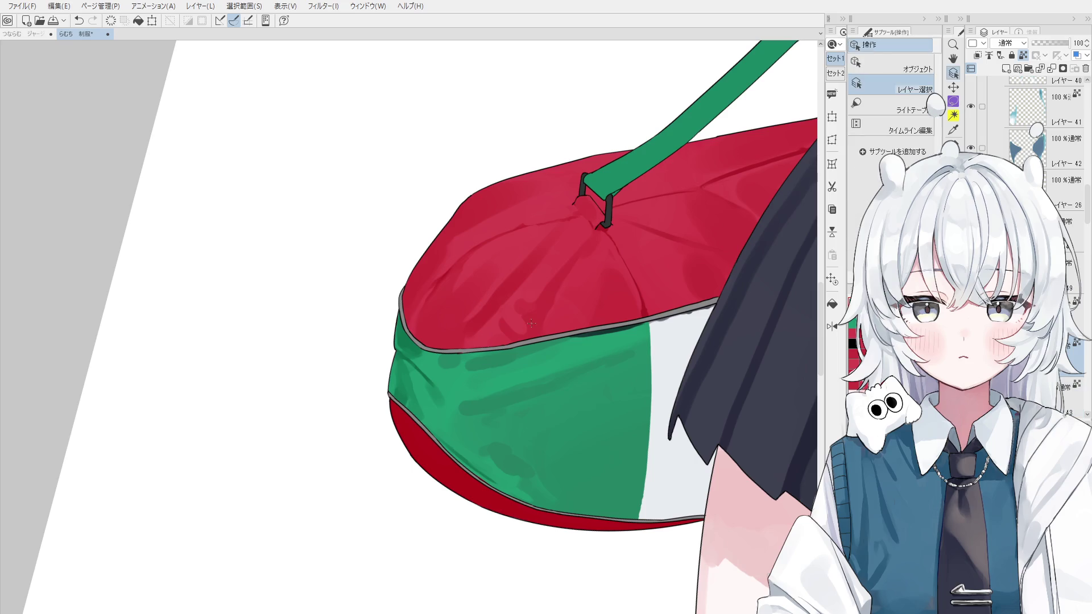
Step: Touch up the grey seam, resize the brush, and widen the view to the whole bag and skirt
scroll(574, 353, "up", 2)
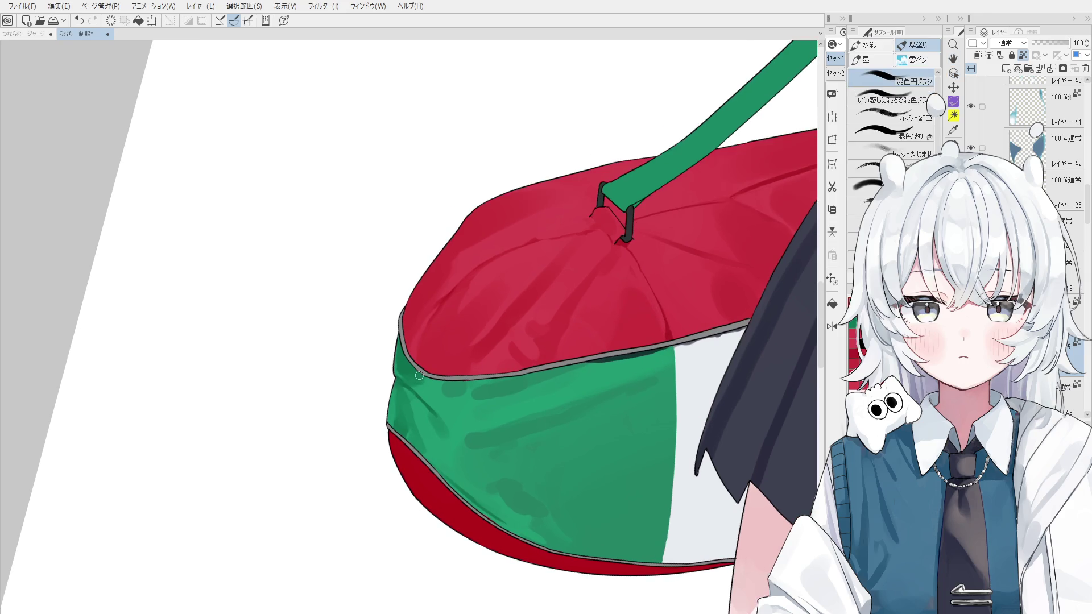
left_click_drag(419, 362, 415, 364)
scroll(416, 357, "up", 1)
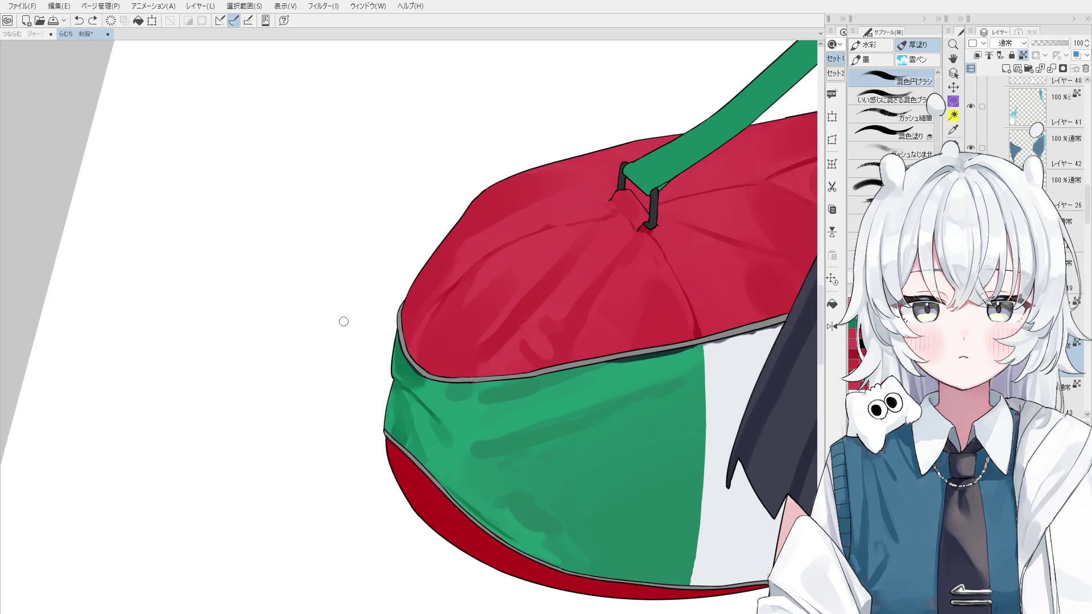
mouse_move(408, 395)
left_mouse_down()
mouse_move(393, 416)
mouse_move(401, 400)
mouse_move(480, 393)
mouse_move(426, 419)
left_mouse_up()
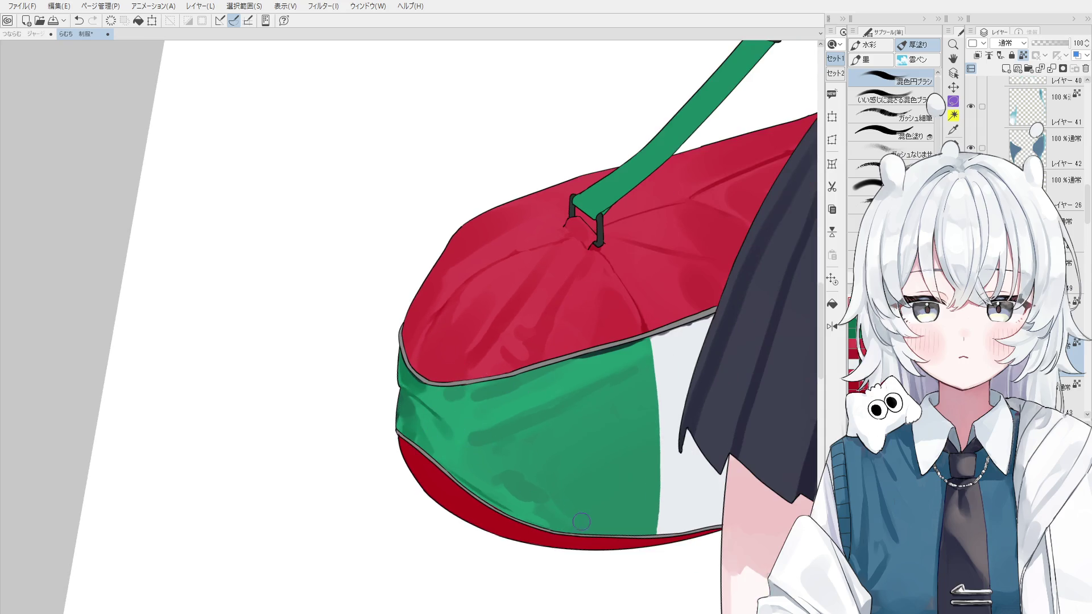
left_click_drag(526, 512, 534, 514)
left_click_drag(637, 535, 461, 453)
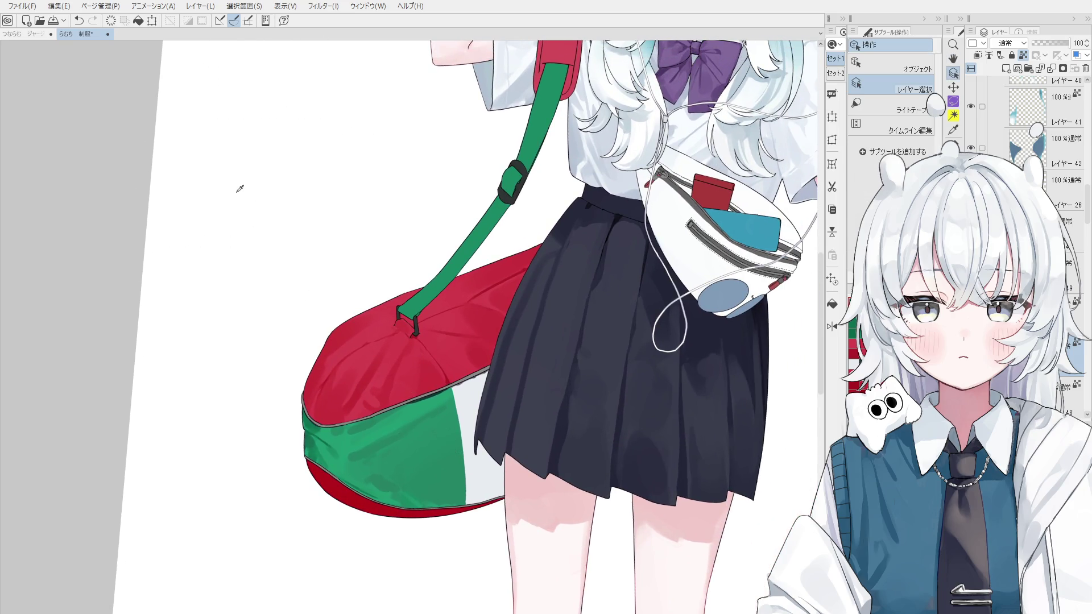
Step: Use Layer Select on the red bag so the bag's own layer becomes the active paint layer
left_click(373, 340)
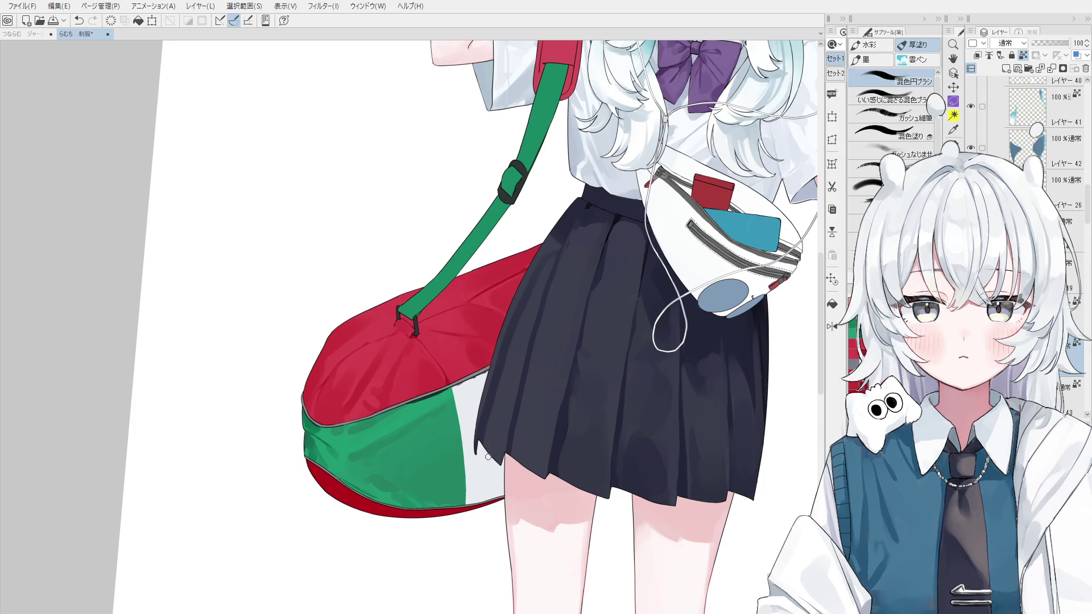
left_click(490, 494, "ctrl+shift")
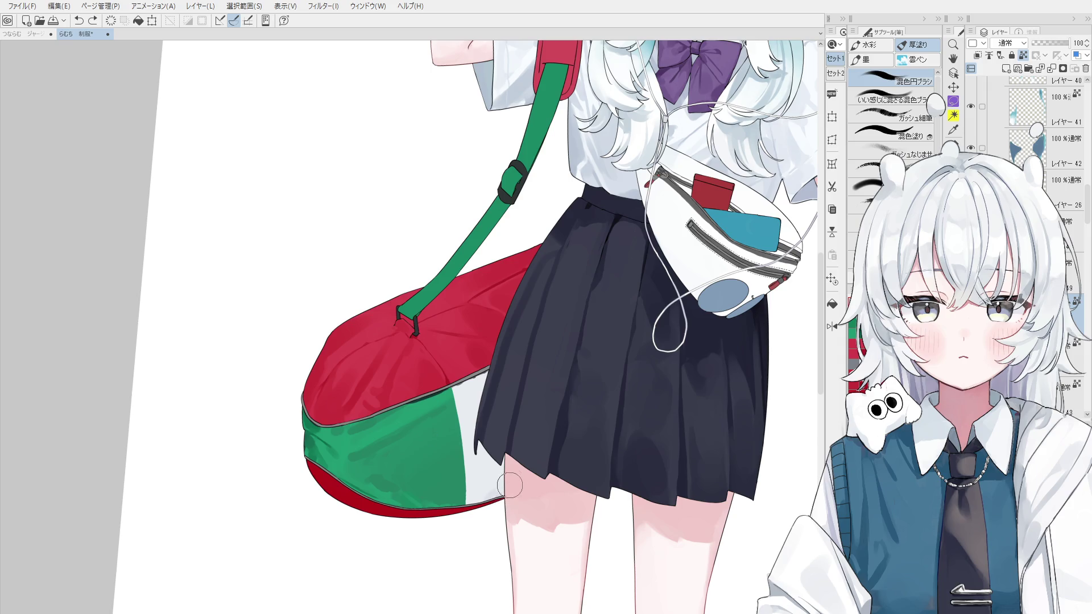
left_click(476, 502, "ctrl+shift")
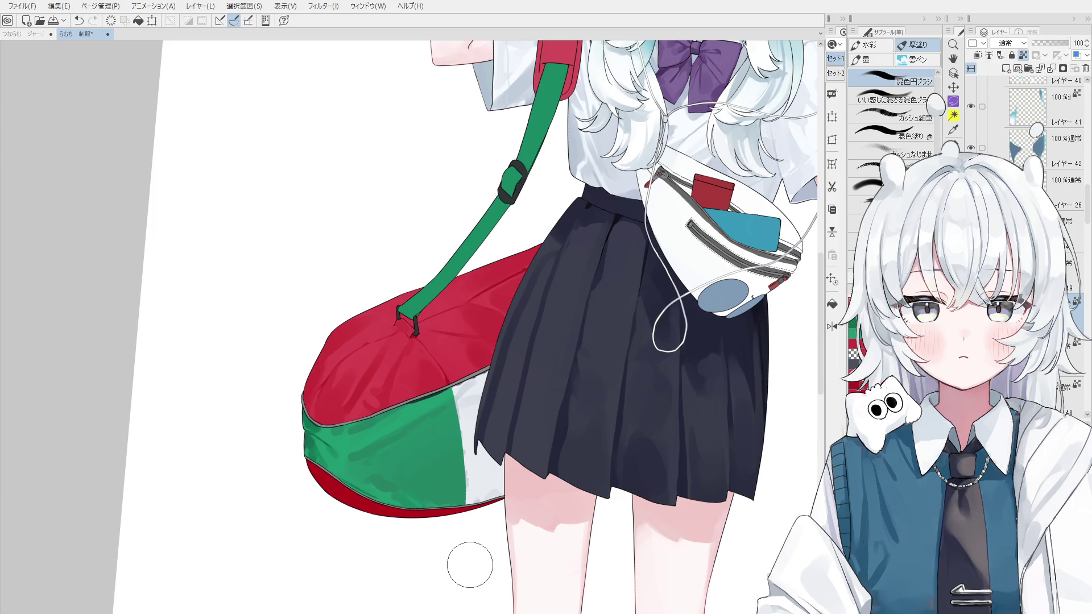
left_click(484, 320, "ctrl+shift")
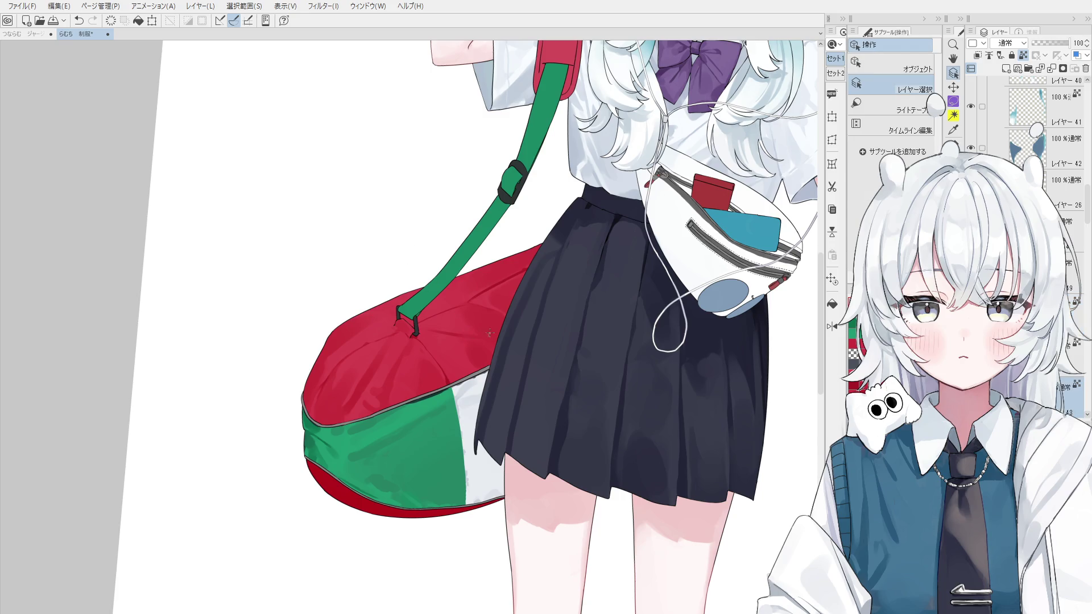
Step: Darken the red fabric near the strap, mirror the view, then undo the edit
scroll(451, 298, "up", 1)
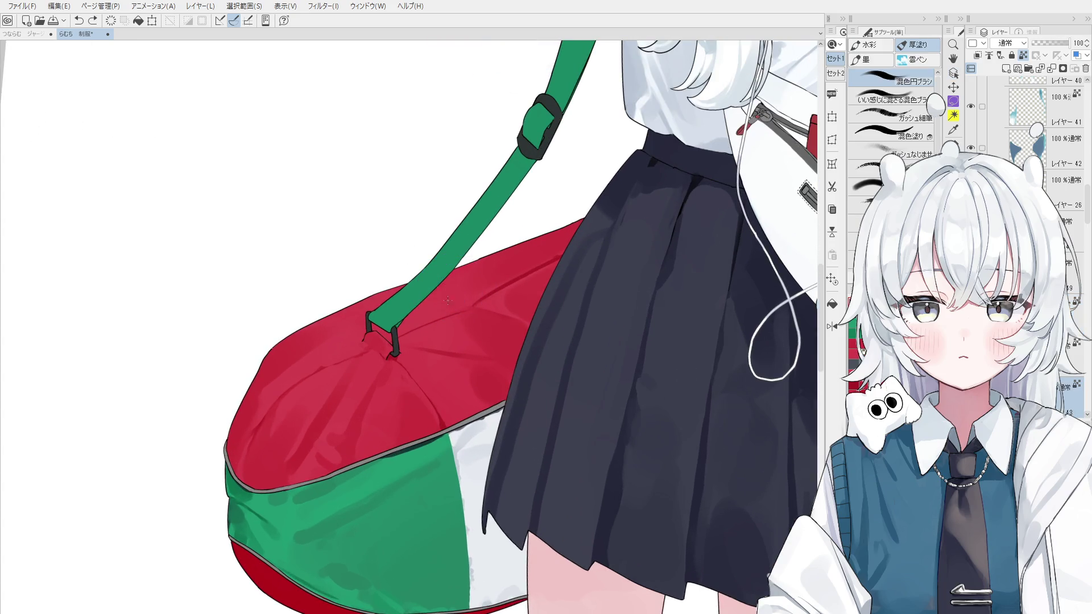
mouse_move(448, 309)
left_mouse_down()
mouse_move(420, 317)
mouse_move(457, 305)
left_mouse_up()
scroll(496, 269, "down", 1)
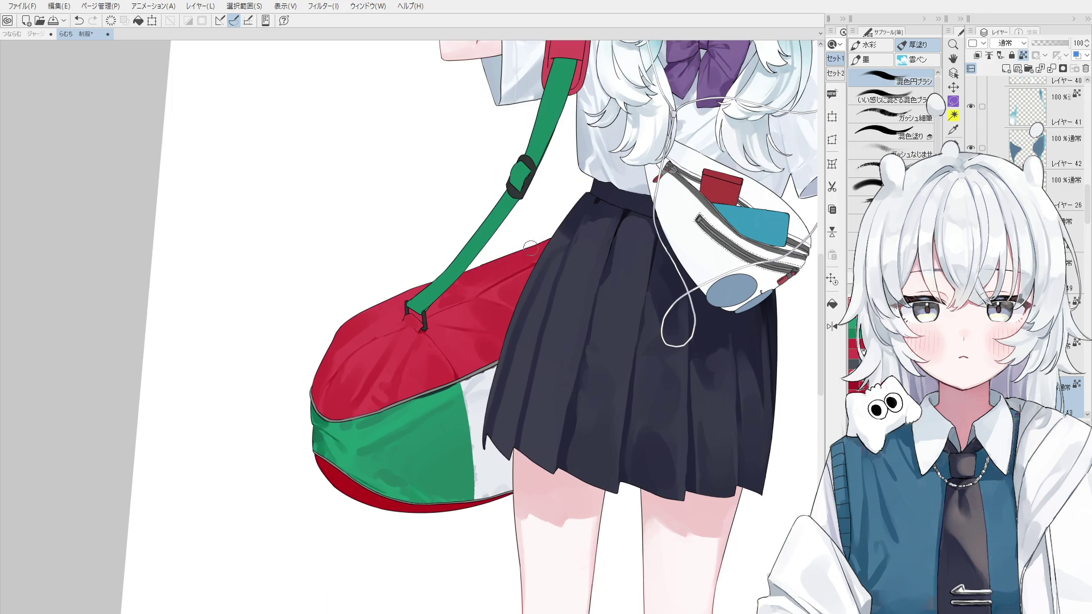
key("h")
scroll(363, 293, "up", 1)
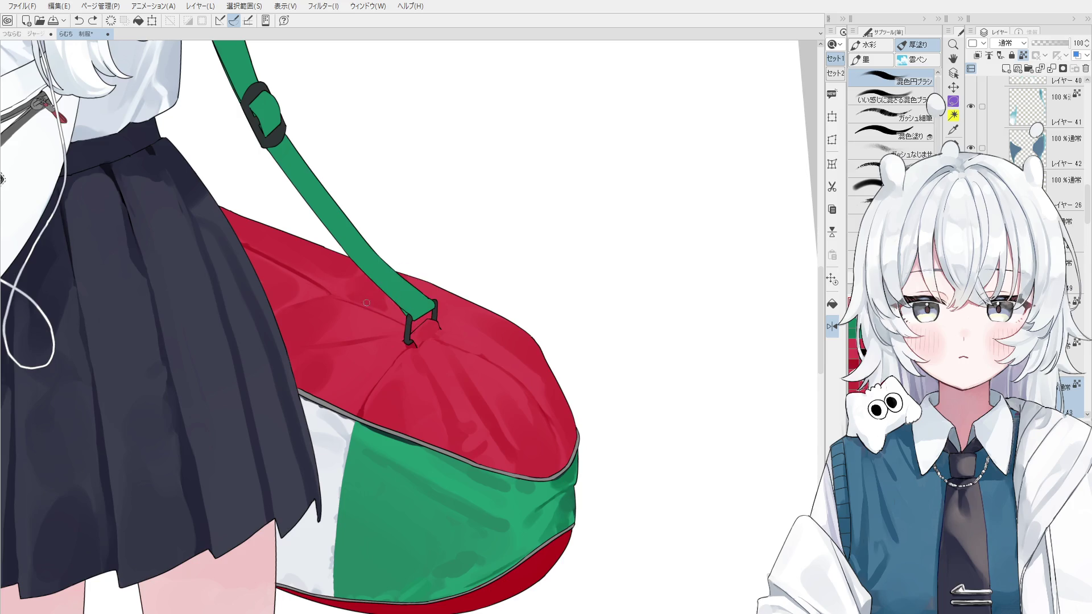
key("ctrl+z")
Step: Shade the red fabric beside the strap buckle, mirroring the view back and undoing misses
key("o")
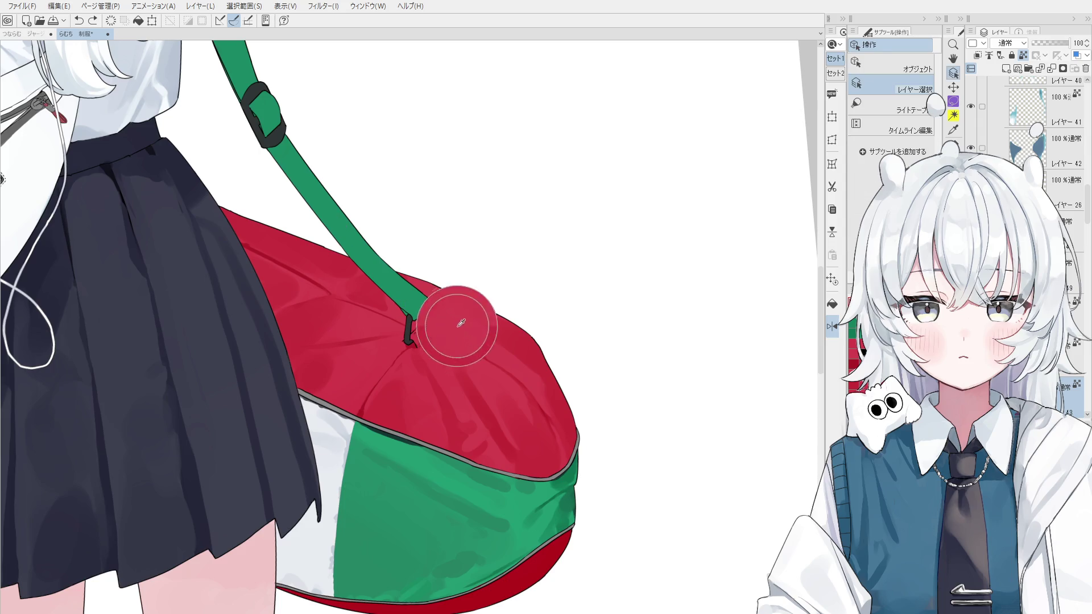
key("b")
left_click_drag(383, 303, 392, 310)
key("ctrl+z")
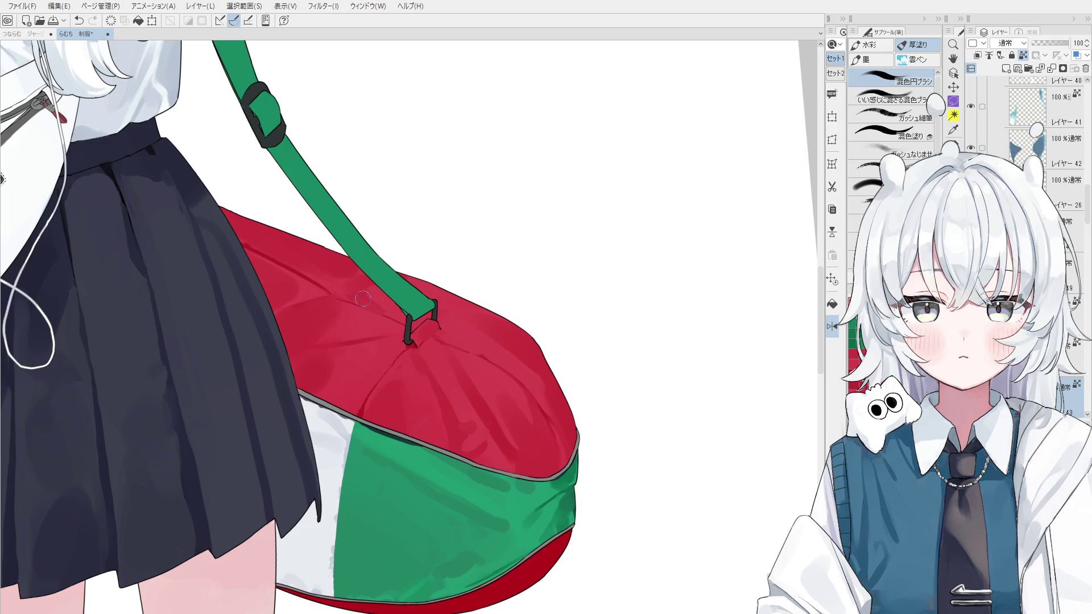
left_click_drag(371, 303, 405, 325)
key("h")
key("ctrl+z")
Step: Blend shading onto the red bag beside the strap and shift the view to see more of it
key("o")
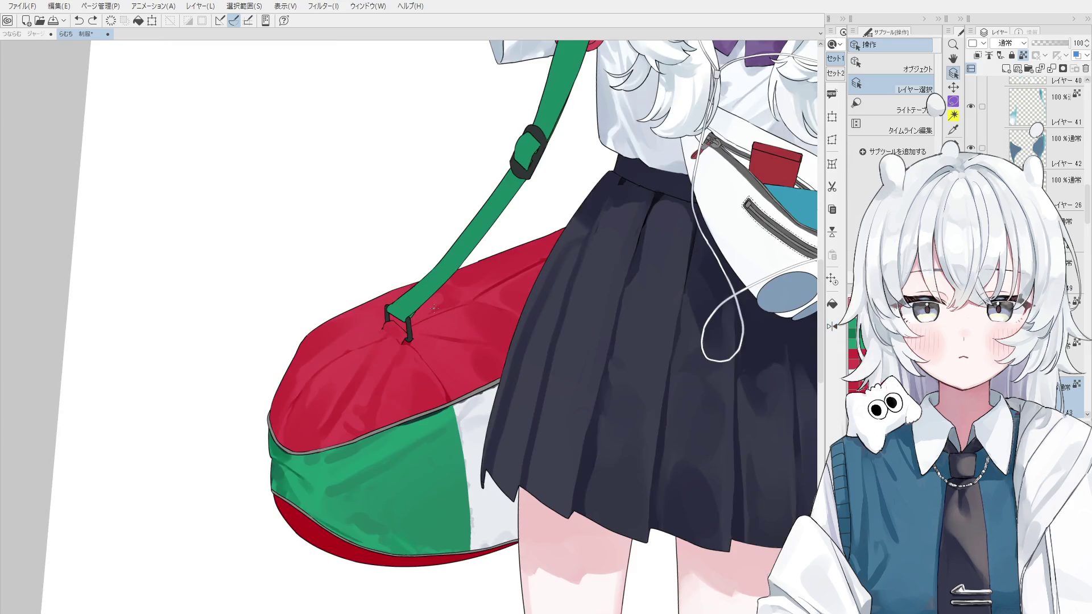
scroll(436, 304, "up", 2)
key("b")
left_click_drag(435, 321, 421, 324)
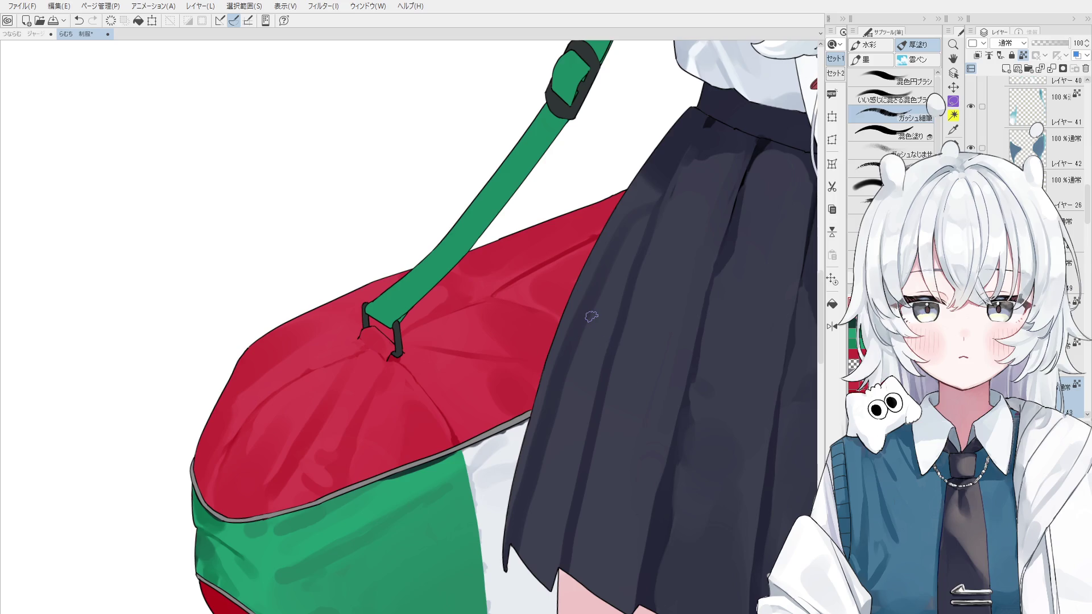
key("ctrl+z")
key("ctrl+y")
key("ctrl+z")
key("ctrl+z")
mouse_move(415, 327)
left_mouse_down()
mouse_move(481, 293)
mouse_move(472, 296)
left_mouse_up()
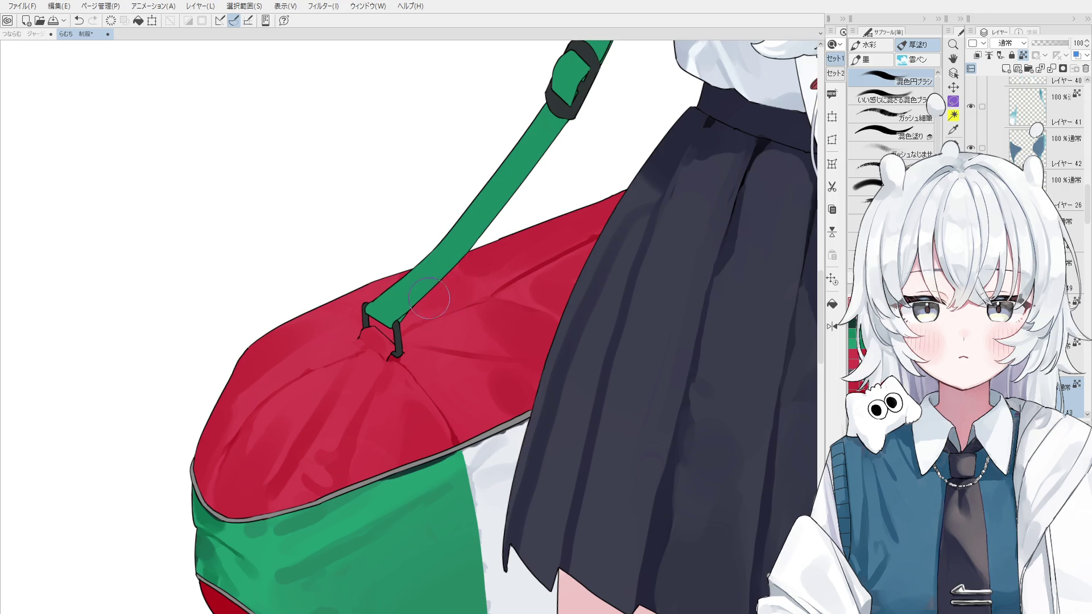
key("h")
left_click_drag(276, 464, 349, 487)
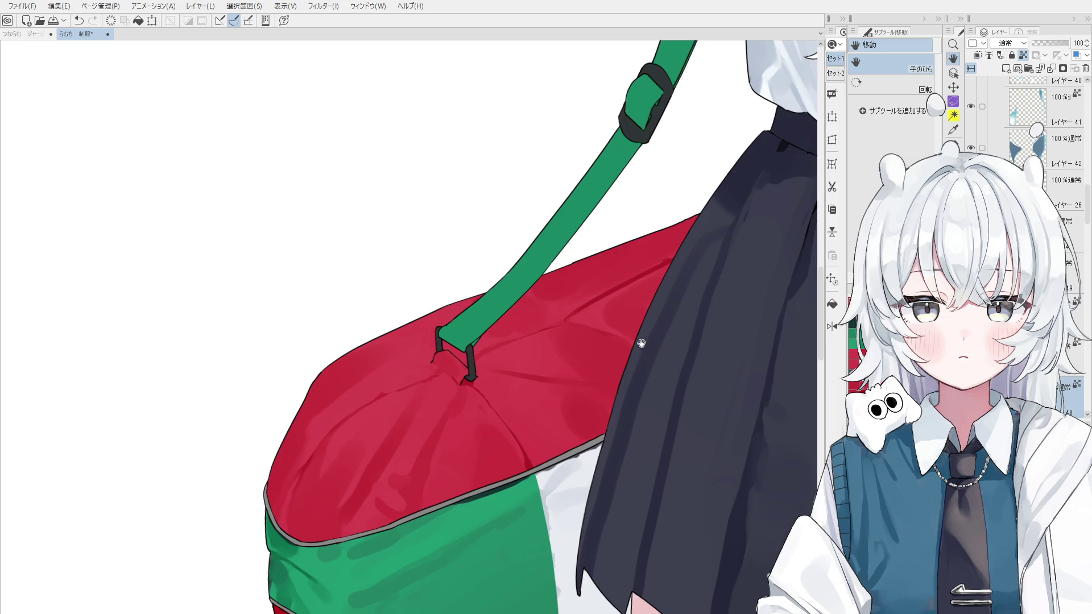
Step: Draw a crease line across the red bag top with the pen, retrying several attempts
key("o")
key("p")
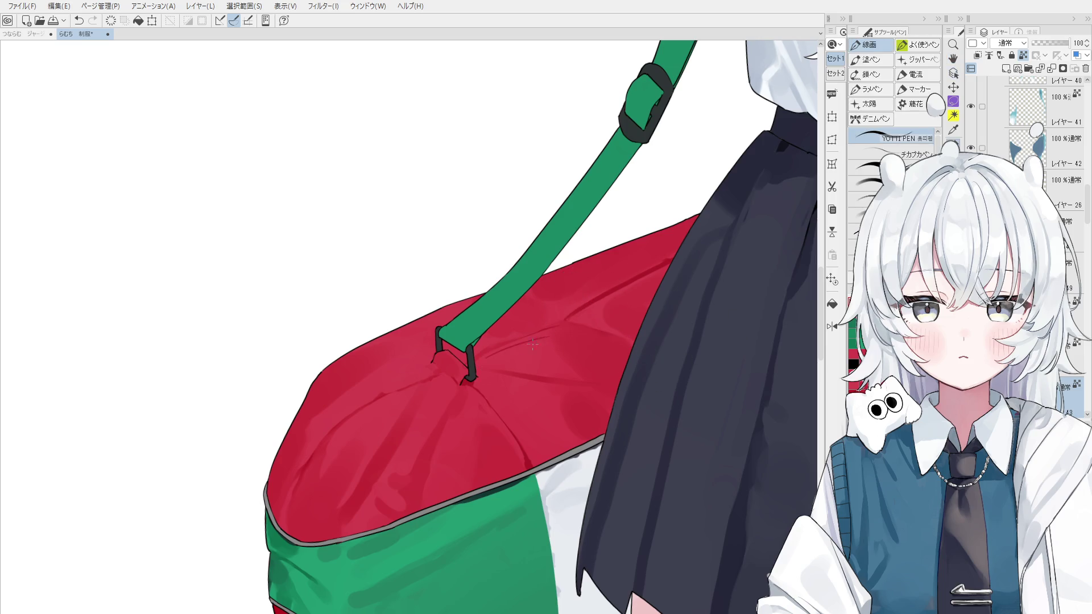
key("ctrl+z")
left_click_drag(497, 345, 541, 330)
key("ctrl+z")
mouse_move(486, 353)
left_mouse_down()
mouse_move(558, 331)
mouse_move(554, 322)
left_mouse_up()
key("ctrl+z")
key("ctrl+z")
left_click_drag(485, 353, 540, 327)
key("ctrl+z")
key("ctrl+z")
left_click_drag(376, 406, 435, 380)
key("ctrl+z")
key("ctrl+z")
key("ctrl+z")
Step: Add a small crease stroke beside the strap buckle
left_click_drag(449, 369, 452, 371)
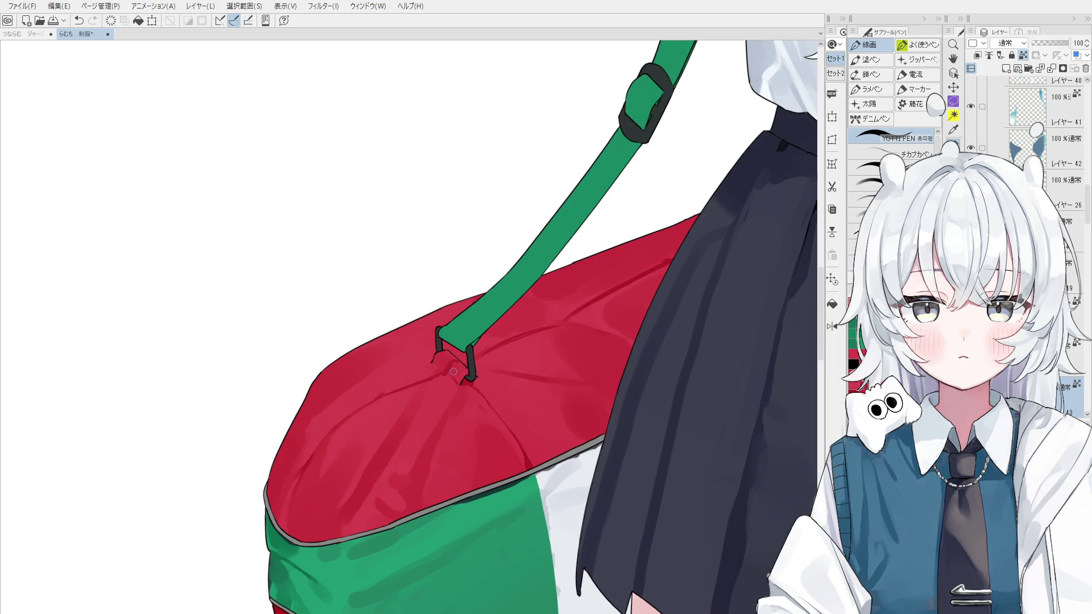
scroll(460, 368, "up", 2)
key("ctrl+z")
left_click_drag(451, 369, 454, 376)
scroll(455, 370, "down", 1)
scroll(463, 388, "down", 2)
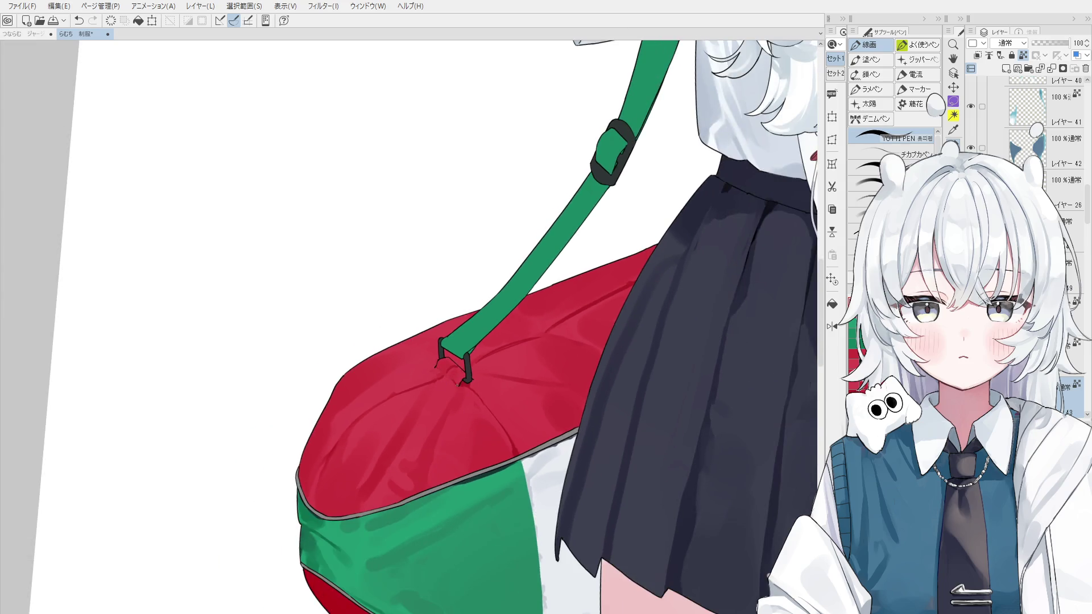
Step: Resize the blending brush and pan the view up to the character's face
key("b")
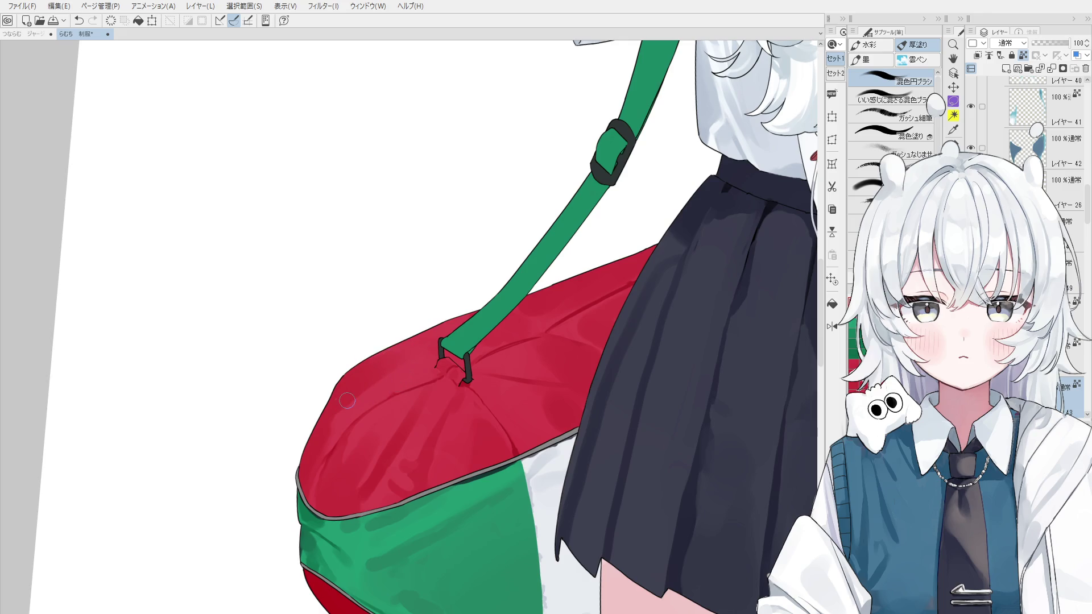
left_click_drag(360, 378, 330, 431)
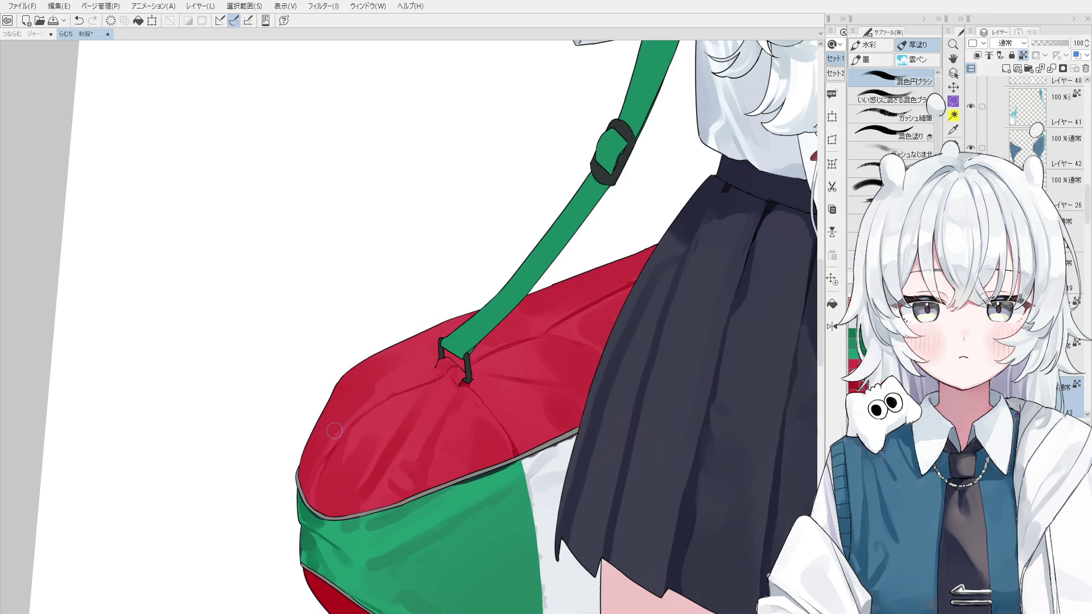
left_click_drag(369, 393, 413, 367)
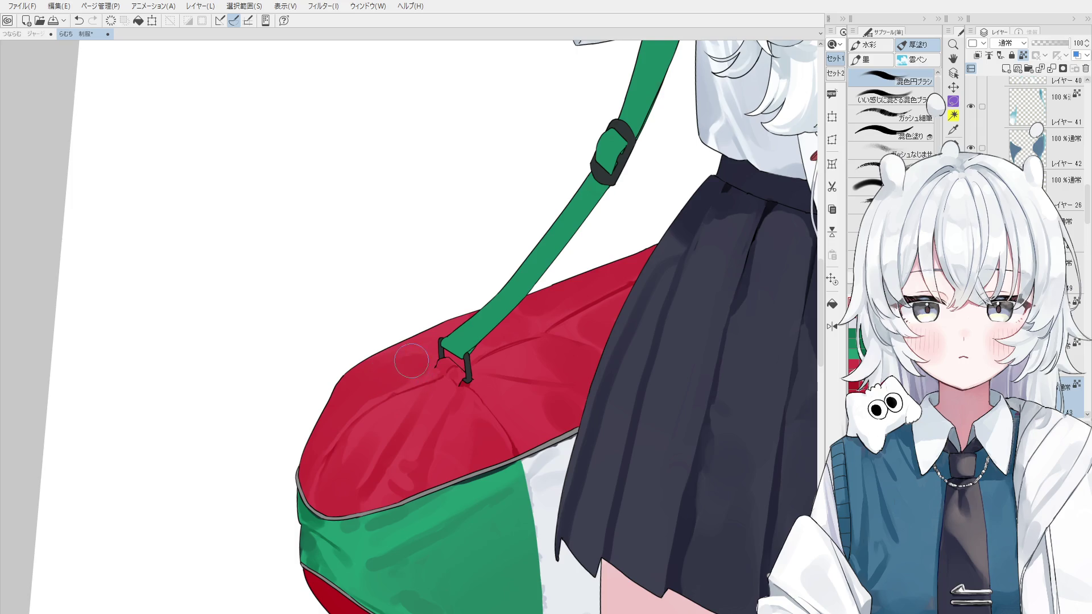
scroll(414, 367, "down", 1)
scroll(423, 338, "down", 1)
key("space")
left_click_drag(576, 351, 512, 419)
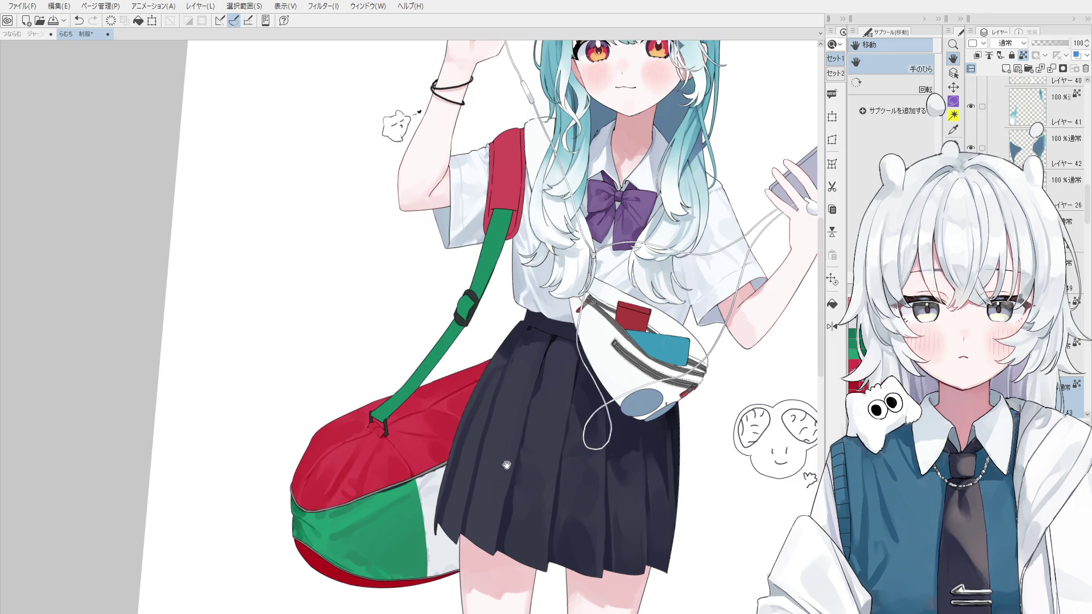
Step: Eyedrop the bag's reds and paint a light highlight along the red top's crease
key("o")
scroll(384, 400, "up", 2)
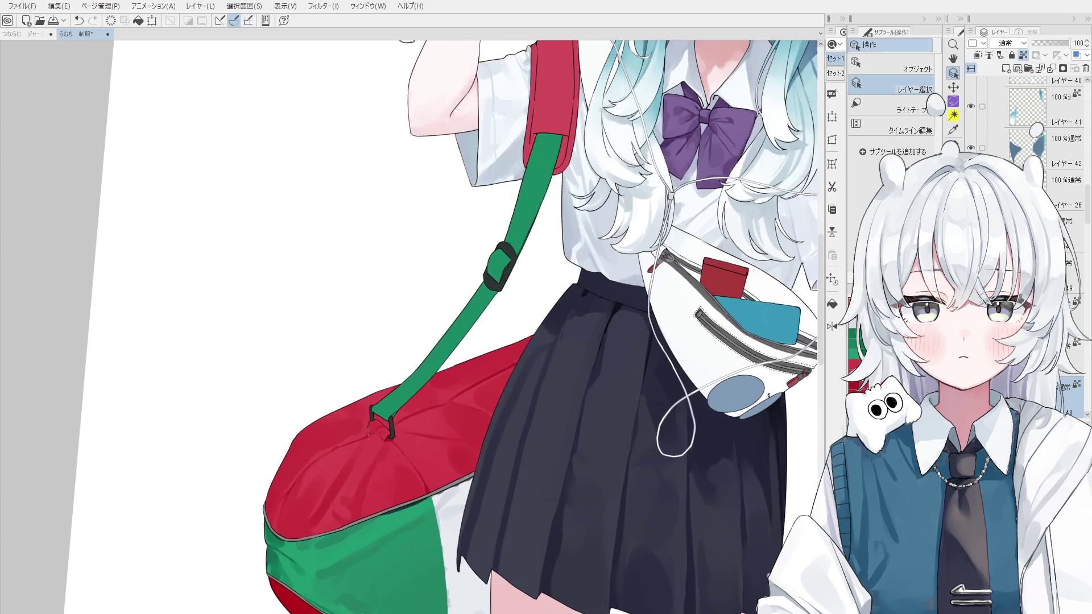
scroll(384, 400, "up", 3)
key("b")
key("minus")
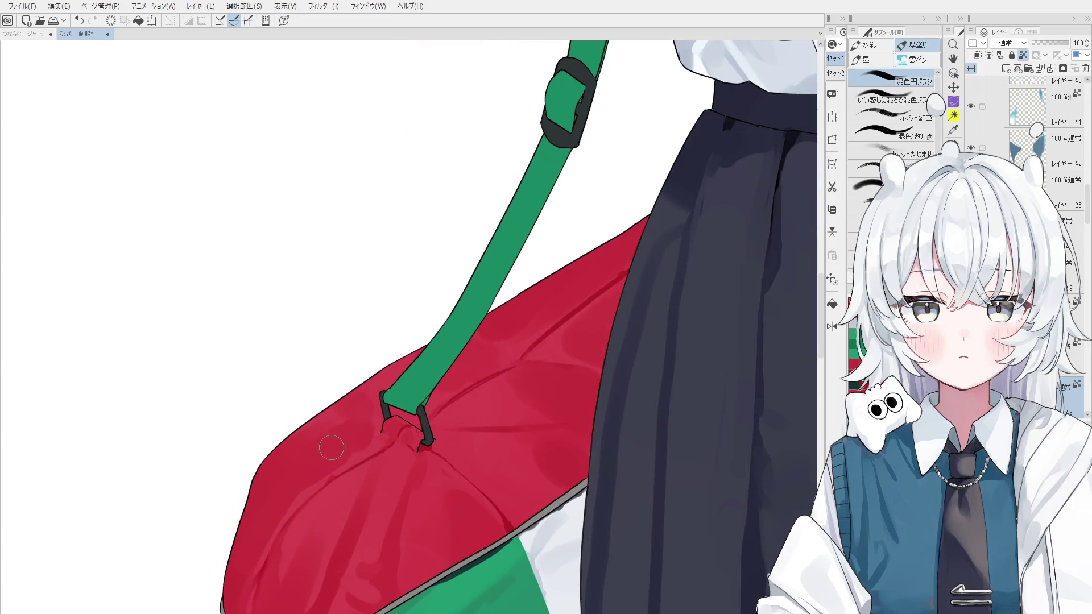
left_click(335, 473, "alt")
scroll(306, 477, "up", 1)
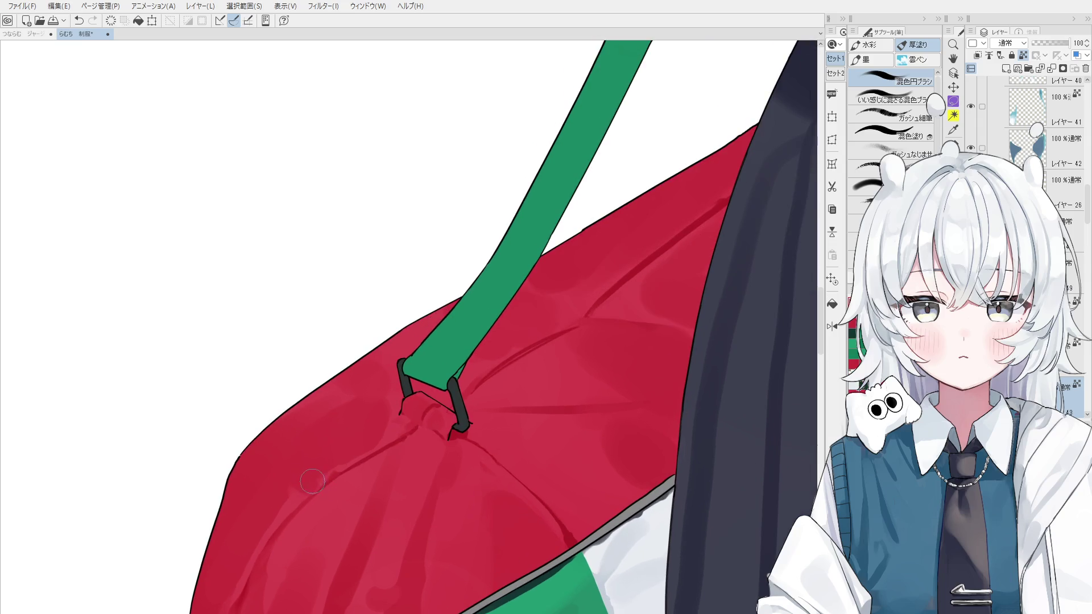
left_click(318, 477, "alt")
key("ctrl+z")
left_click_drag(329, 469, 367, 455)
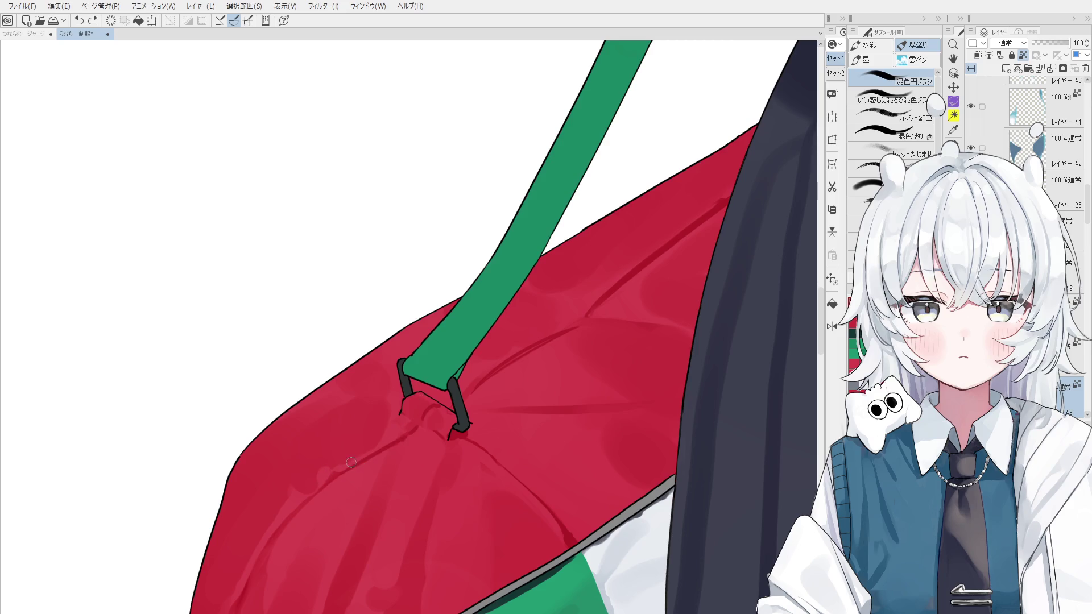
Step: Darken the bottom of the strap ring, undoing misplaced dark strokes on the red bag
scroll(364, 440, "down", 3)
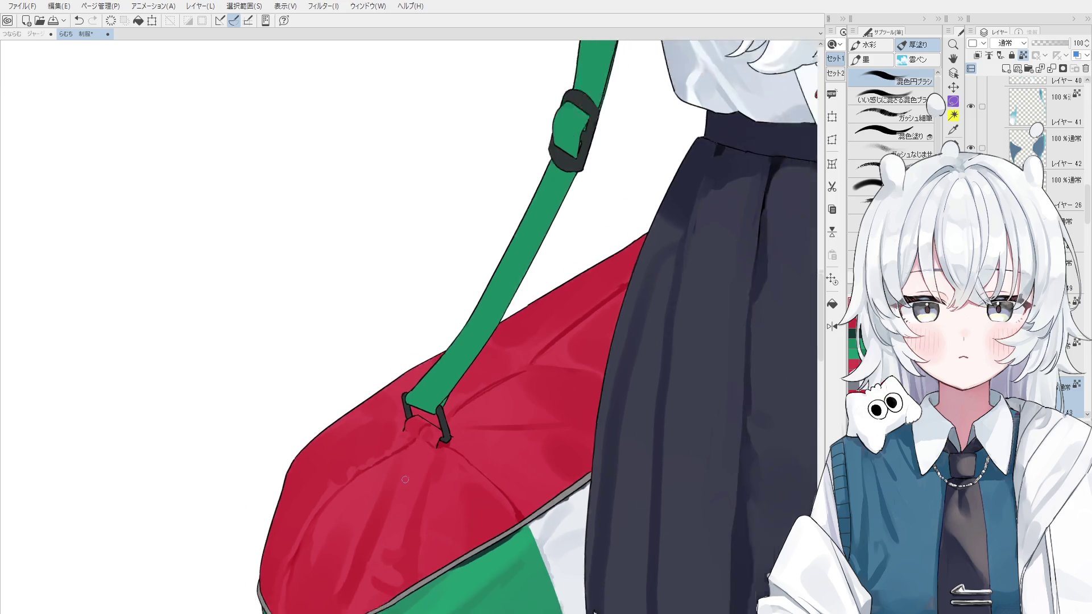
key("b")
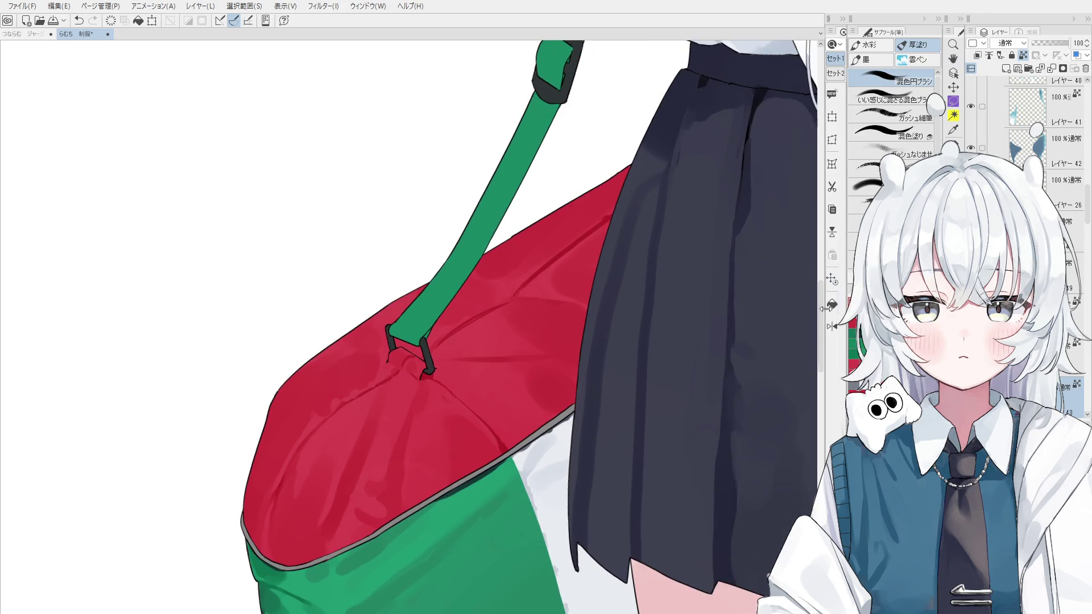
key("asciicircum")
key("o")
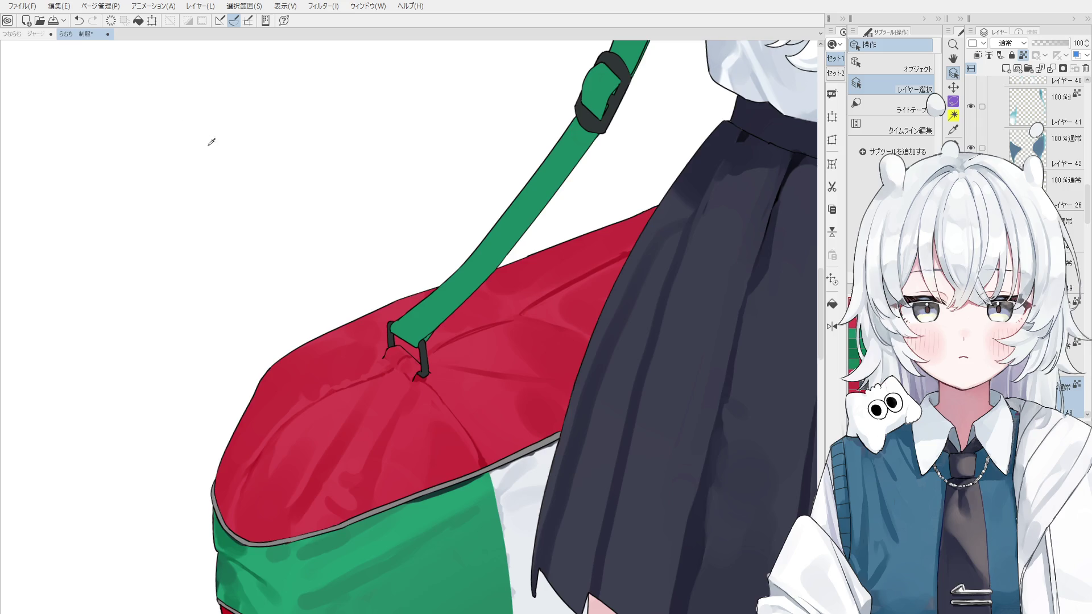
key("b")
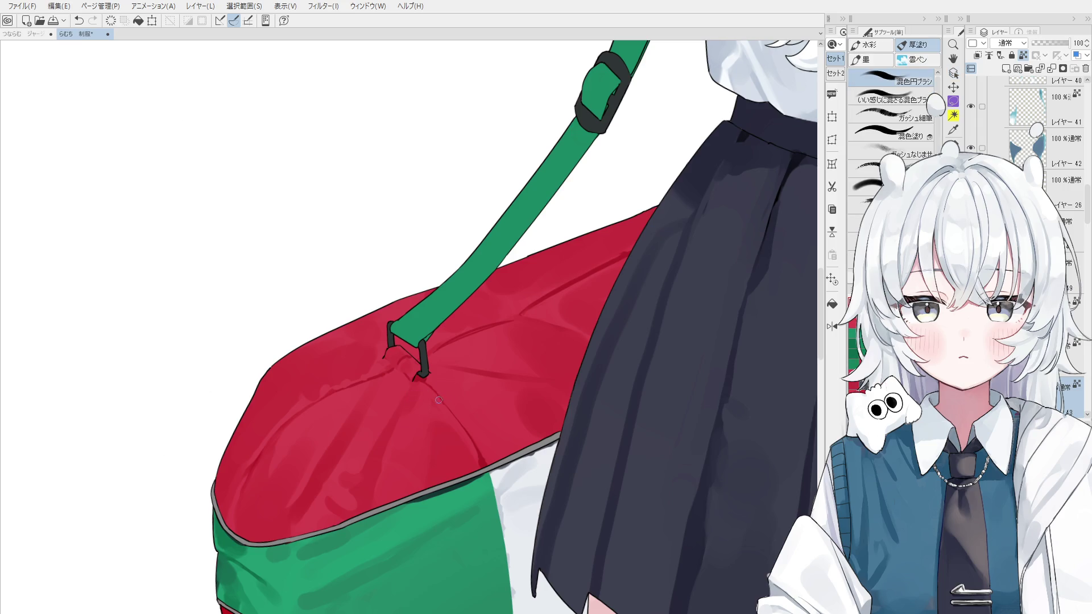
key("ctrl+z")
left_click_drag(415, 417, 420, 461)
key("ctrl+z")
left_click_drag(416, 380, 421, 379)
key("ctrl+z")
Step: Try short strokes along the bag's grey seam, undoing them, and show the whole skirt and bag
left_click_drag(467, 427, 474, 450)
key("ctrl+z")
key("ctrl+z")
mouse_move(435, 489)
left_mouse_down()
mouse_move(454, 484)
mouse_move(413, 491)
left_mouse_up()
key("ctrl+z")
key("ctrl+z")
key("ctrl+z")
key("ctrl+z")
key("ctrl+z")
left_click_drag(505, 449, 523, 443)
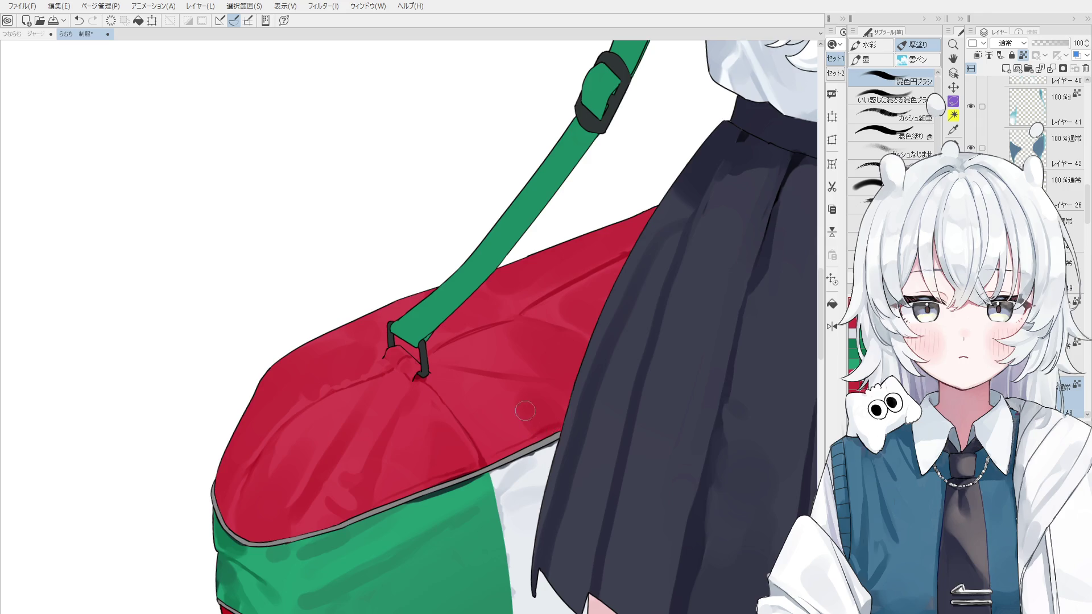
key("ctrl+z")
scroll(566, 390, "down", 3)
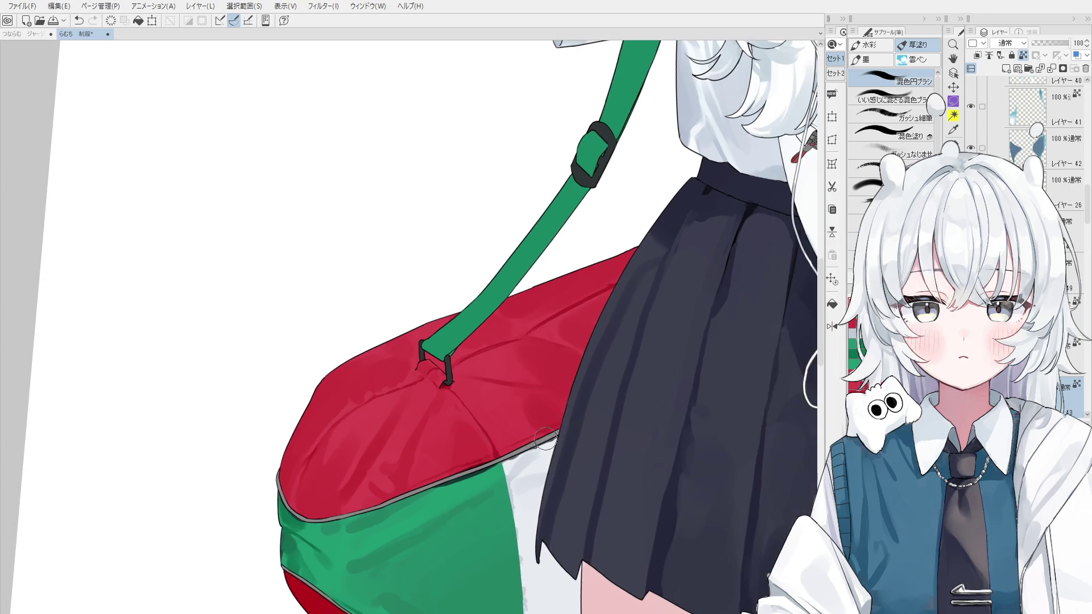
left_click_drag(608, 398, 571, 385)
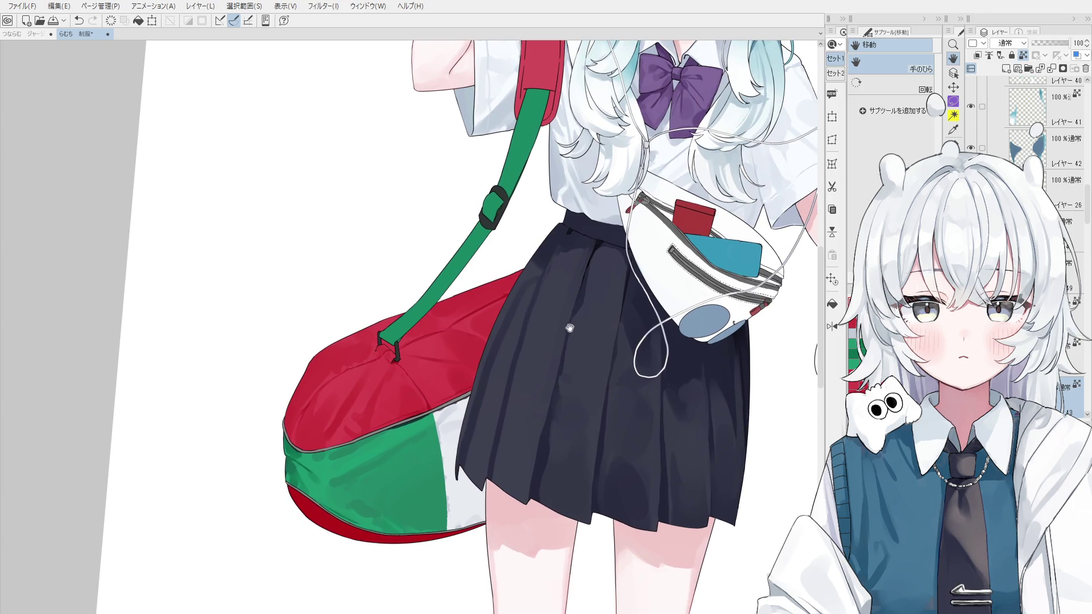
scroll(569, 324, "down", 2)
scroll(566, 324, "down", 2)
scroll(560, 323, "down", 1)
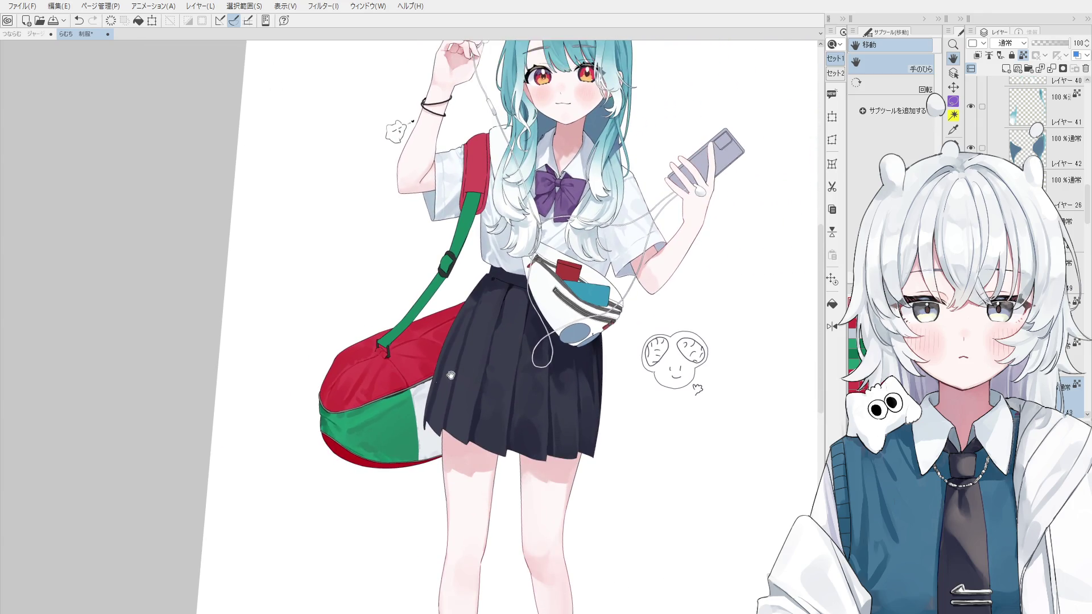
key("o")
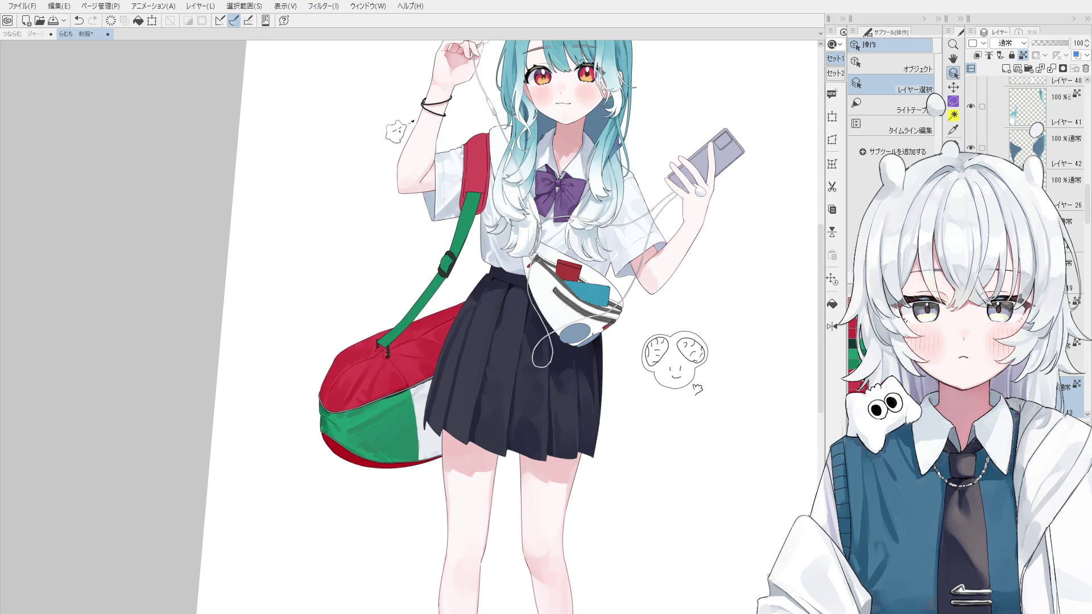
scroll(384, 364, "up", 2)
key("b")
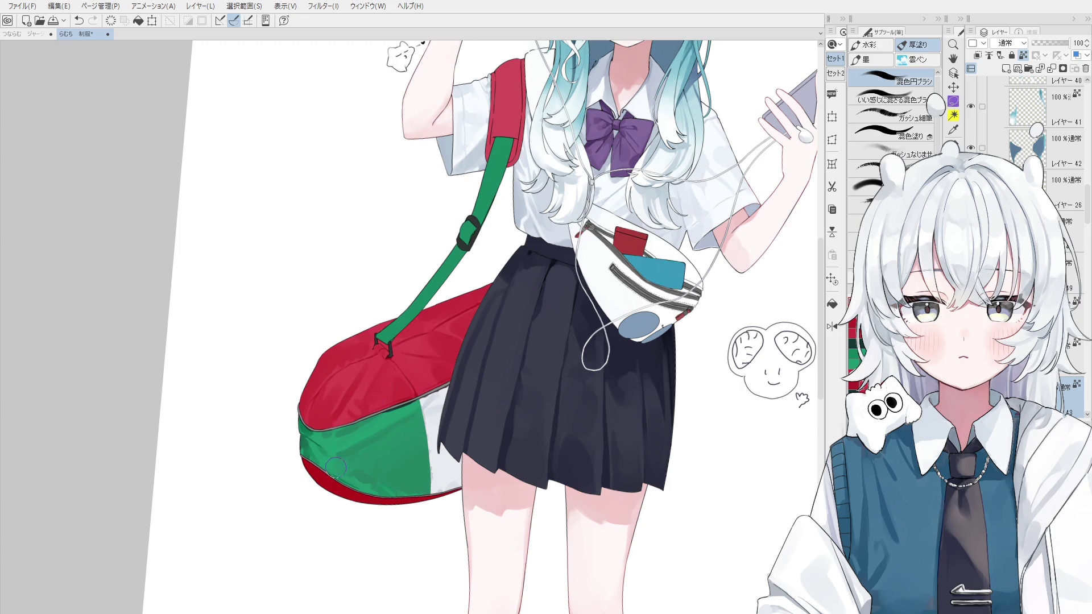
Step: Blend and smooth the dark green smudges across the bag's green panel
key("o")
scroll(358, 453, "up", 2)
key("b")
scroll(353, 441, "up", 2)
key("ctrl+z")
scroll(348, 433, "up", 2)
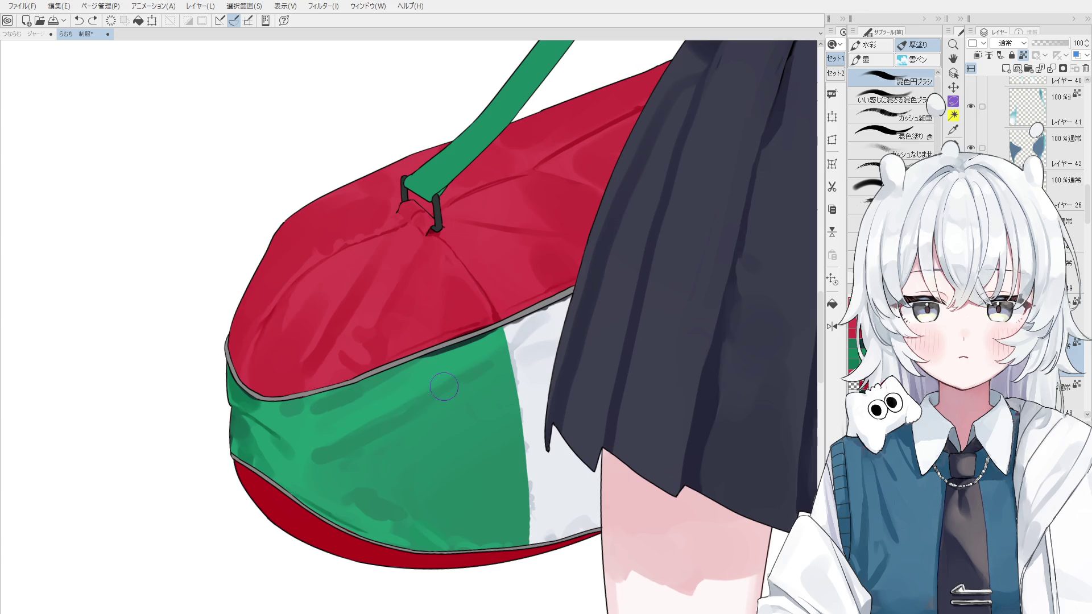
left_click_drag(389, 379, 345, 401)
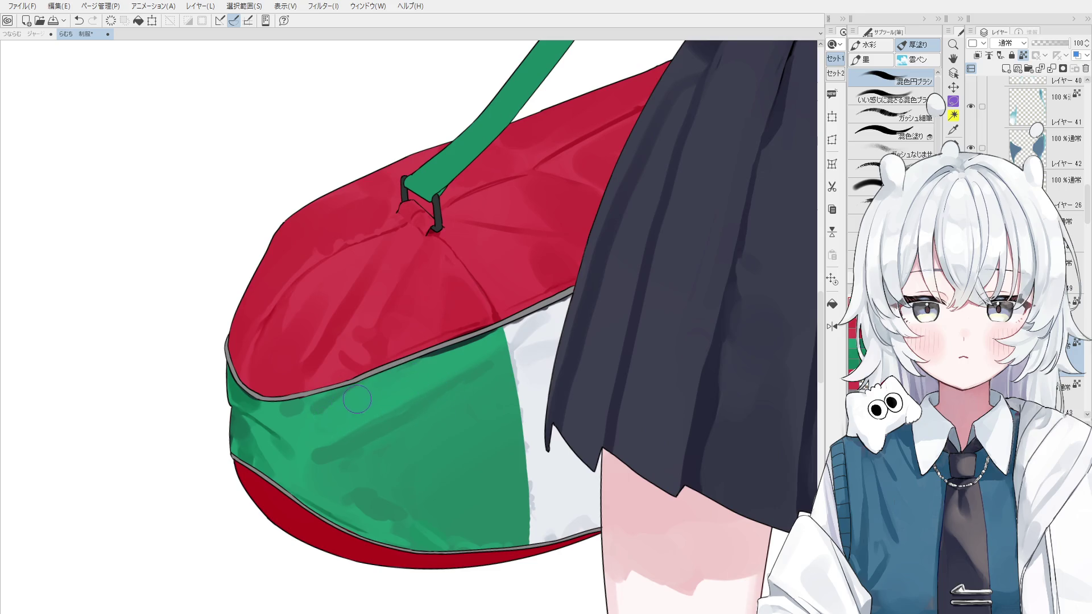
scroll(318, 407, "down", 1)
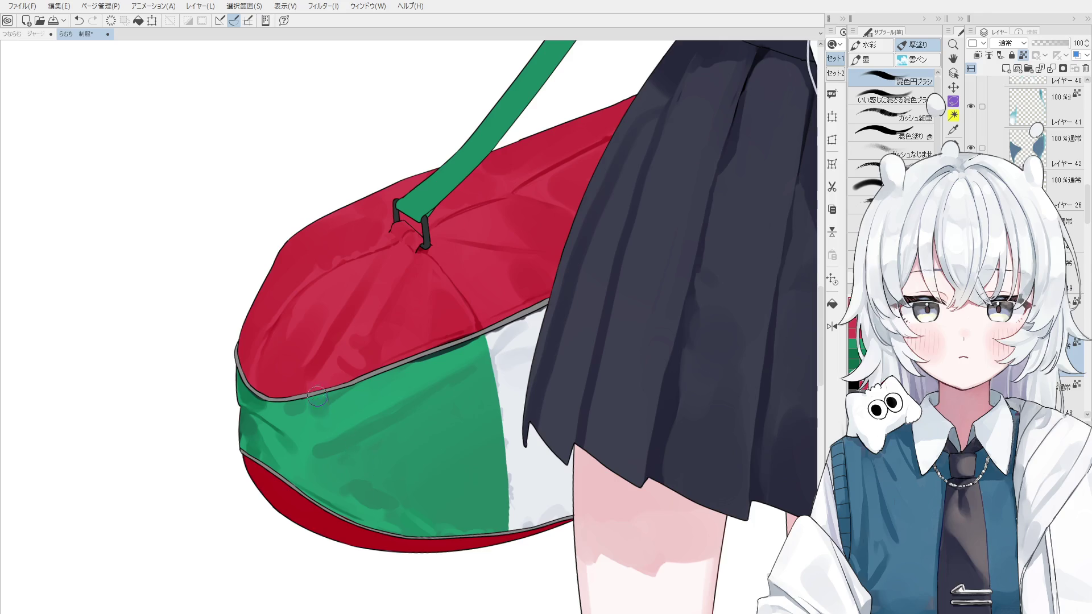
scroll(327, 404, "down", 1)
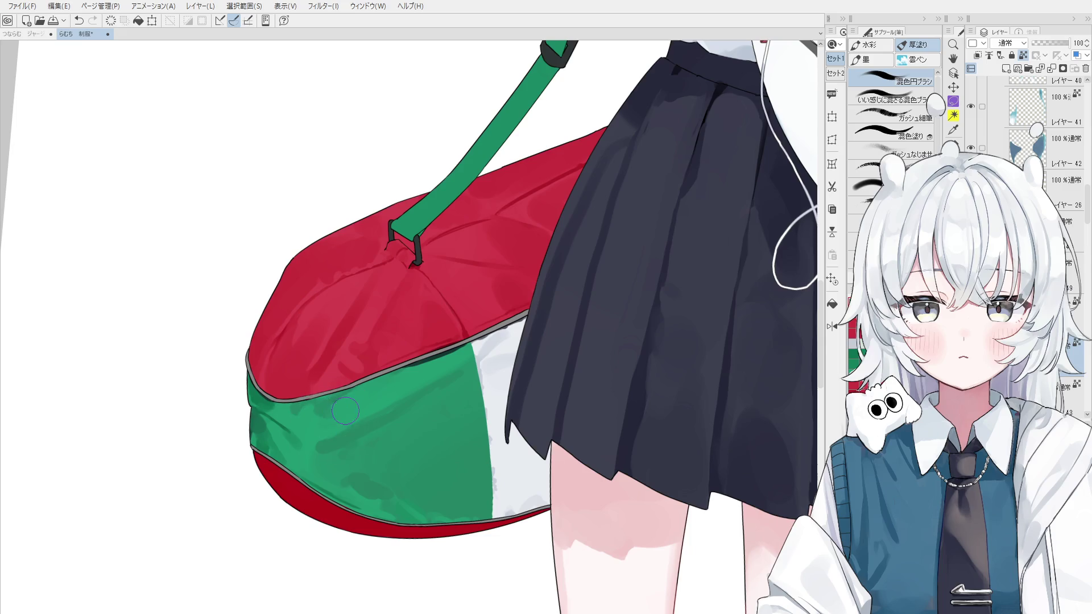
scroll(320, 393, "down", 1)
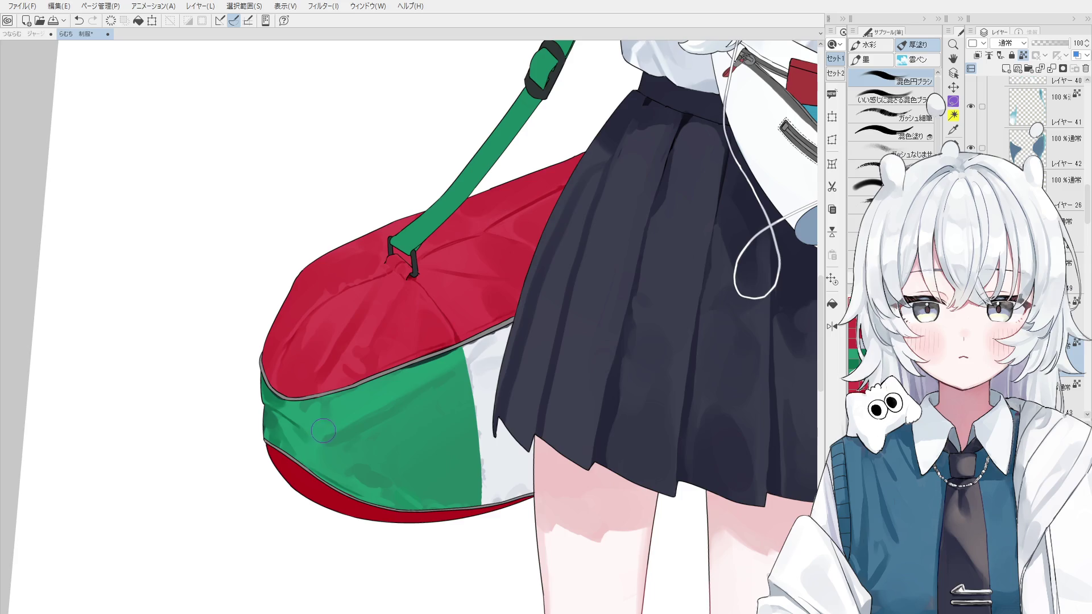
scroll(348, 470, "down", 1)
left_click_drag(322, 443, 358, 431)
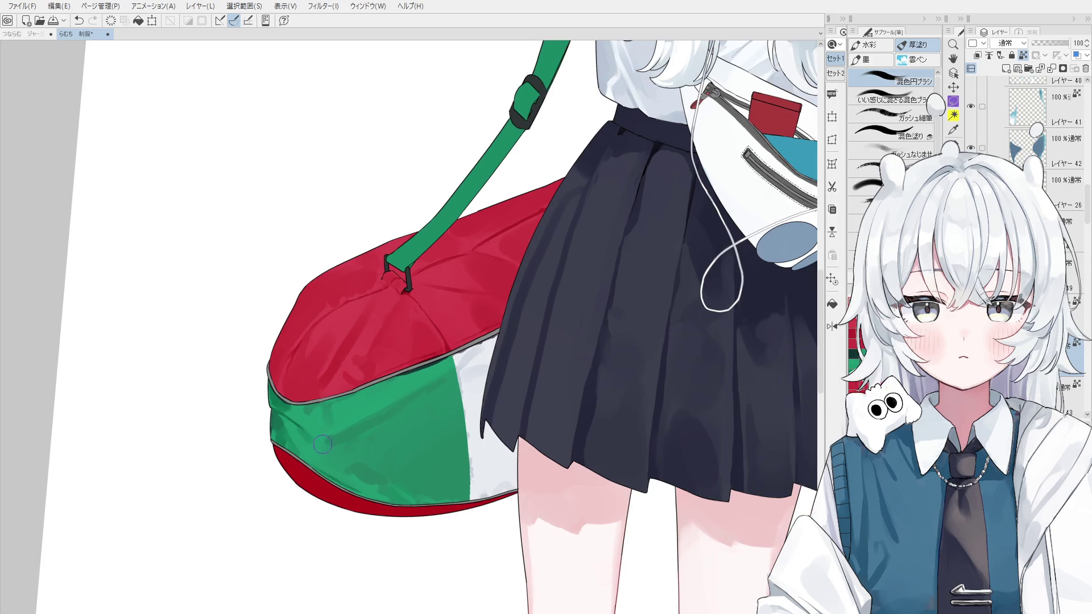
scroll(317, 458, "down", 1)
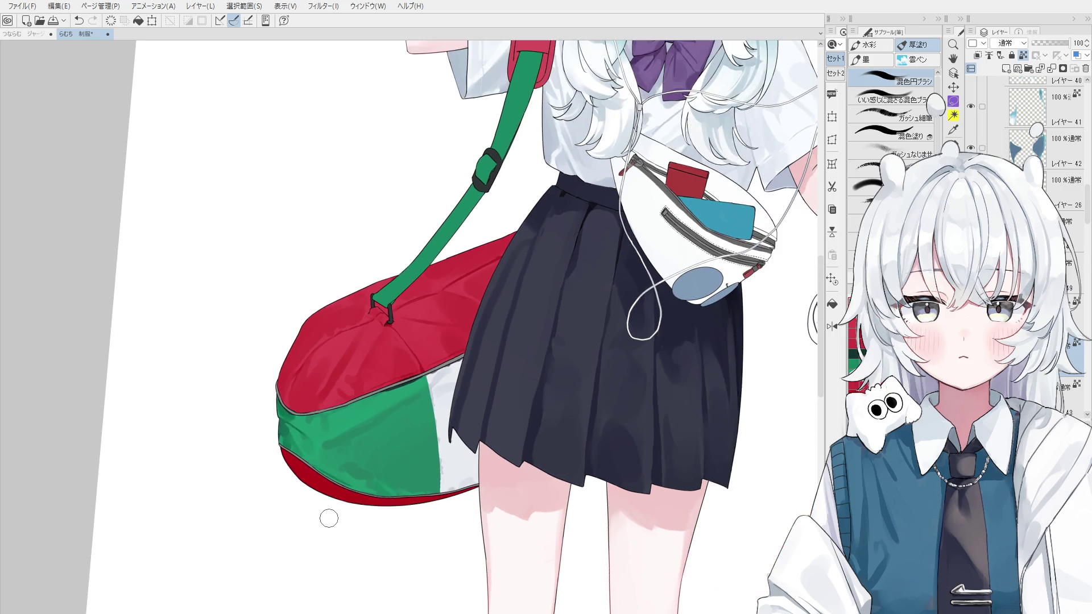
left_click_drag(387, 388, 340, 458)
Step: With the finer gouache brush, paint a dark edge along the bag's bottom rim
key("b")
left_click(336, 491, "ctrl+shift")
mouse_move(336, 492)
left_mouse_down()
mouse_move(383, 514)
mouse_move(418, 502)
left_mouse_up()
key("ctrl+z")
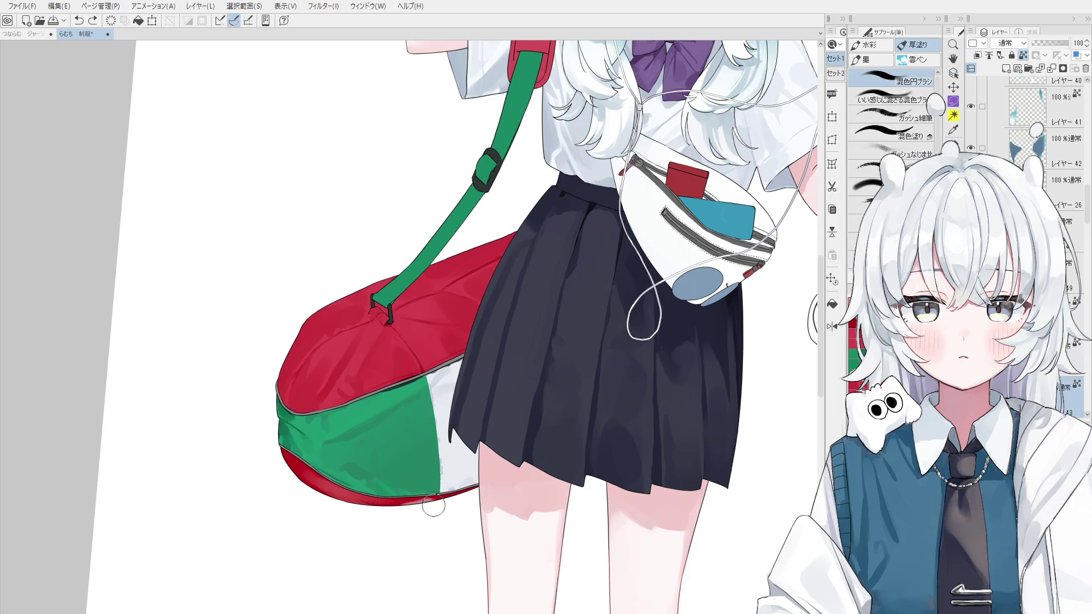
left_click(416, 501, "alt")
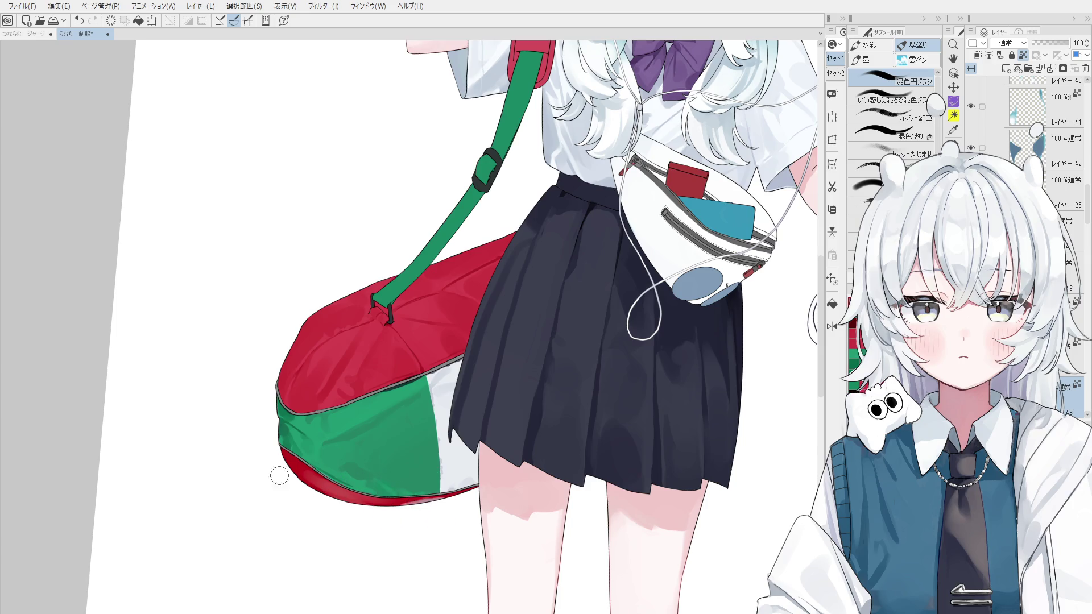
scroll(292, 463, "up", 1)
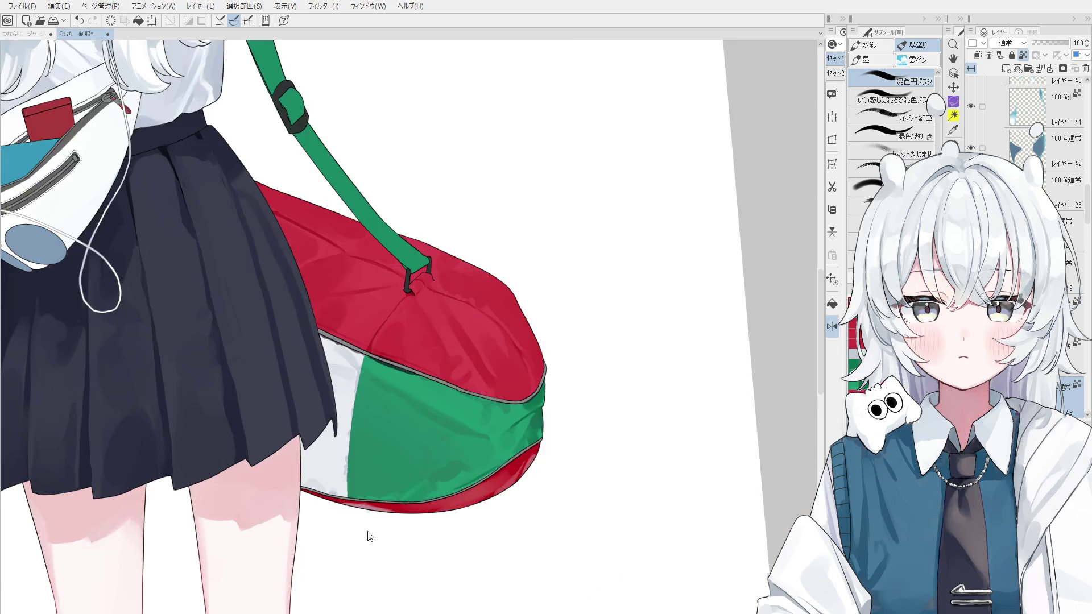
key("h")
scroll(500, 471, "down", 2)
left_click_drag(455, 557, 497, 565)
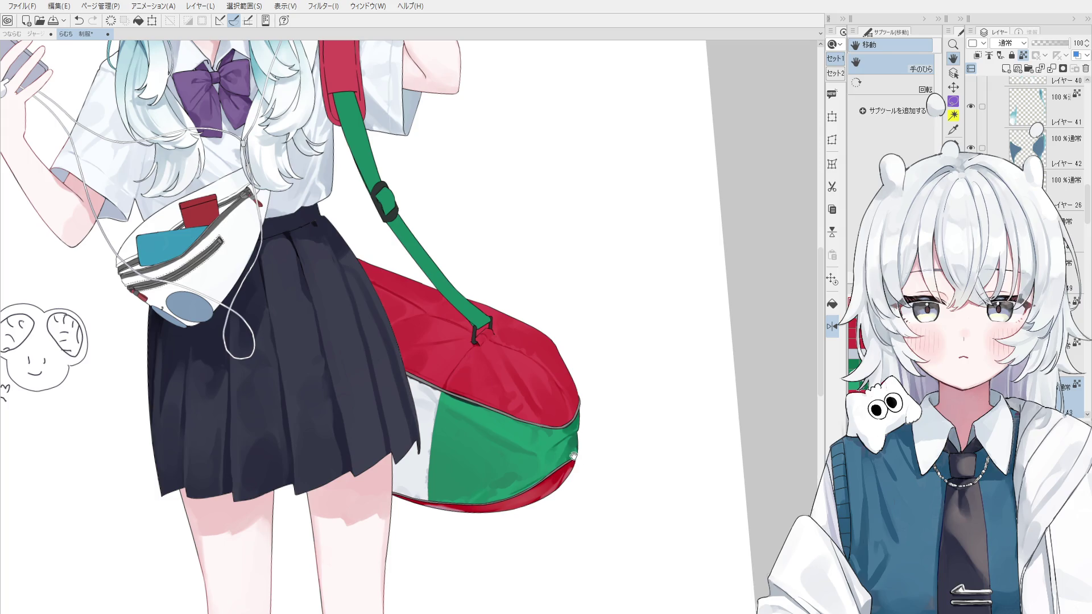
Step: Blend a small patch of the green panel, mirror the view, and resize the brush
key("o")
scroll(572, 438, "up", 2)
key("b")
scroll(570, 434, "up", 3)
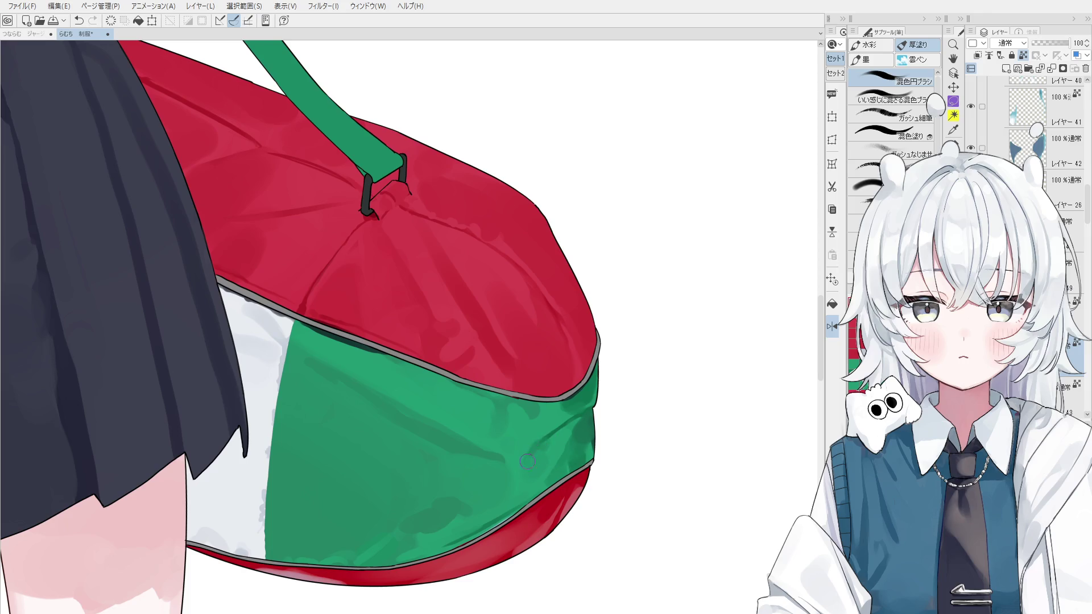
left_click_drag(542, 448, 549, 454)
key("h")
key("bracketleft")
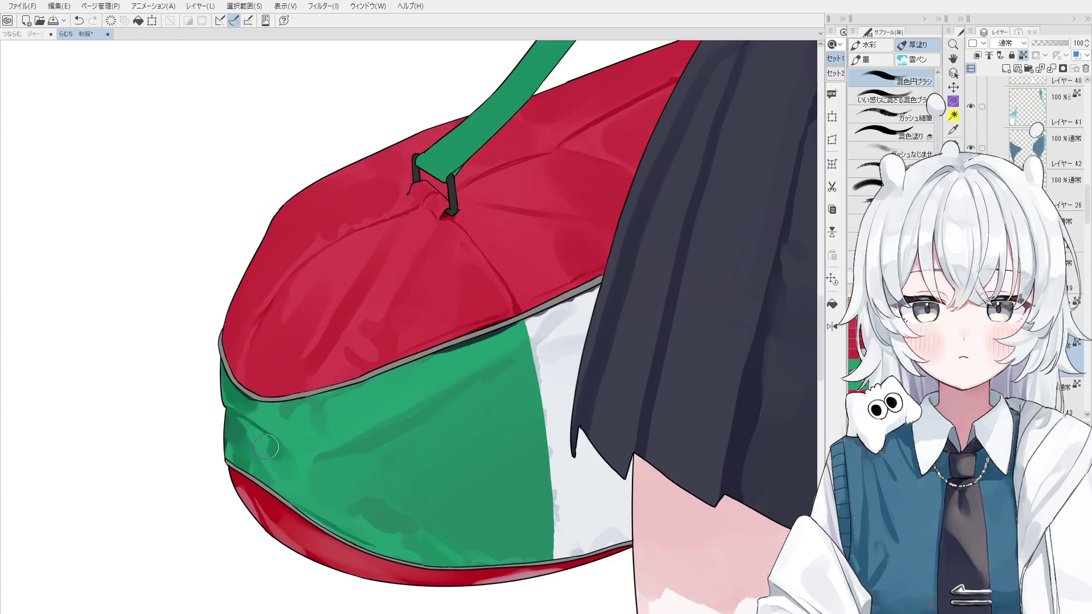
key("bracketright")
Step: Repaint the green shading along the bag's edge
left_click_drag(451, 507, 492, 503)
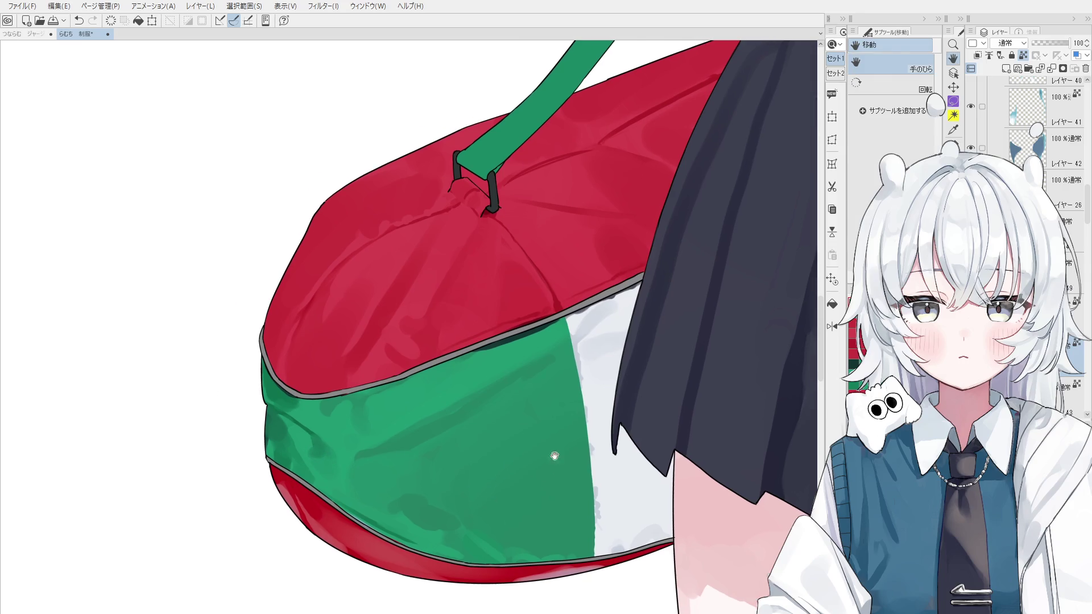
key("ctrl+shift")
scroll(498, 340, "up", 1)
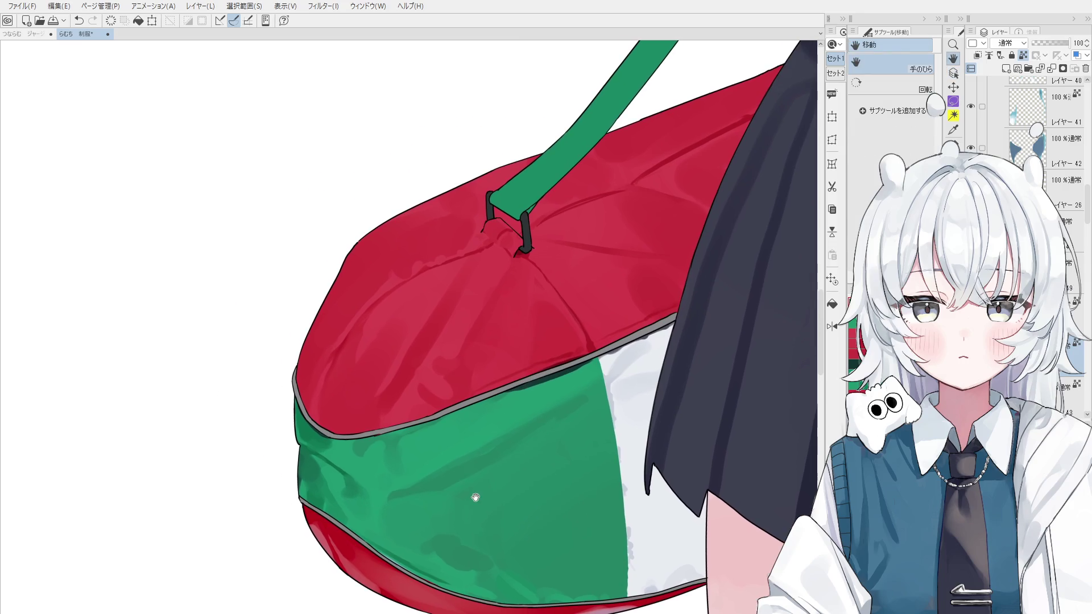
scroll(489, 398, "up", 2)
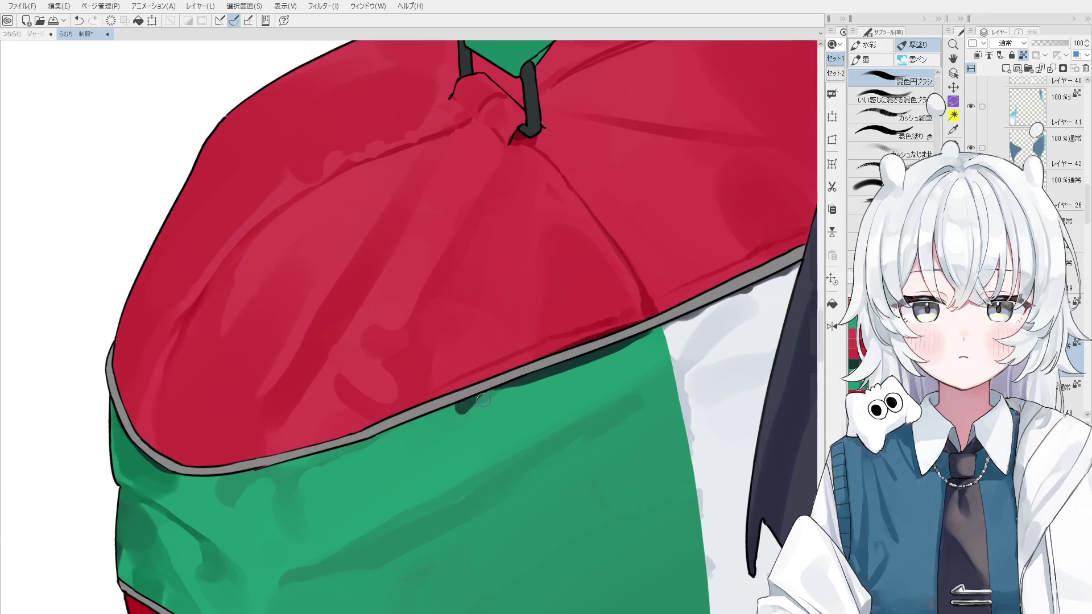
scroll(475, 403, "down", 1)
scroll(474, 403, "down", 1)
scroll(475, 403, "down", 1)
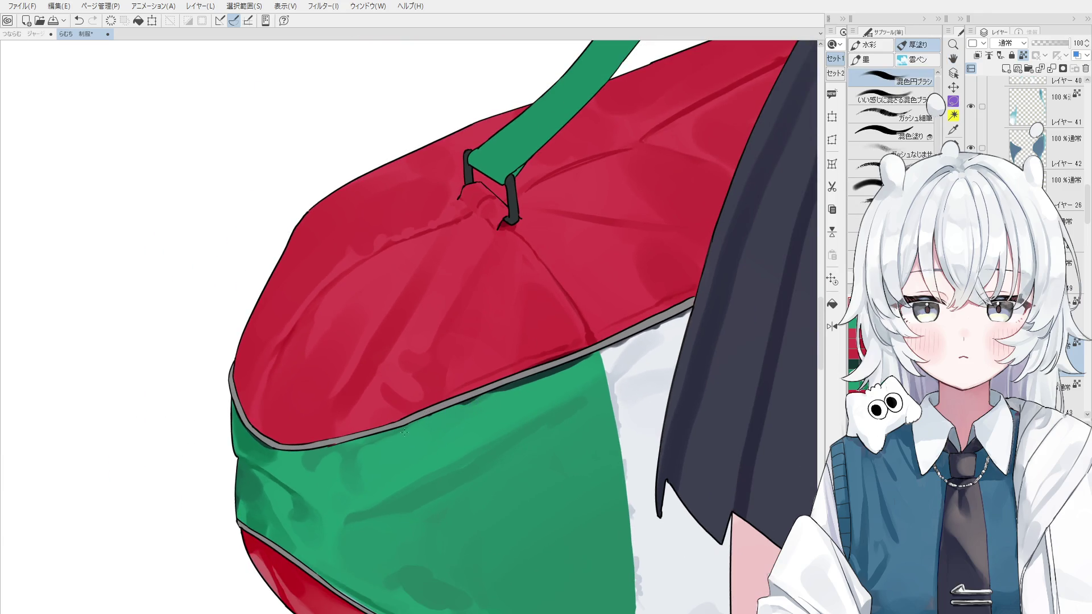
scroll(384, 429, "down", 1)
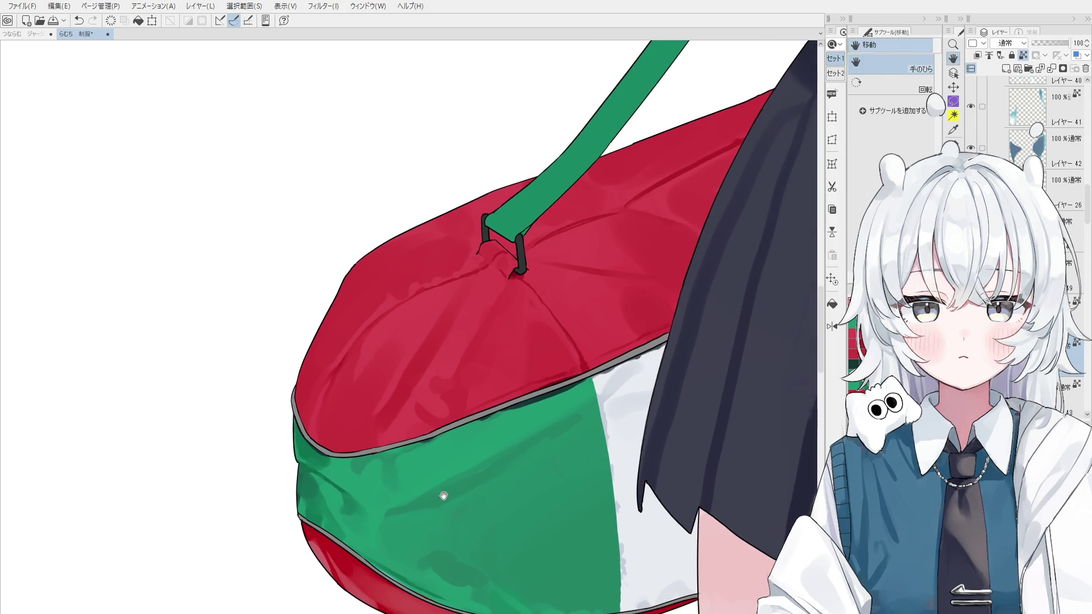
key("ctrl+z")
mouse_move(362, 458)
left_mouse_down()
mouse_move(368, 452)
mouse_move(329, 454)
left_mouse_up()
key("ctrl+z")
scroll(499, 421, "up", 2)
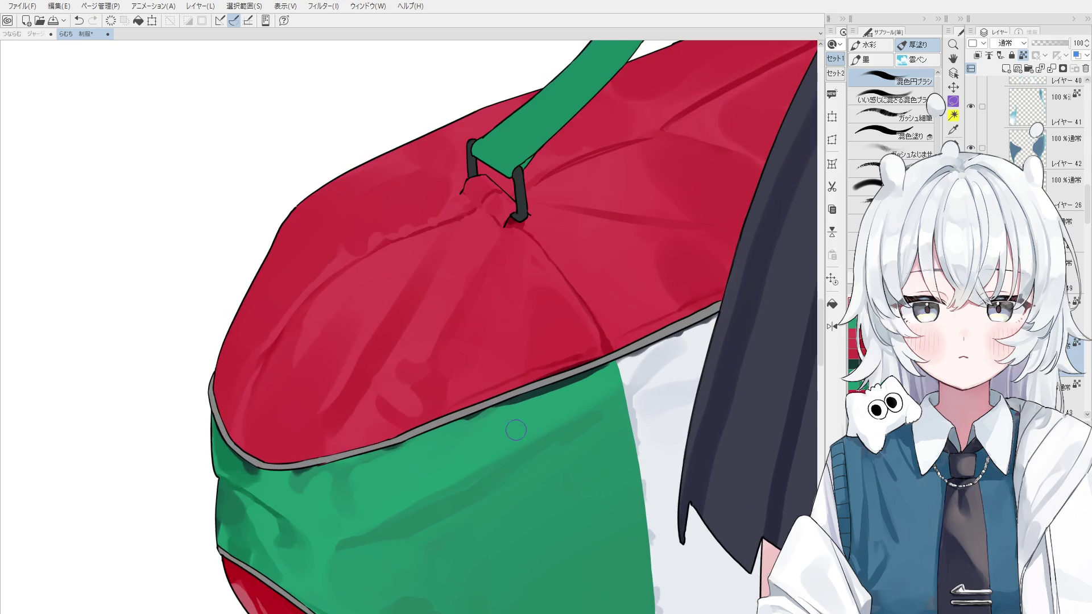
Step: Eyedrop the dark seam colour and paint shadow along the seam under the red top
left_click(546, 394, "alt")
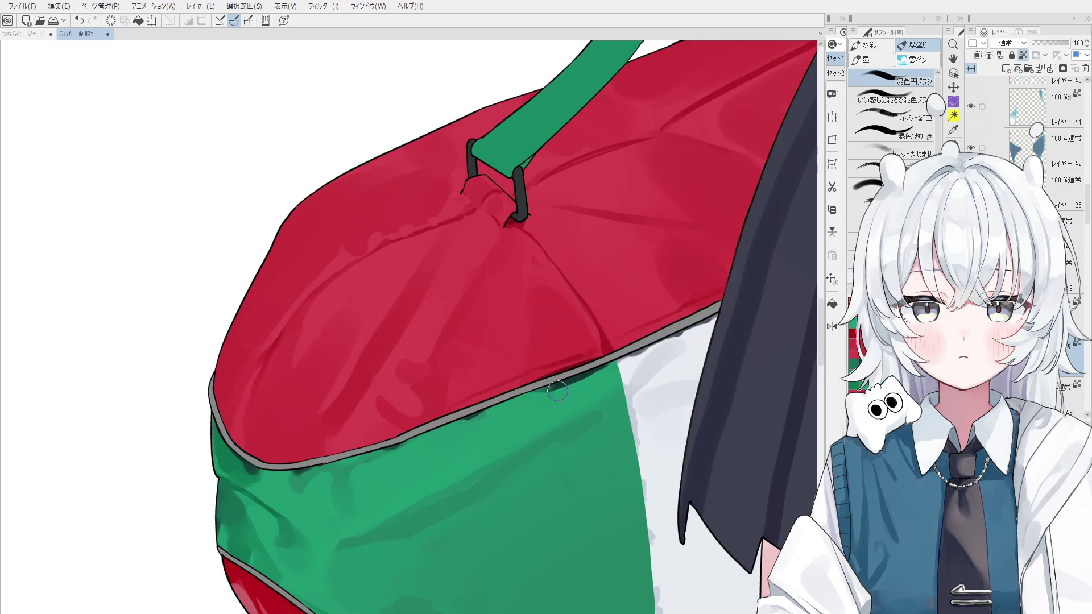
left_click(588, 376, "alt")
mouse_move(543, 391)
left_mouse_down()
mouse_move(507, 398)
mouse_move(526, 400)
left_mouse_up()
scroll(557, 392, "down", 1)
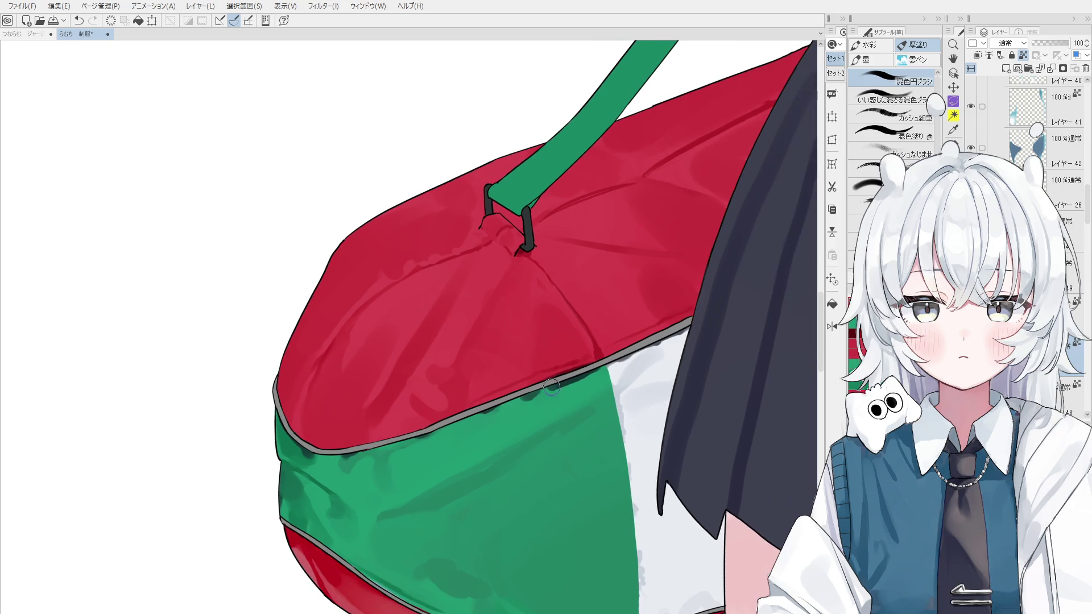
scroll(582, 371, "down", 1)
scroll(582, 371, "down", 1)
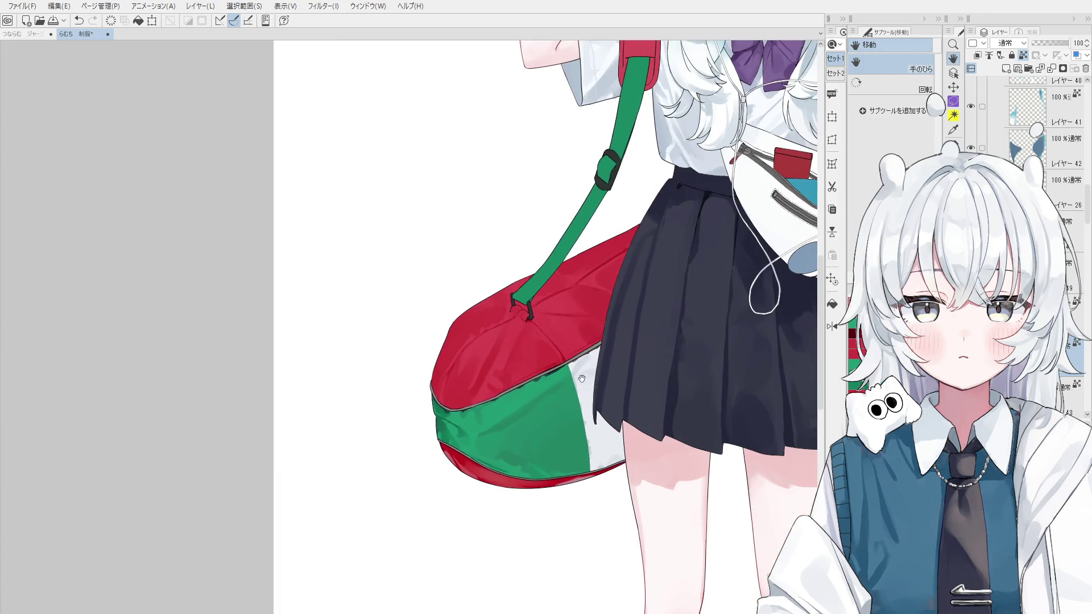
left_click(559, 377)
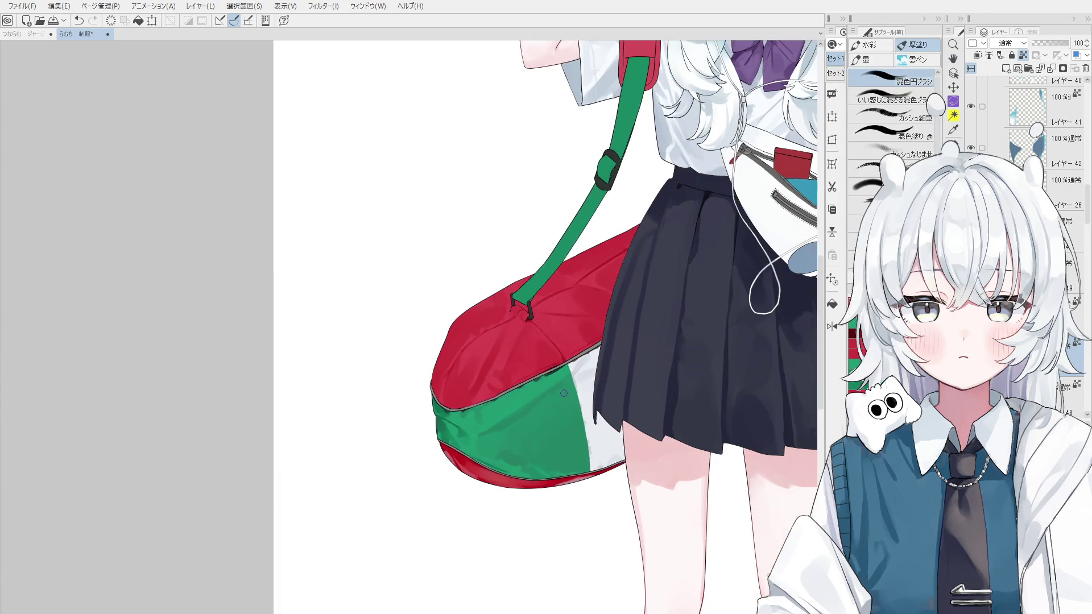
scroll(556, 374, "up", 2)
Step: Blend the seam shadow with the 混色円ブラシ blending brush
key("b")
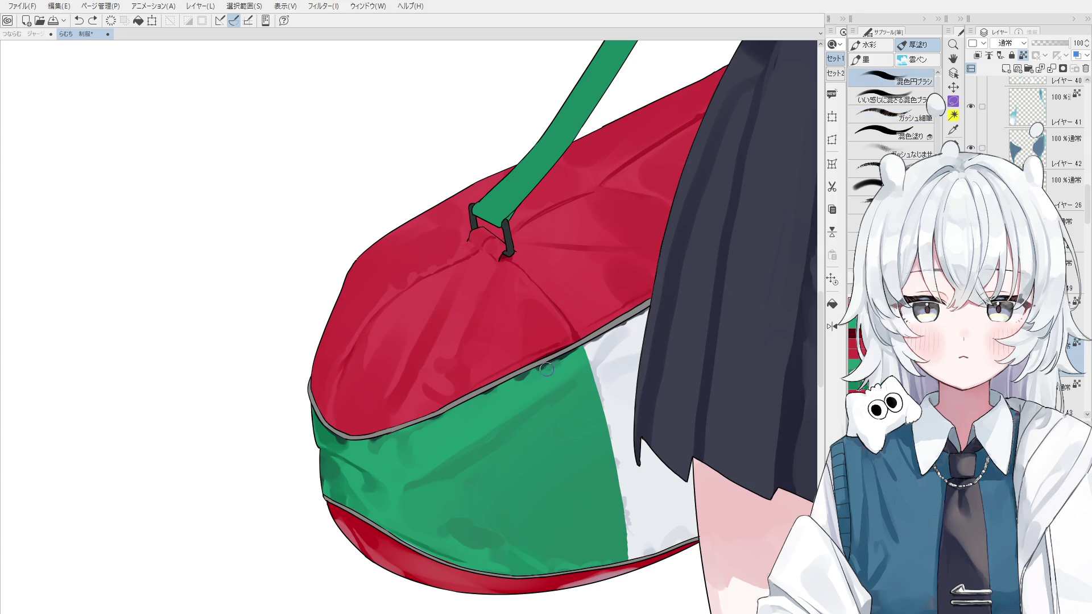
left_click_drag(537, 379, 563, 365)
scroll(539, 432, "down", 3)
Step: Select the layer at the green/white edge and sample the white beside the green panel
key("o")
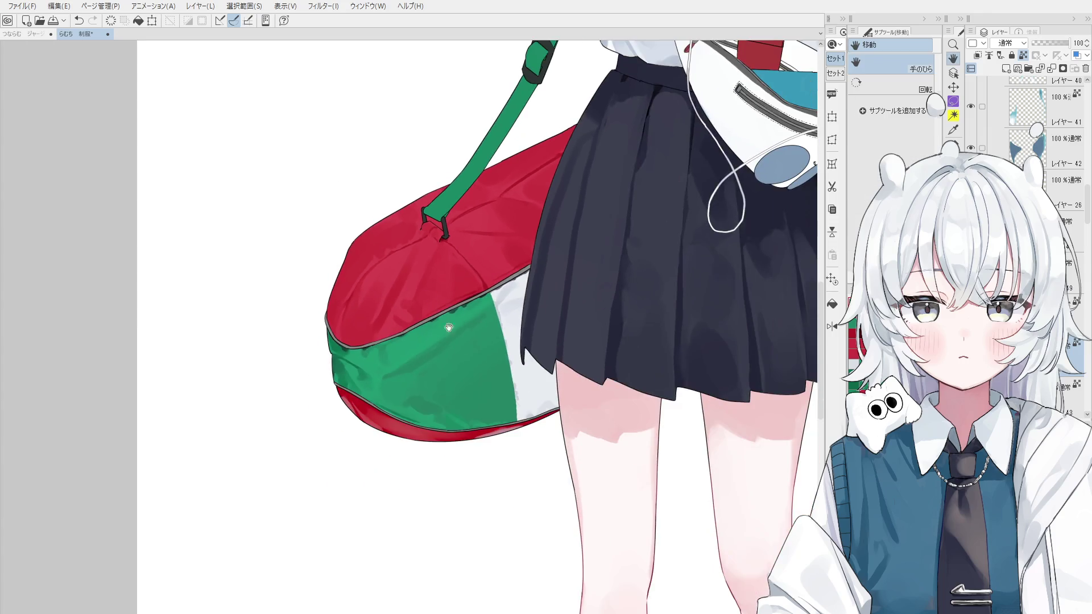
left_click(471, 317, "alt")
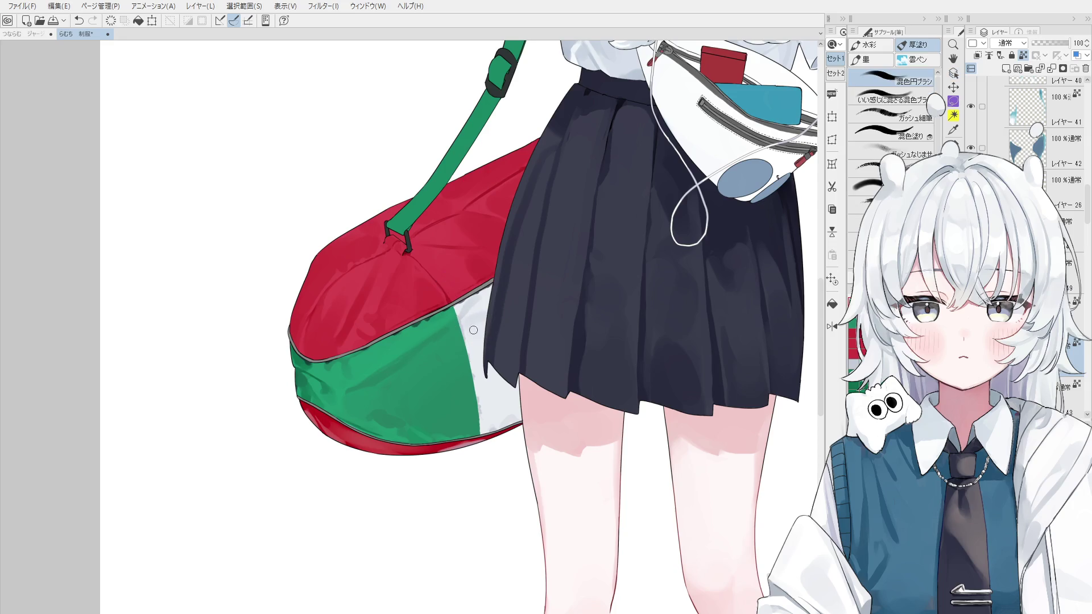
left_click(480, 396, "alt")
scroll(476, 396, "up", 2)
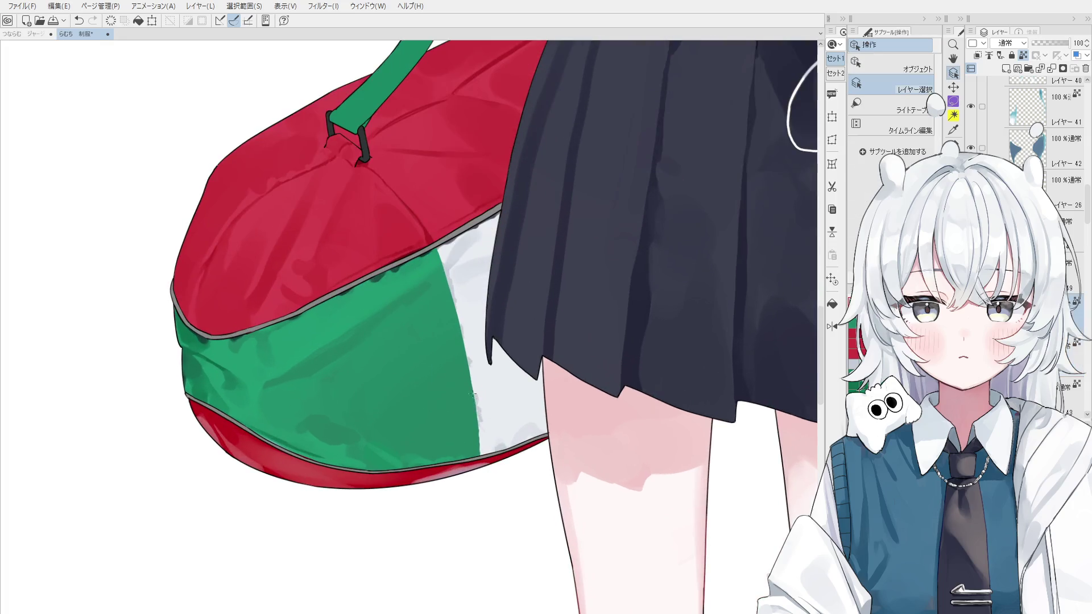
scroll(473, 380, "up", 1)
scroll(473, 380, "up", 1)
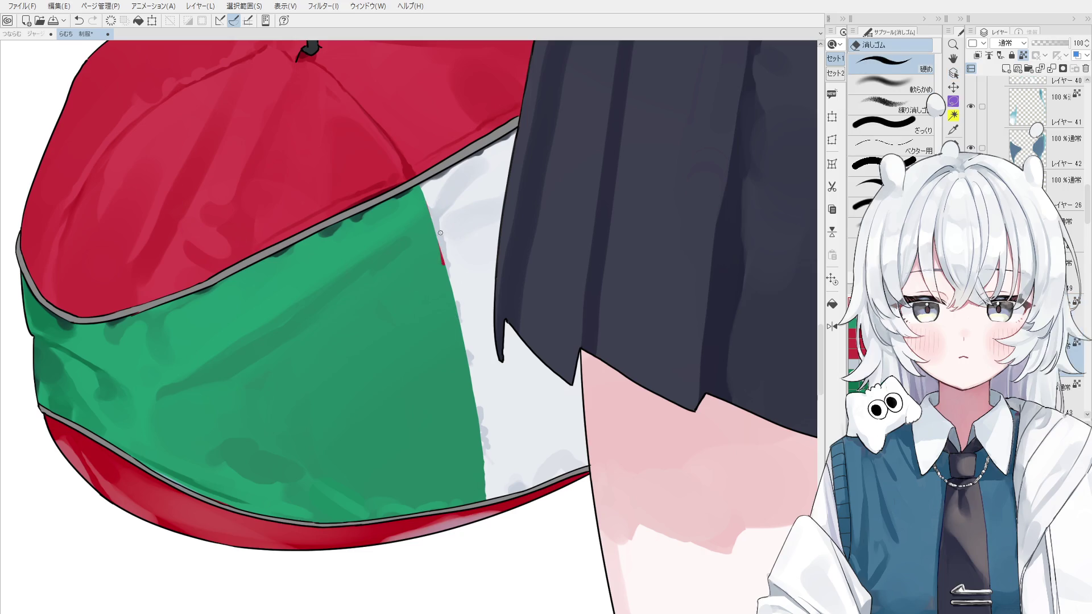
key("ctrl+z")
left_click(433, 216, "alt")
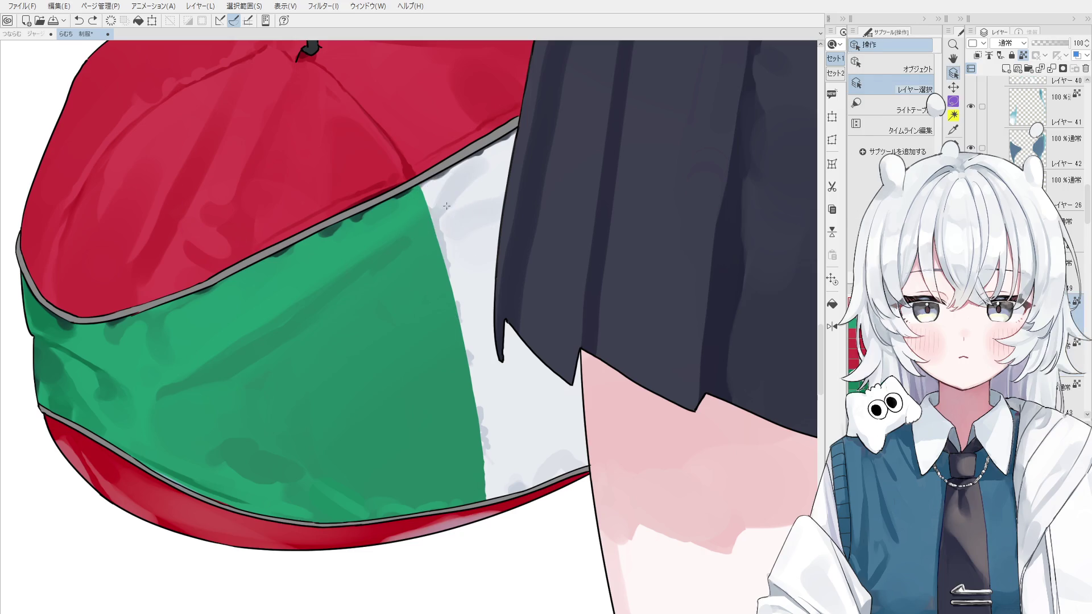
key("b")
left_click(436, 210, "alt")
Step: Repaint the green/white border in lighter paint, retrying the stroke several times
left_click_drag(423, 187, 441, 246)
key("ctrl+z")
left_click_drag(424, 188, 453, 292)
key("ctrl+z")
left_click(429, 215, "alt")
key("ctrl+z")
left_click_drag(439, 246, 452, 303)
key("ctrl+z")
left_click_drag(443, 257, 467, 352)
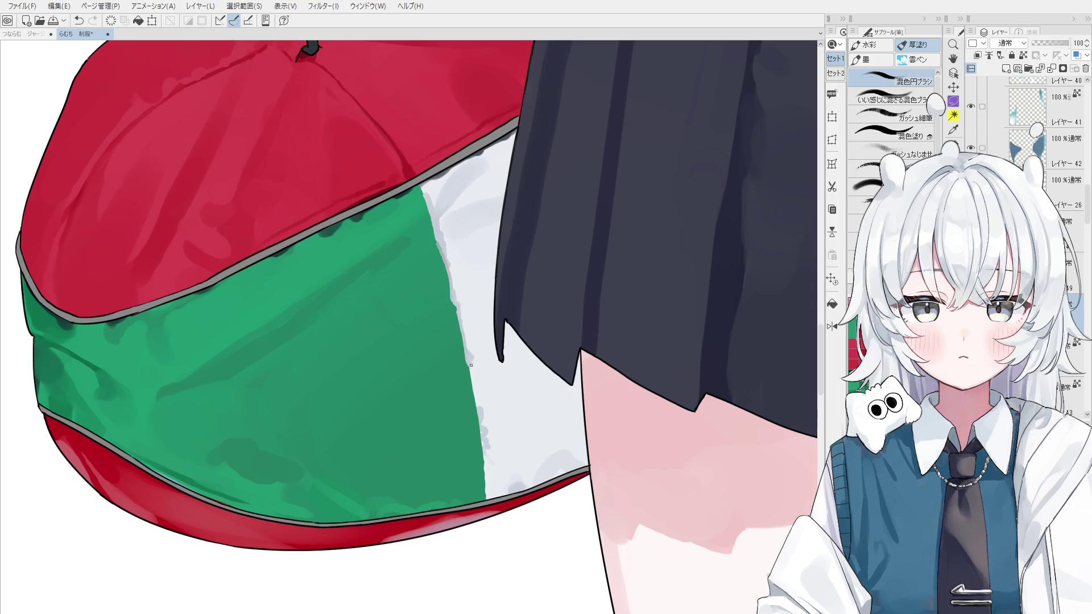
scroll(470, 365, "down", 1)
key("ctrl+z")
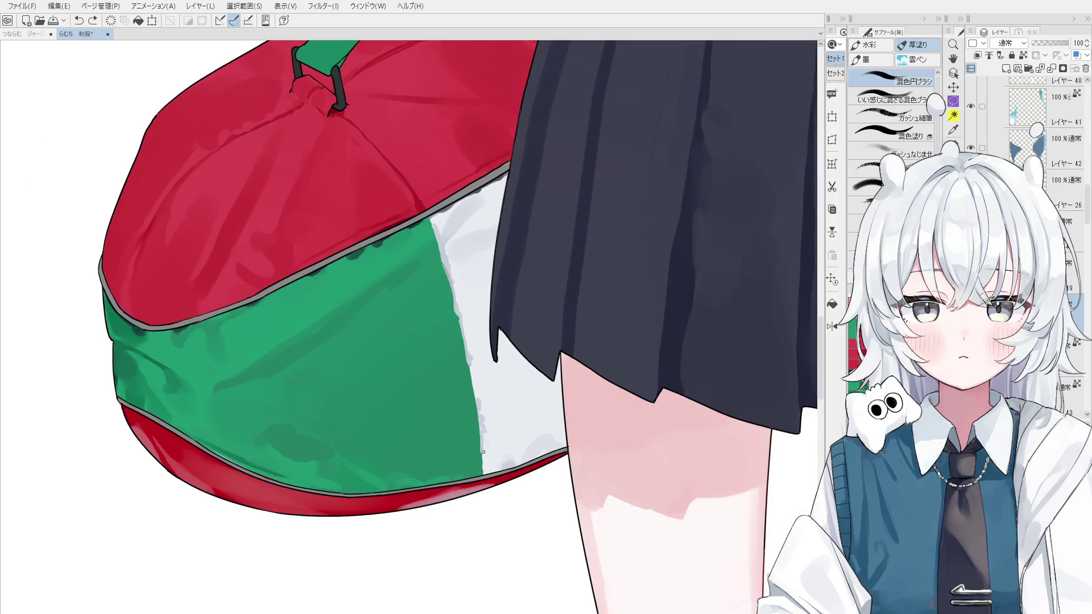
Step: Move the view down to show the bottom of the bag
scroll(483, 456, "down", 2)
scroll(482, 455, "down", 1)
key("space")
scroll(495, 438, "down", 2)
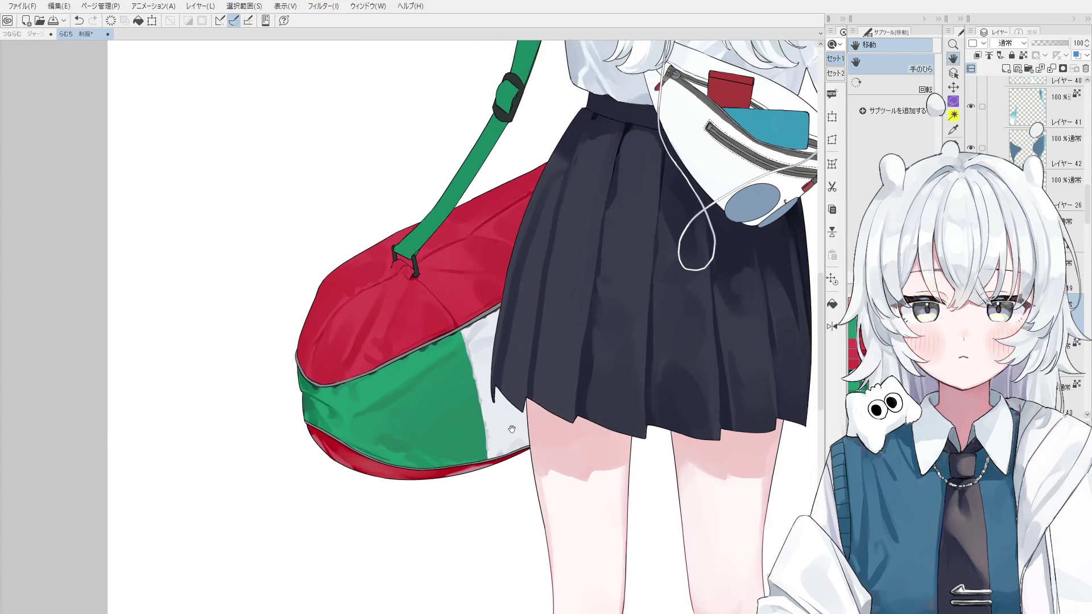
left_click_drag(502, 426, 488, 419)
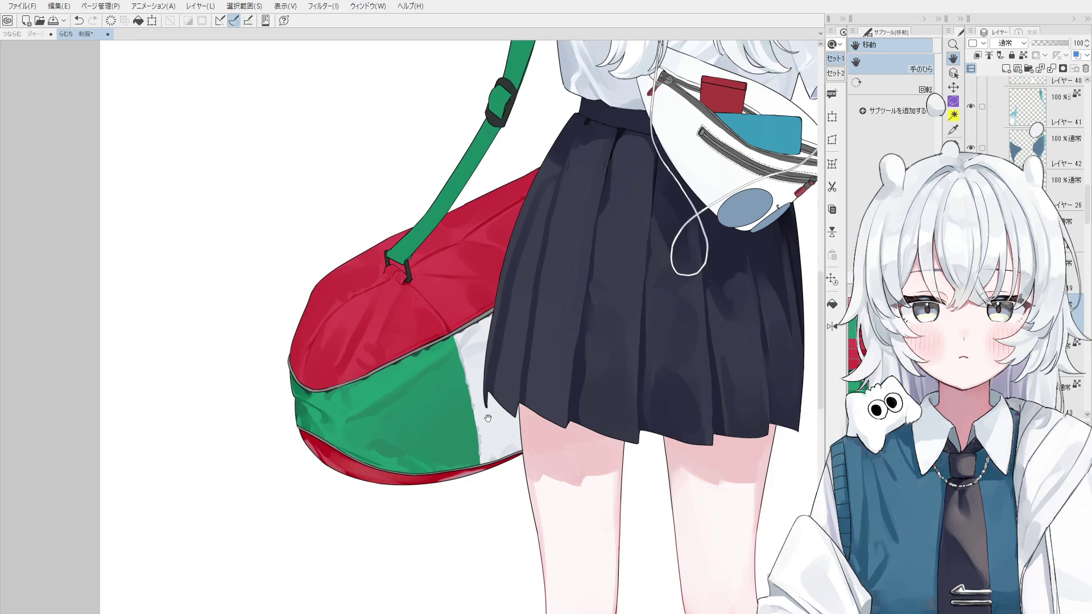
scroll(392, 379, "up", 3)
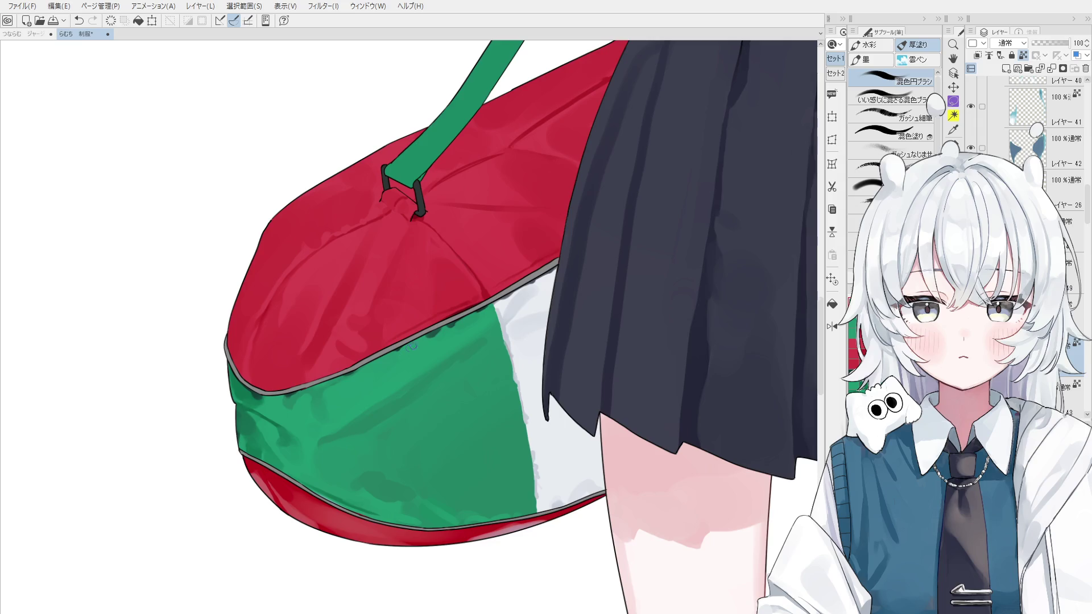
Step: Eyedrop several bag colours around the green and white panel, undoing stray marks
left_click(436, 324, "alt")
key("ctrl+z")
left_click(437, 322, "alt")
left_click(437, 333)
key("ctrl+z")
left_click(435, 330, "alt")
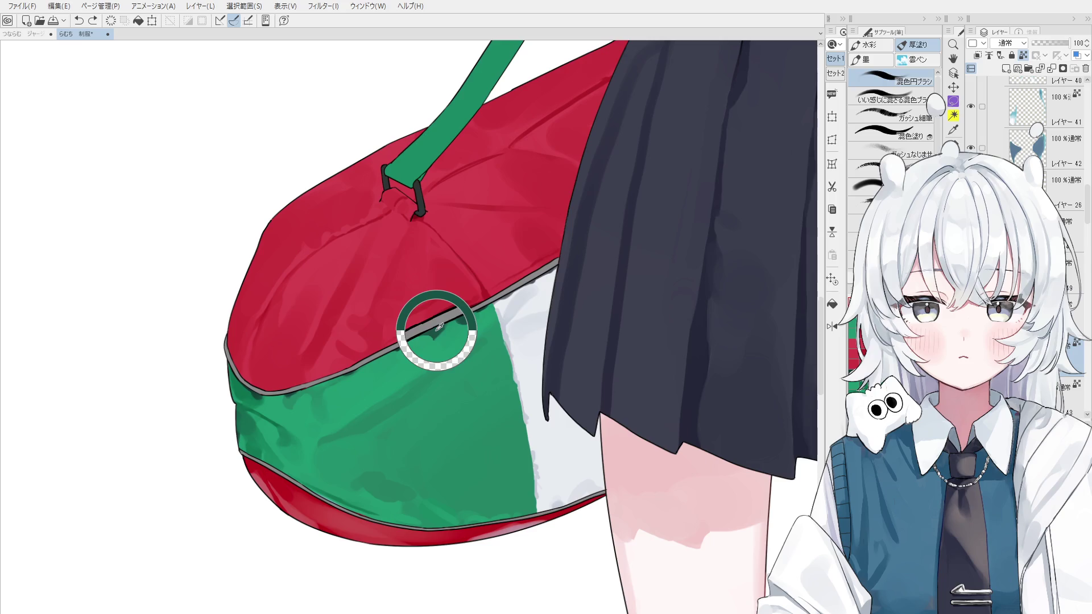
left_click(439, 322, "alt")
scroll(438, 329, "down", 3)
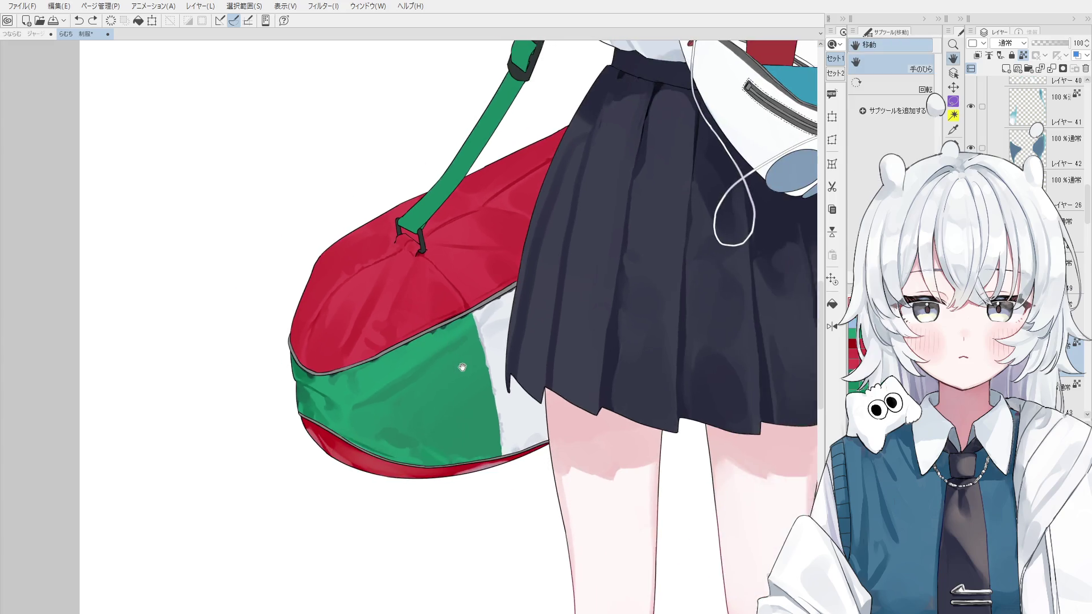
left_click_drag(443, 410, 437, 407)
left_click(447, 373, "alt")
left_click(417, 352, "alt")
Step: Try blending-brush strokes along the green/white edge, then undo them
key("b")
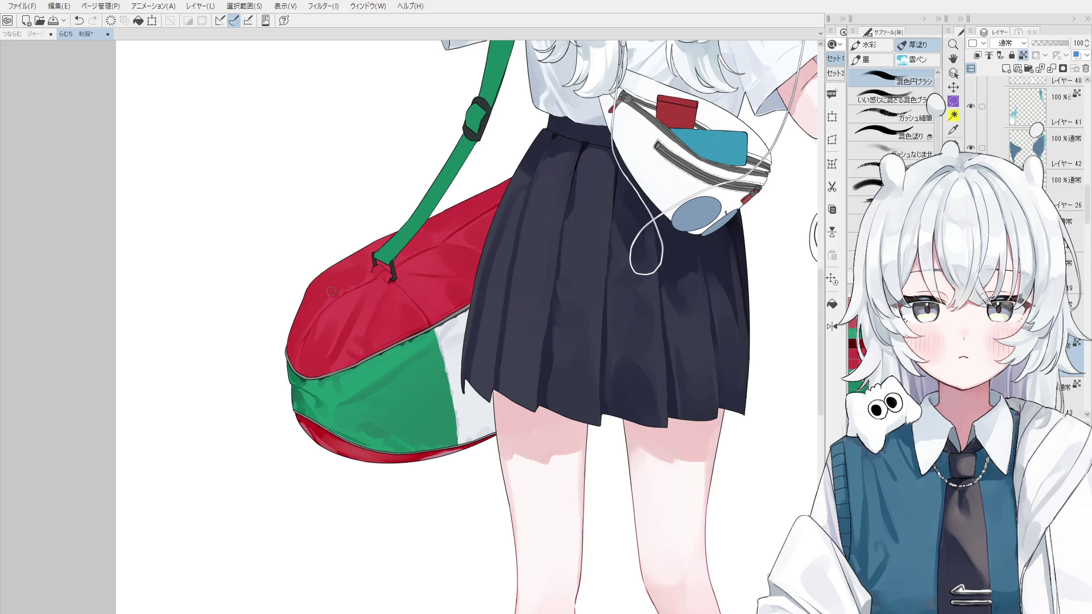
scroll(397, 340, "up", 1)
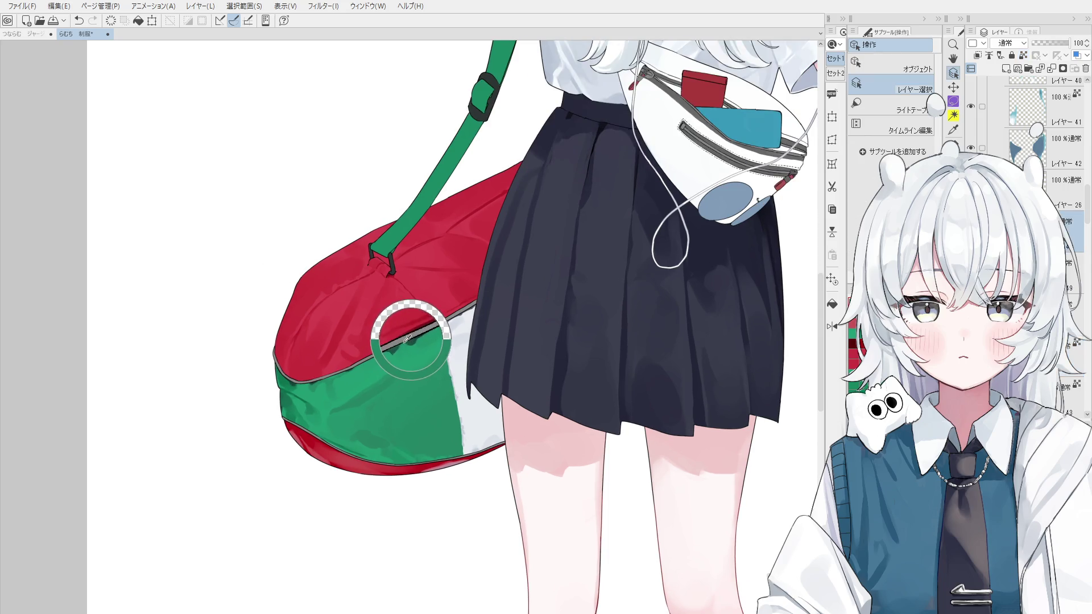
scroll(408, 340, "up", 1)
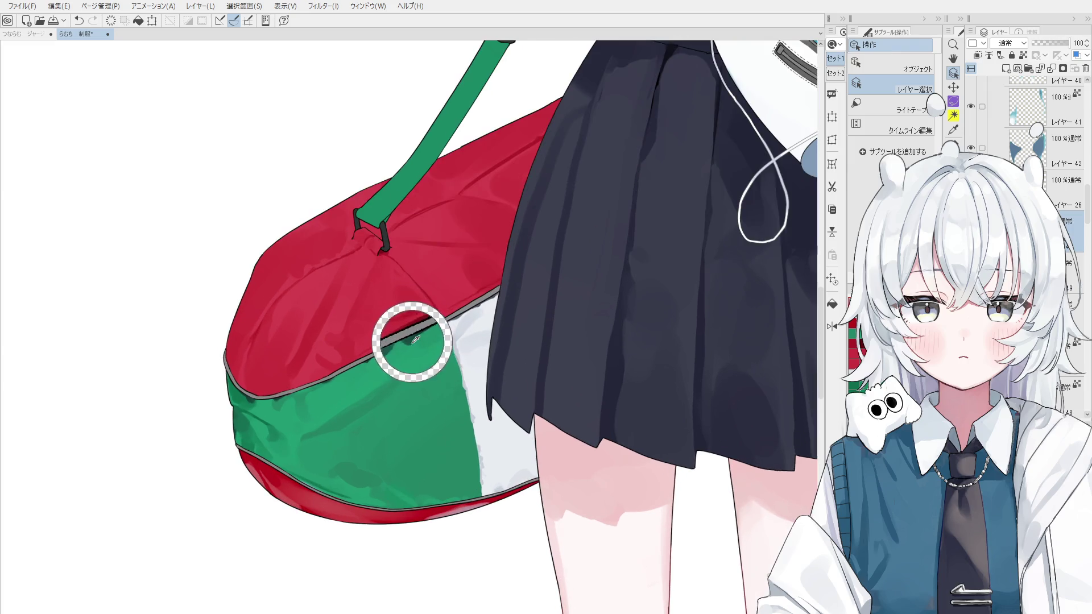
left_click_drag(467, 412, 478, 447)
key("ctrl+z")
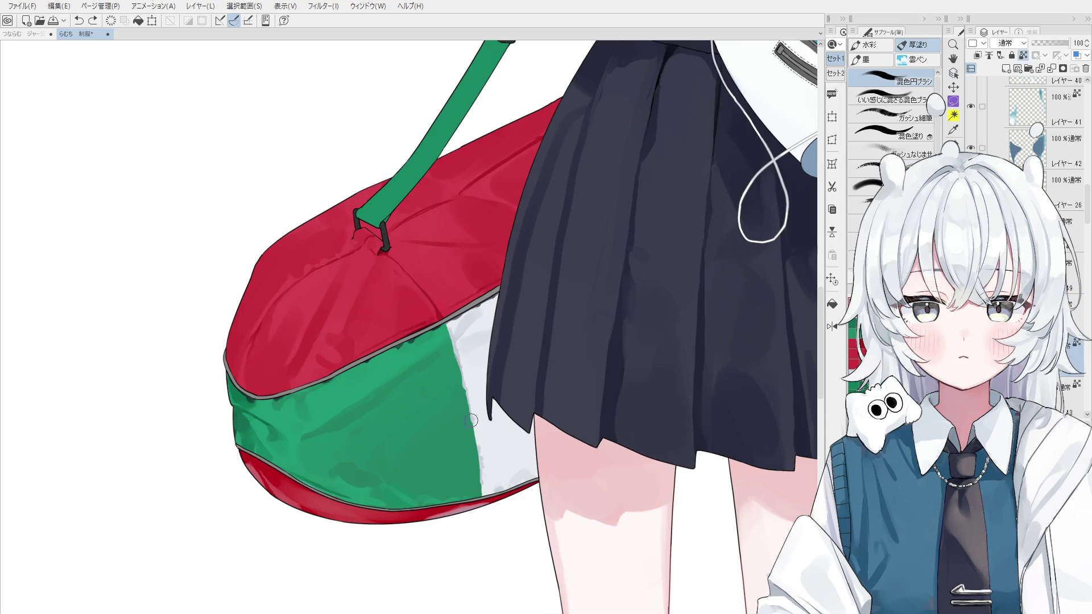
left_click_drag(475, 430, 484, 489)
scroll(483, 500, "down", 1)
key("ctrl+z")
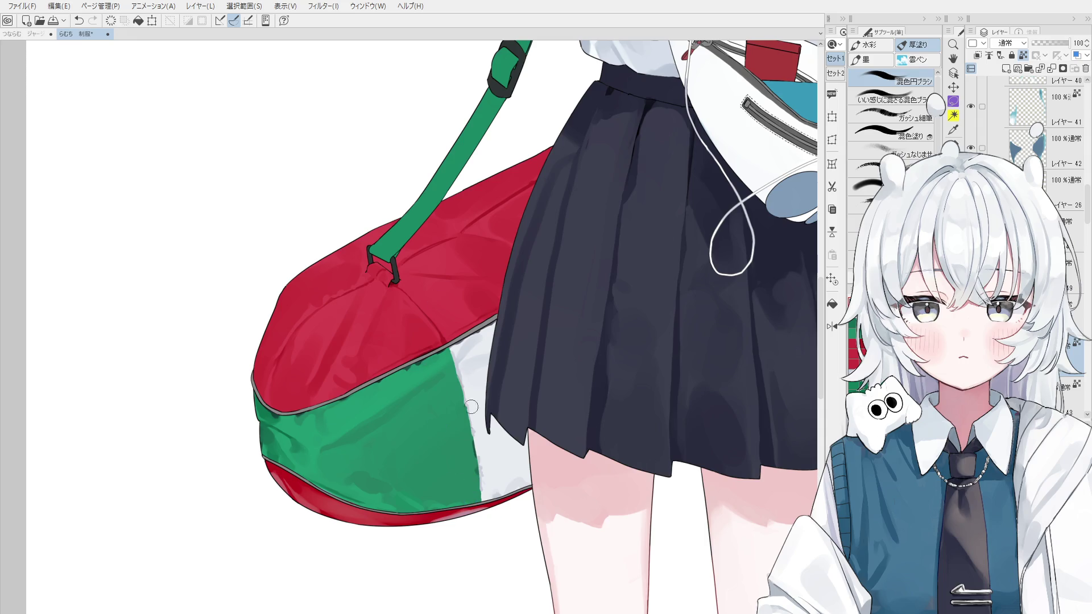
Step: Sample the white fabric and edge green, then paint a darker green stroke along the edge
scroll(472, 461, "up", 1)
scroll(472, 461, "up", 1)
scroll(498, 449, "up", 1)
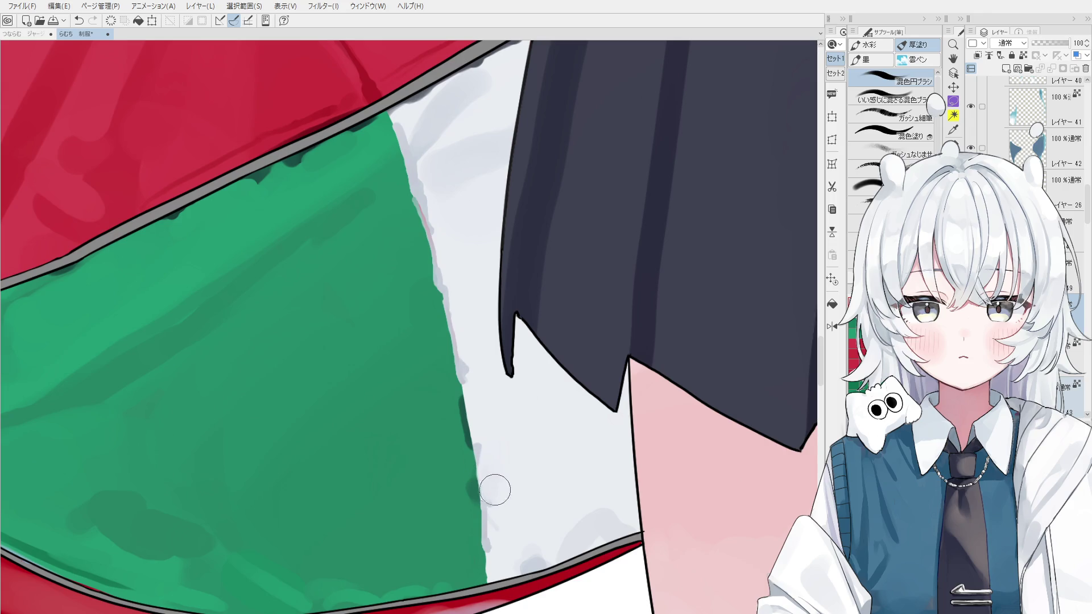
left_click(486, 484, "alt")
left_click(476, 451, "alt")
left_click_drag(474, 476, 474, 503)
scroll(489, 487, "down", 4)
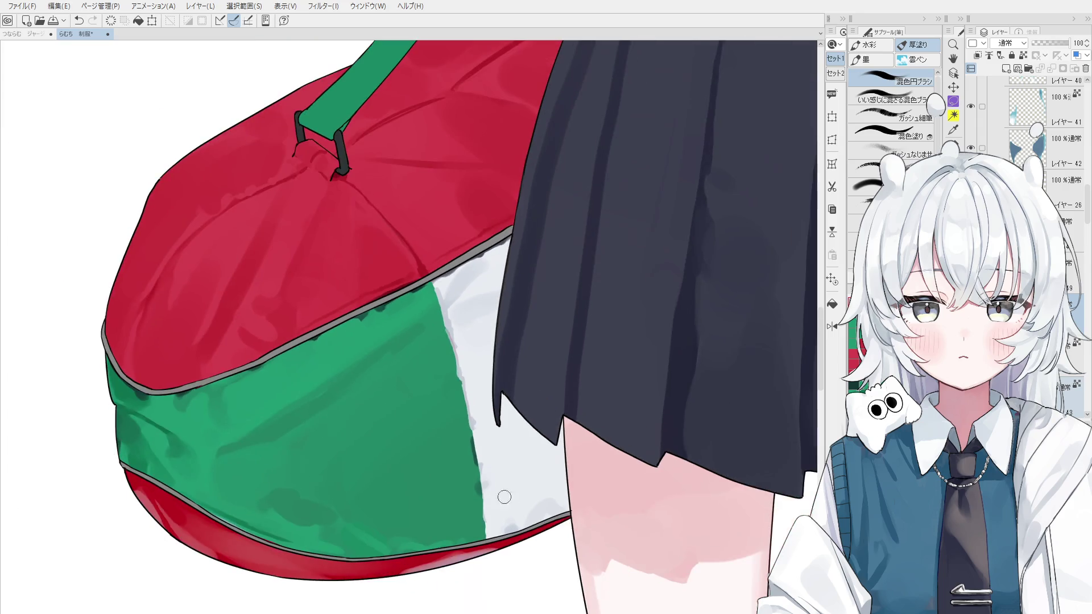
Step: Add dark green fold strokes and small dabs on the edge, then select the layer above
scroll(491, 482, "up", 3)
left_click(463, 479, "alt")
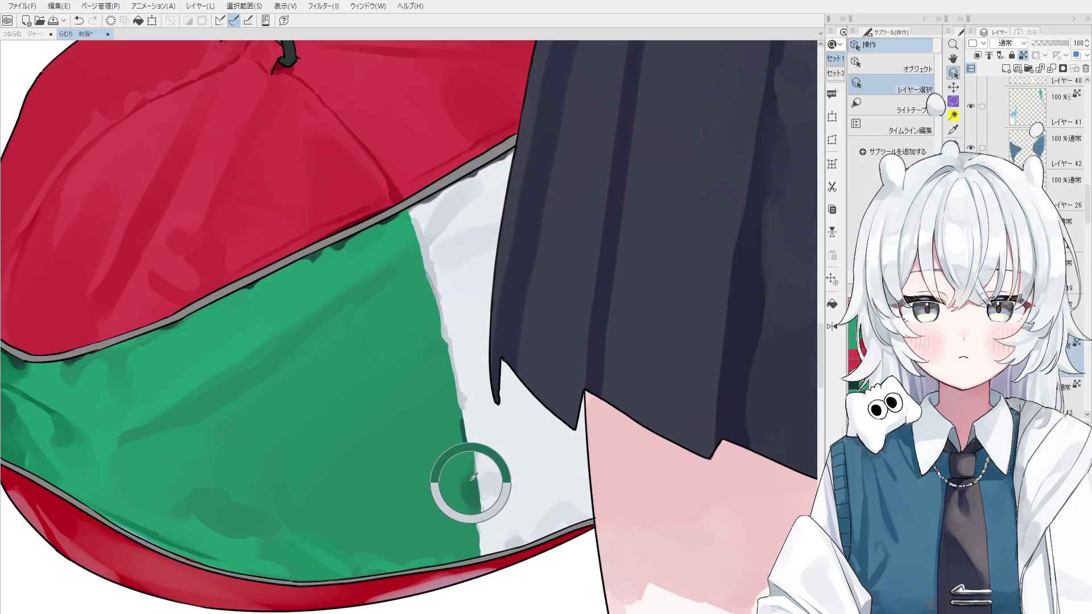
left_click_drag(476, 505, 467, 484)
scroll(468, 485, "down", 1)
left_click_drag(469, 467, 461, 458)
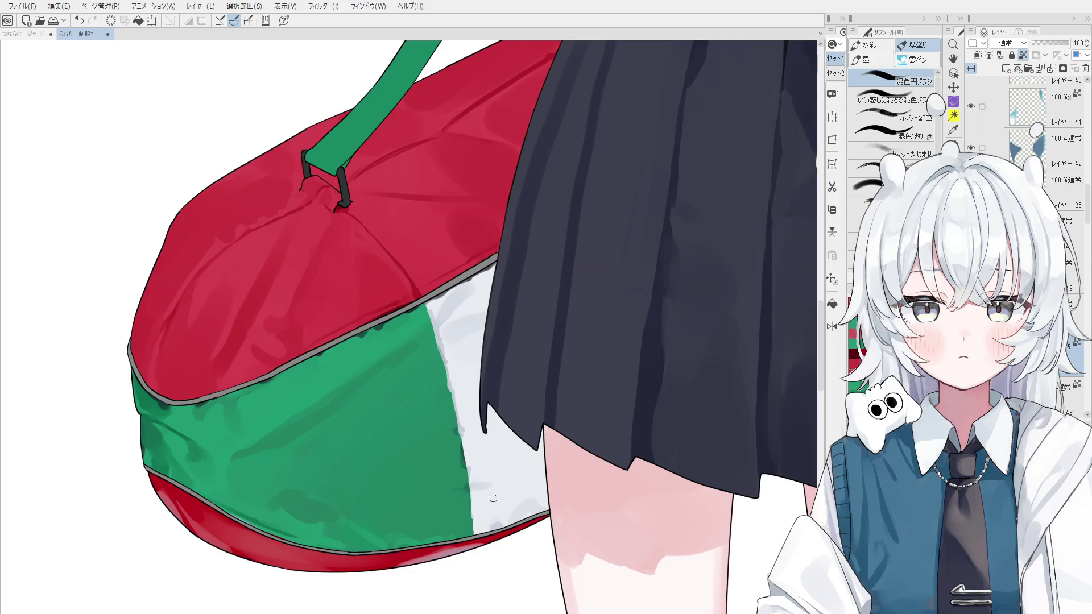
scroll(503, 481, "down", 1)
left_click_drag(525, 367, 549, 423)
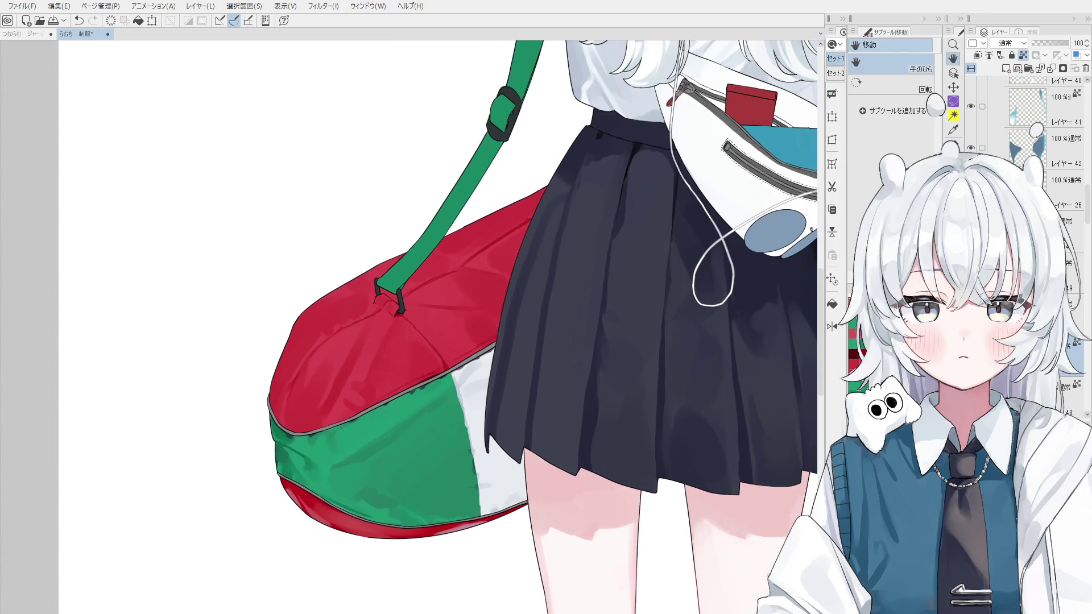
left_click(1063, 313)
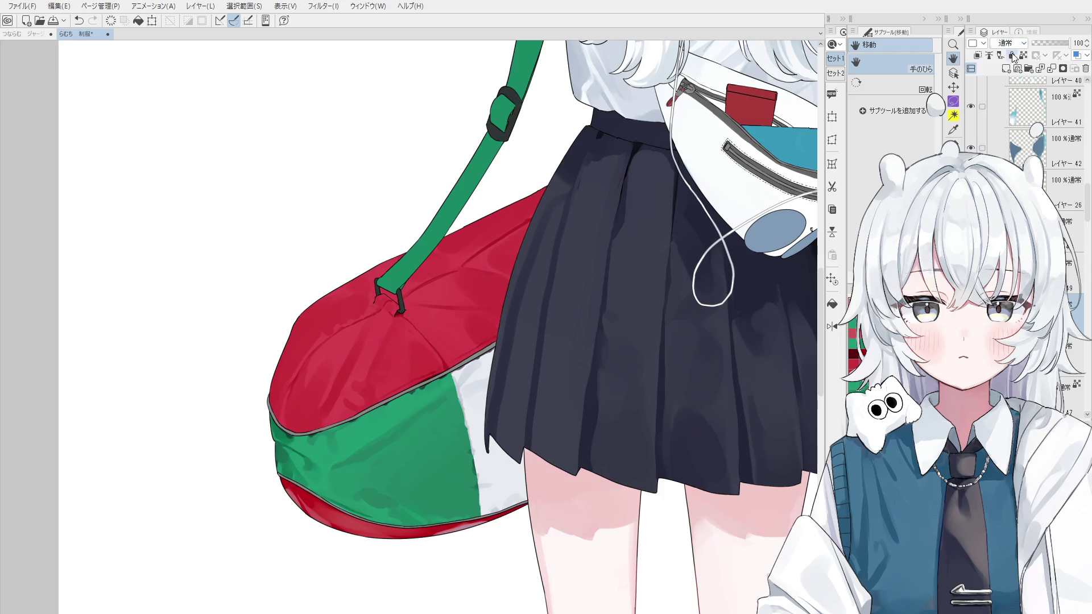
Step: Set the layer to Multiply blending and test a dark shadow on the red top, undoing it
key("Down")
key("Down")
key("b")
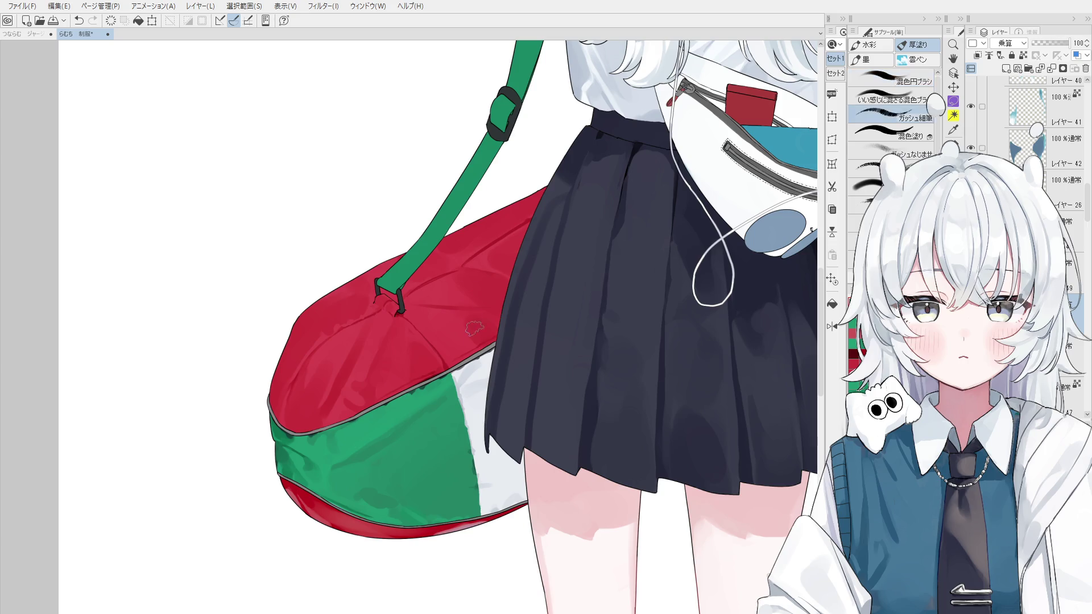
left_click_drag(523, 301, 512, 389)
key("ctrl+z")
Step: Undo a trial grey shadow on the white panel and select the whole bag's area
left_click_drag(503, 253, 472, 398)
key("ctrl+z")
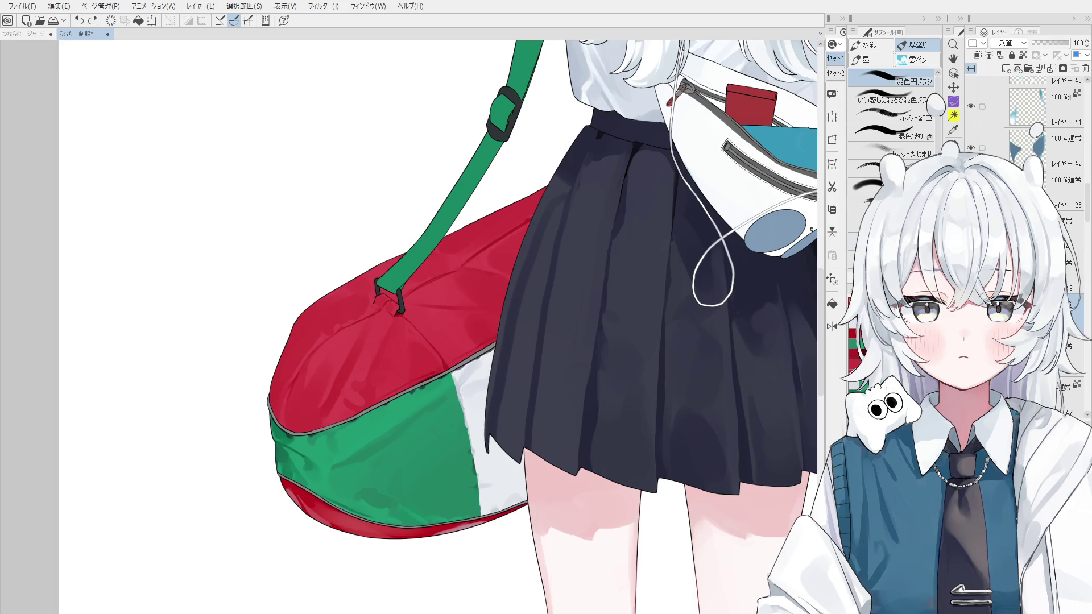
scroll(1030, 125, "up", 1)
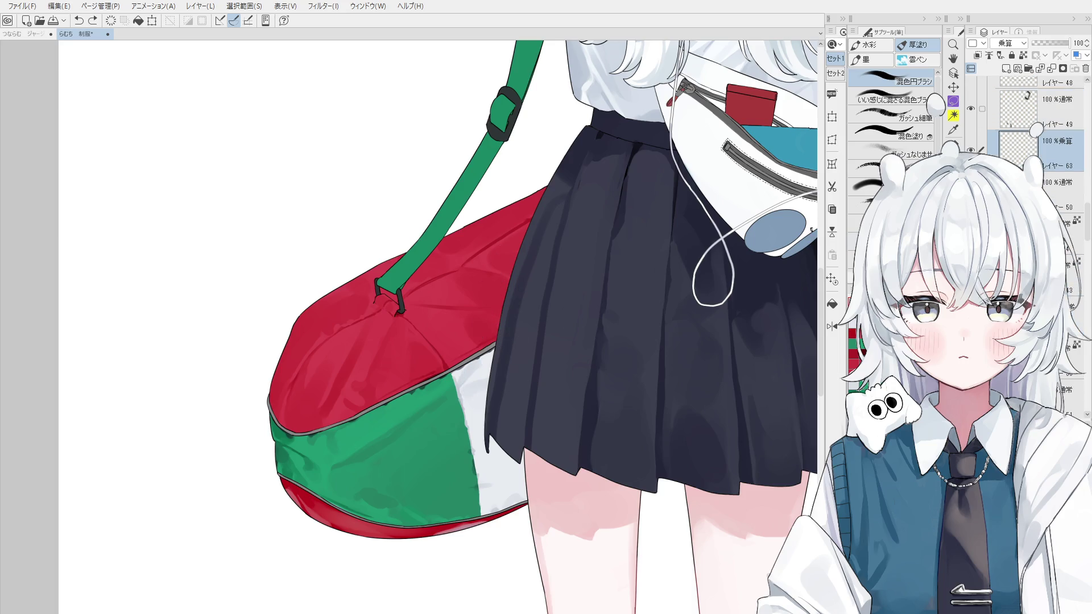
left_click(1018, 109, "ctrl")
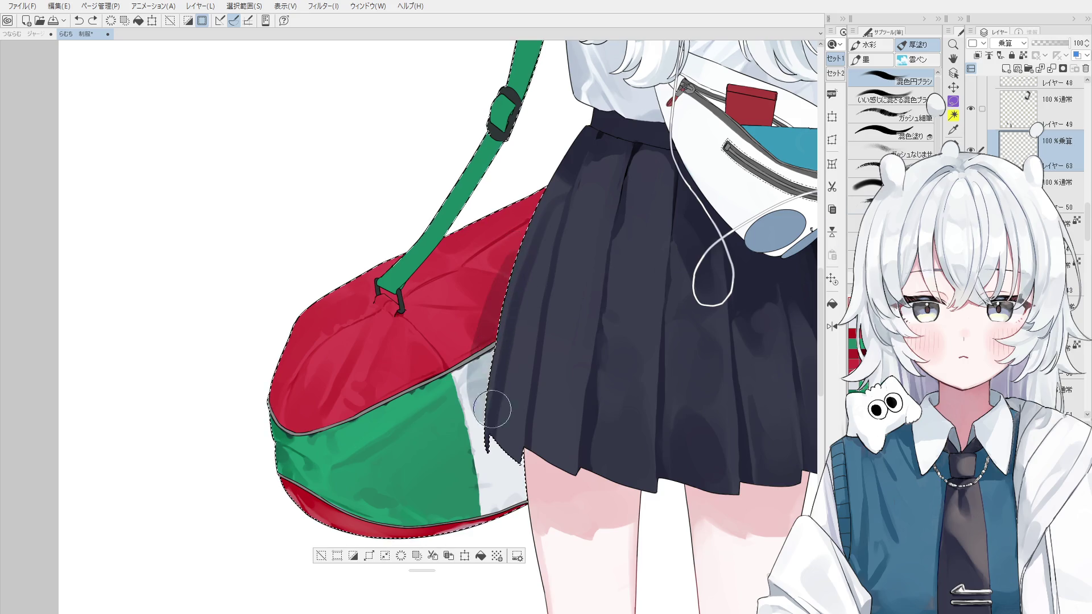
Step: Shade the bag's red top beside the strap, redoing one stroke
scroll(521, 380, "down", 2)
left_click_drag(447, 338, 500, 299)
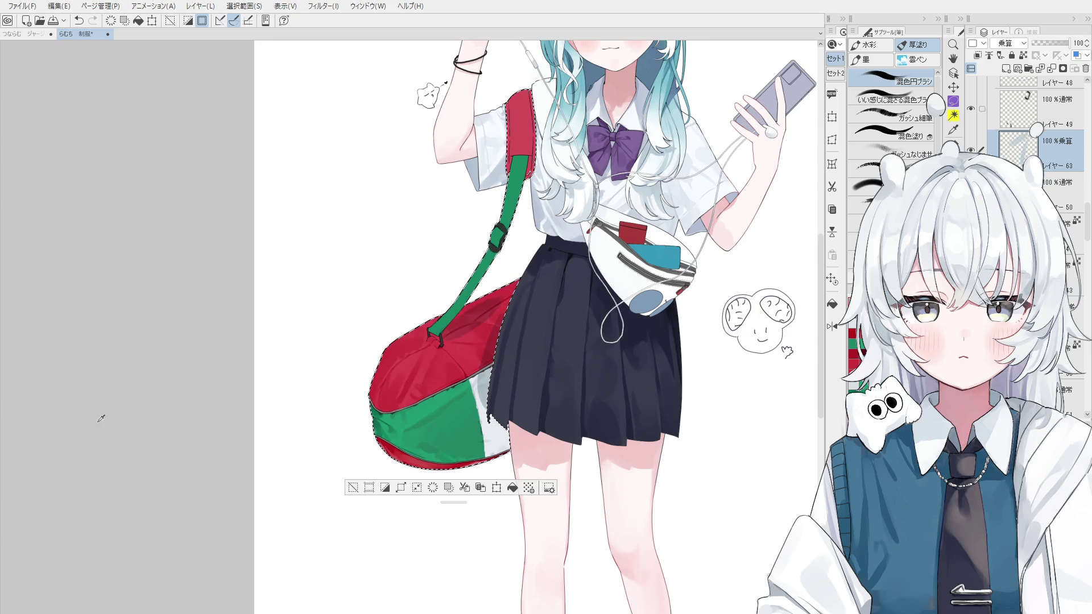
left_click_drag(447, 338, 482, 316)
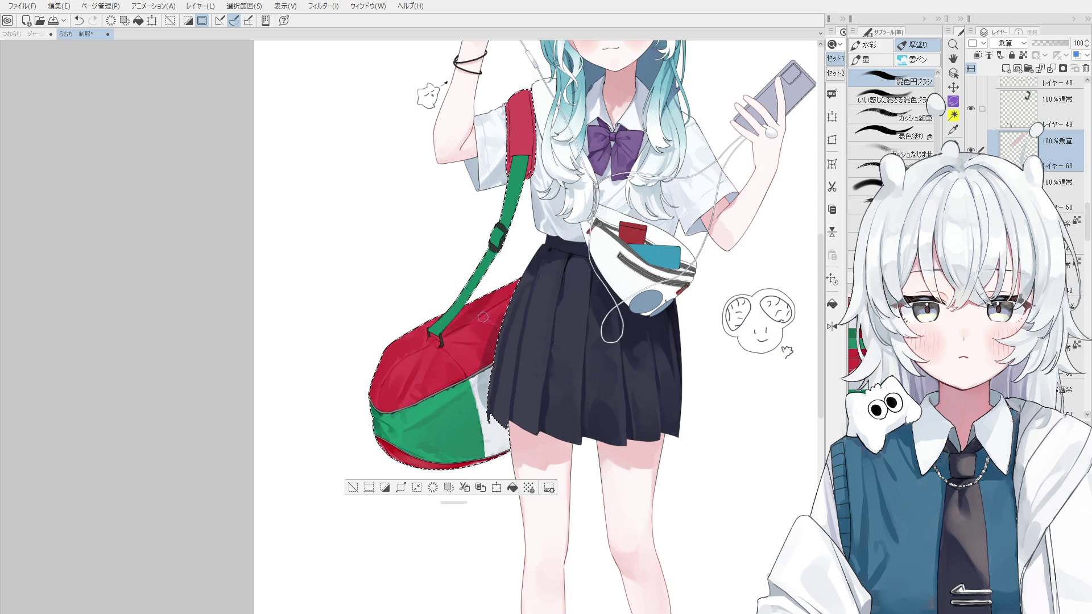
key("ctrl+z")
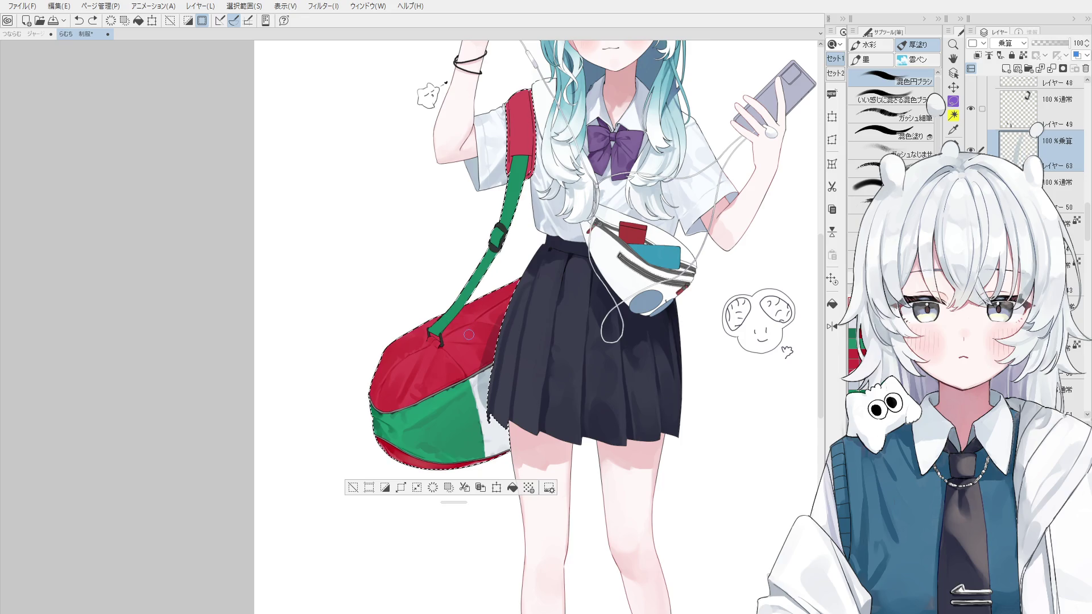
left_click_drag(455, 335, 492, 293)
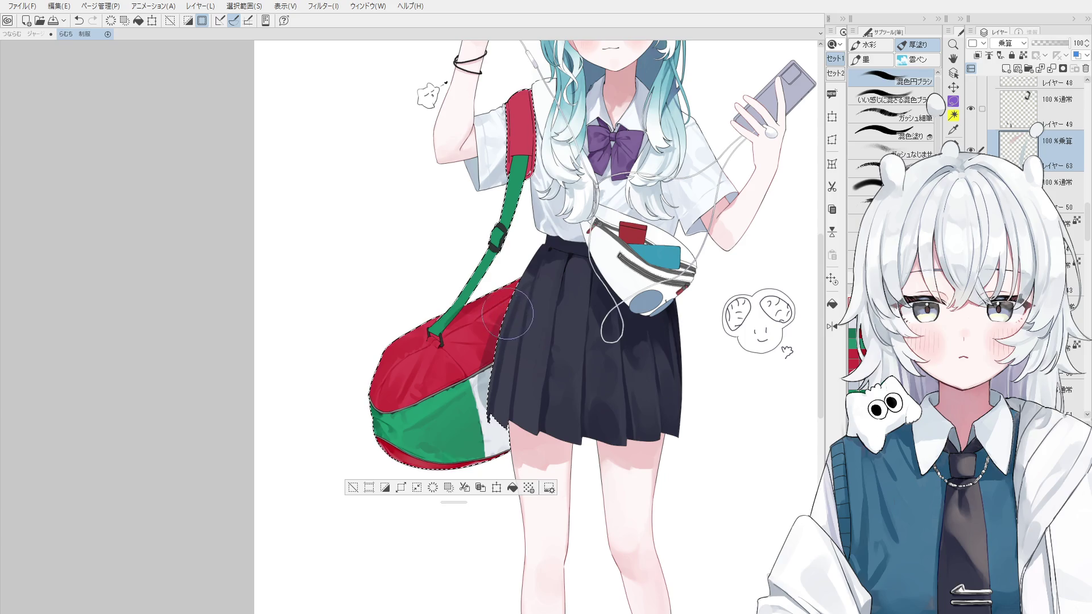
left_click_drag(489, 322, 508, 314)
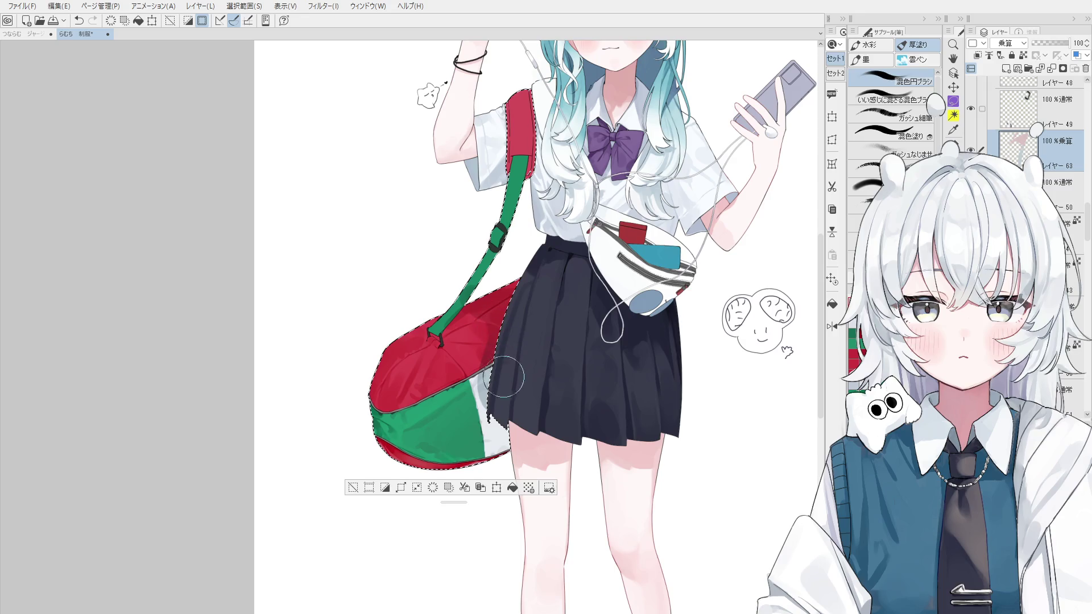
scroll(506, 387, "up", 1)
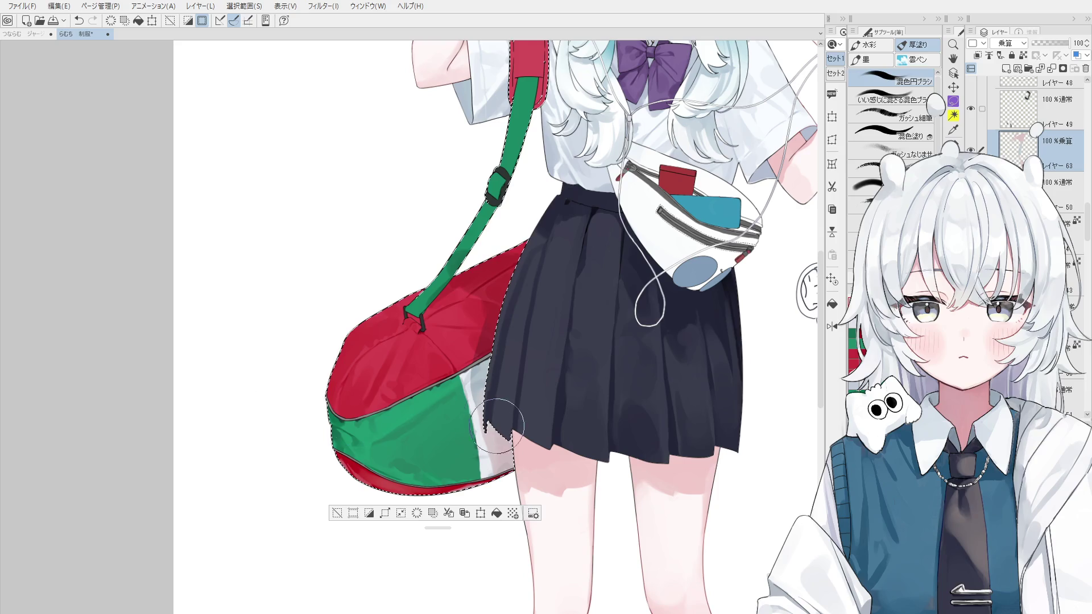
Step: Shade the white strip grey along the bag's edge beside the skirt hem
left_click_drag(500, 438, 495, 459)
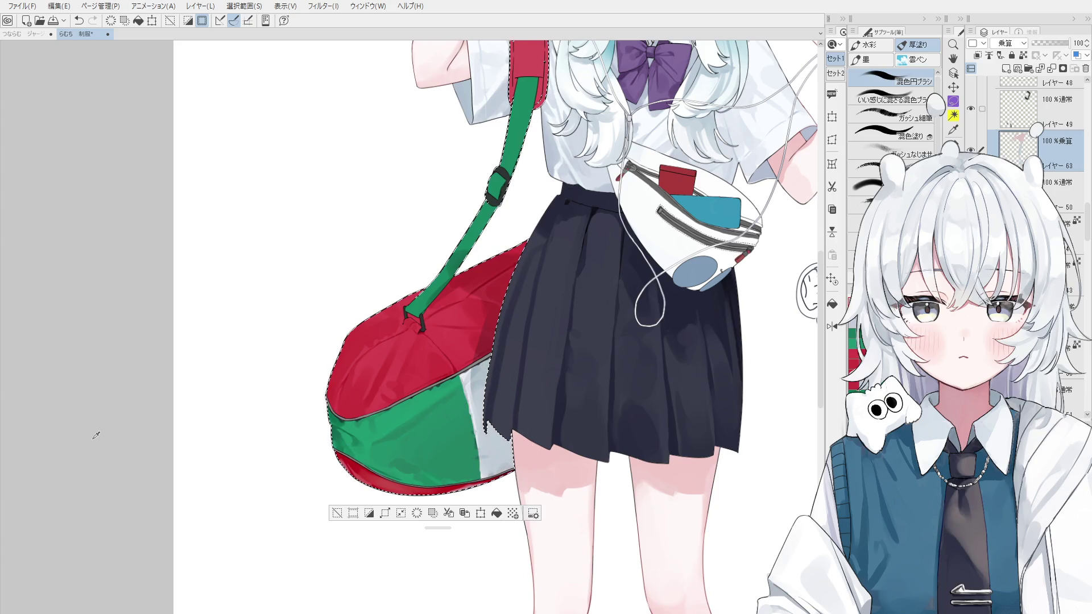
scroll(501, 444, "down", 3)
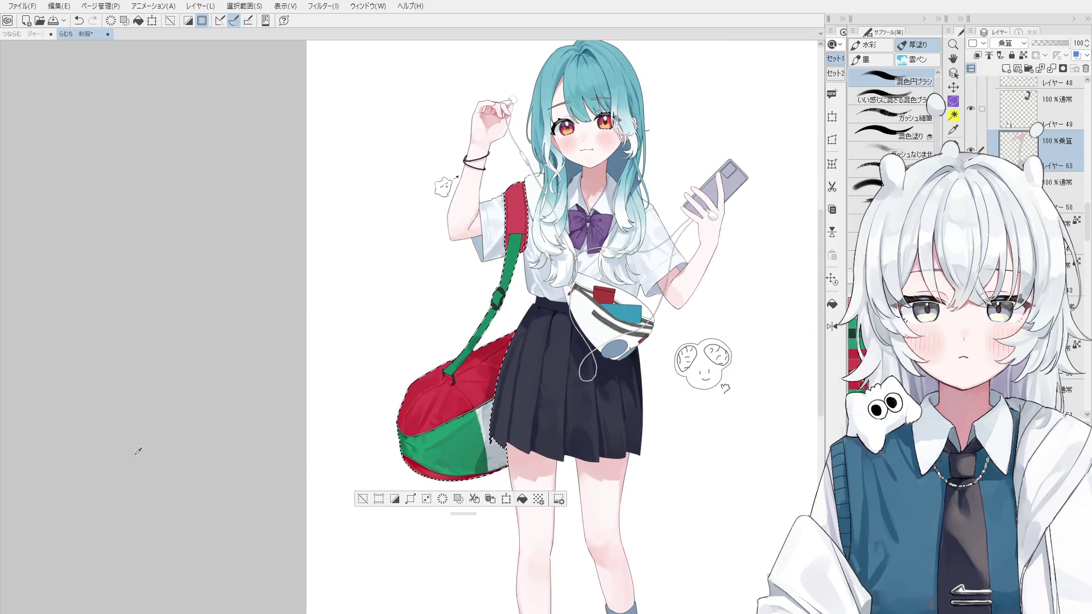
mouse_move(497, 452)
left_mouse_down()
mouse_move(486, 418)
mouse_move(490, 450)
left_mouse_up()
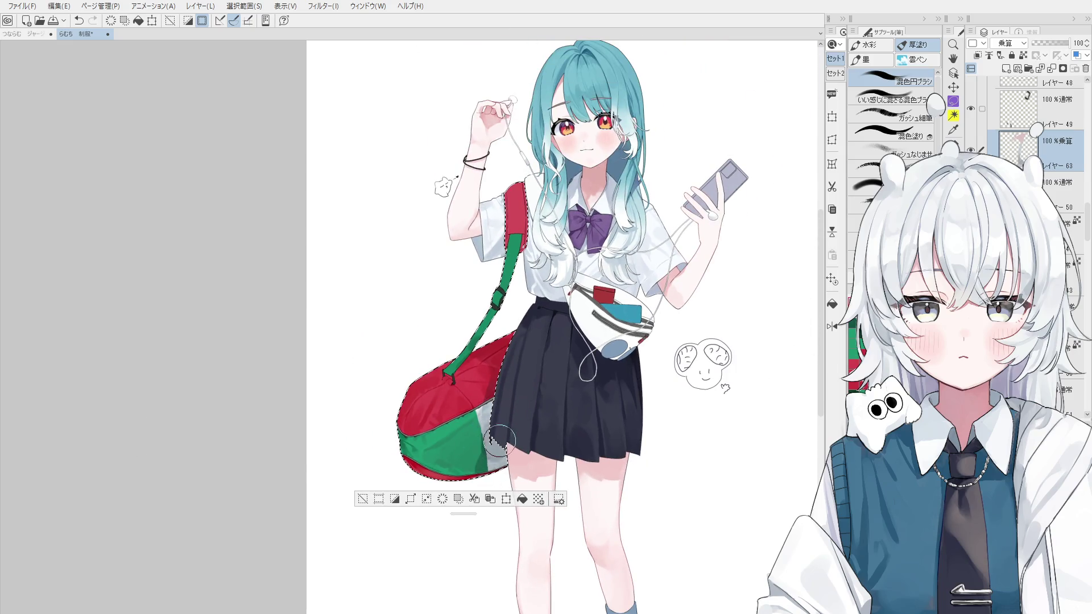
key("ctrl+z")
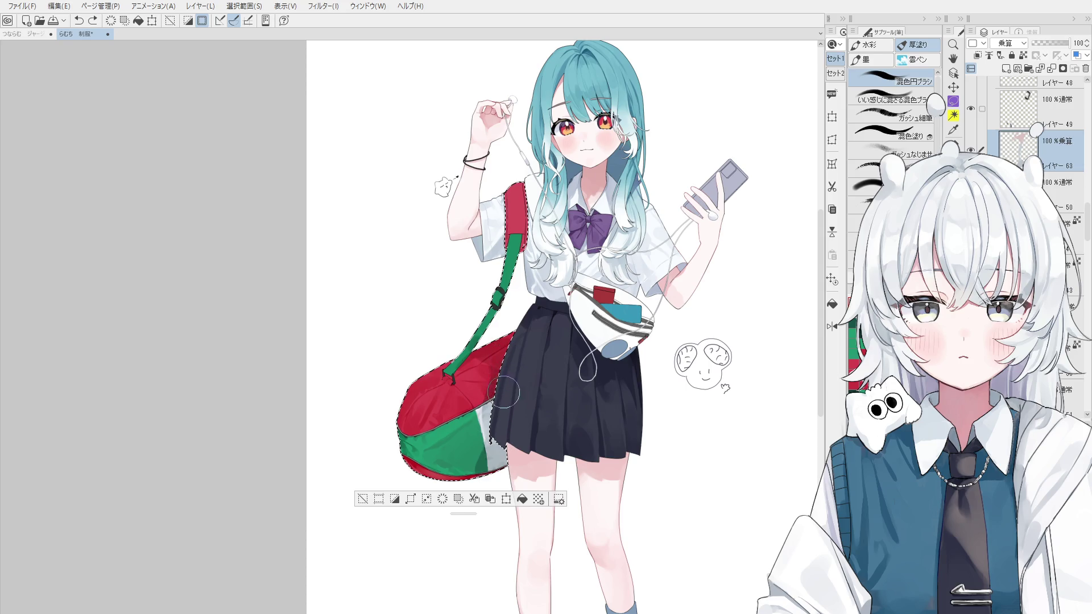
left_click_drag(501, 370, 491, 438)
Step: Check the shading with a mirrored and rotated view, undoing two strokes
key("h")
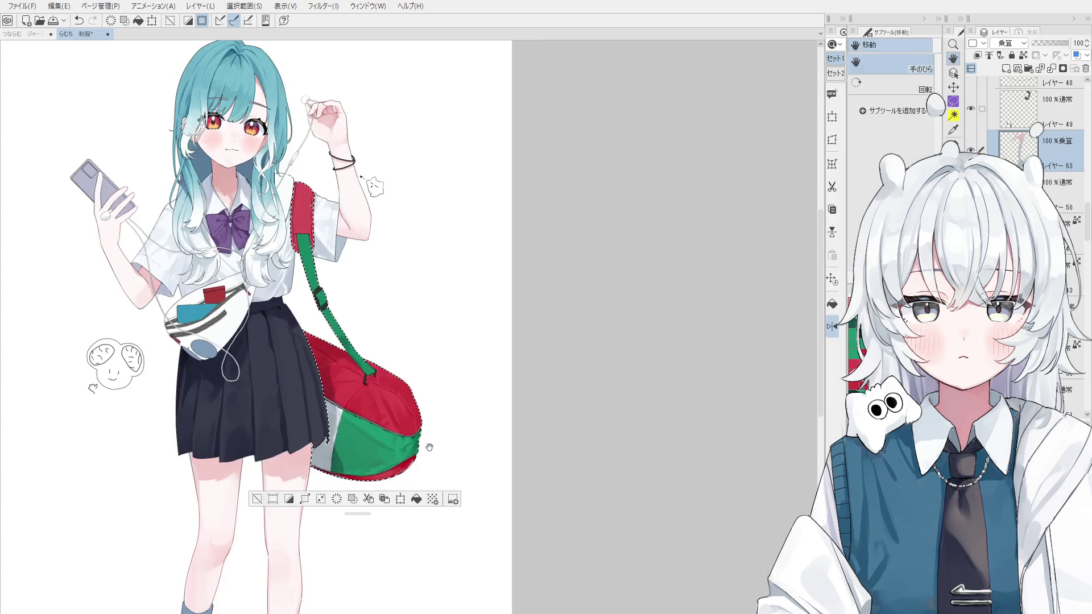
scroll(446, 456, "up", 1)
key("ctrl+z")
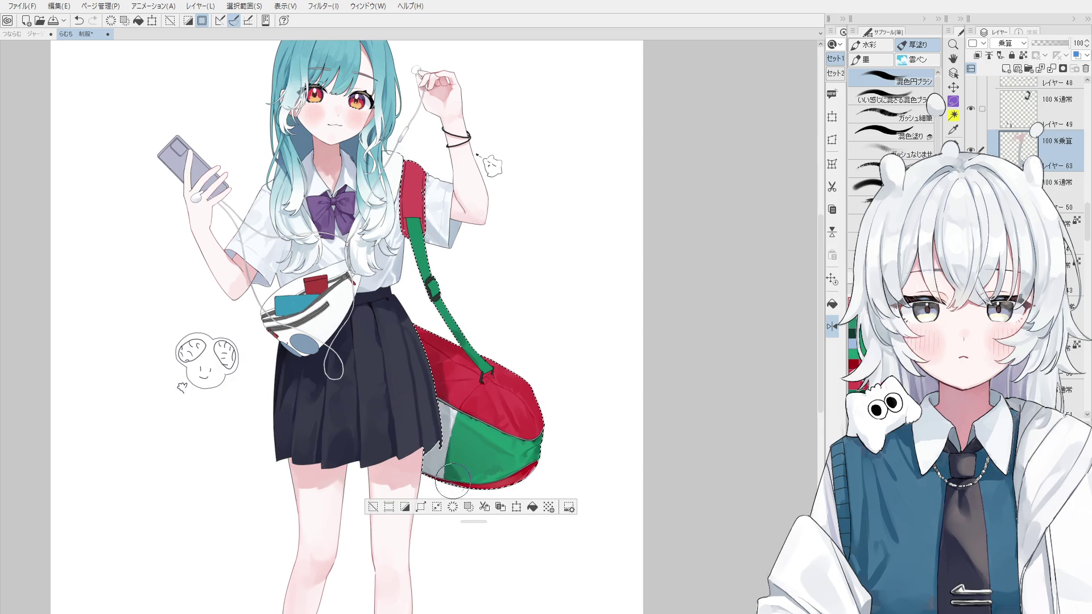
key("ctrl+z")
left_click_drag(490, 482, 505, 424)
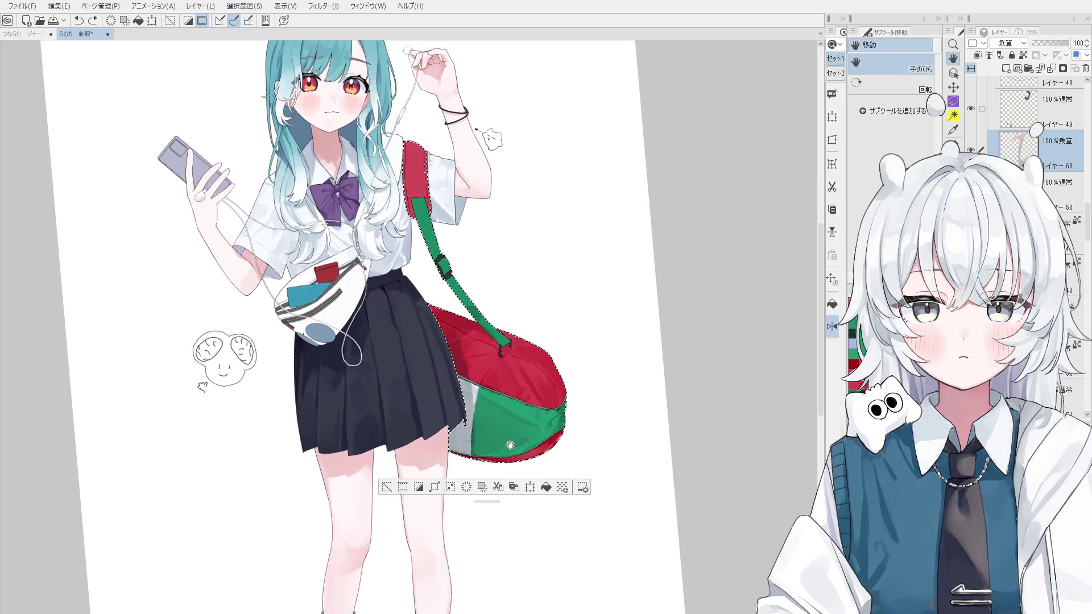
key("h")
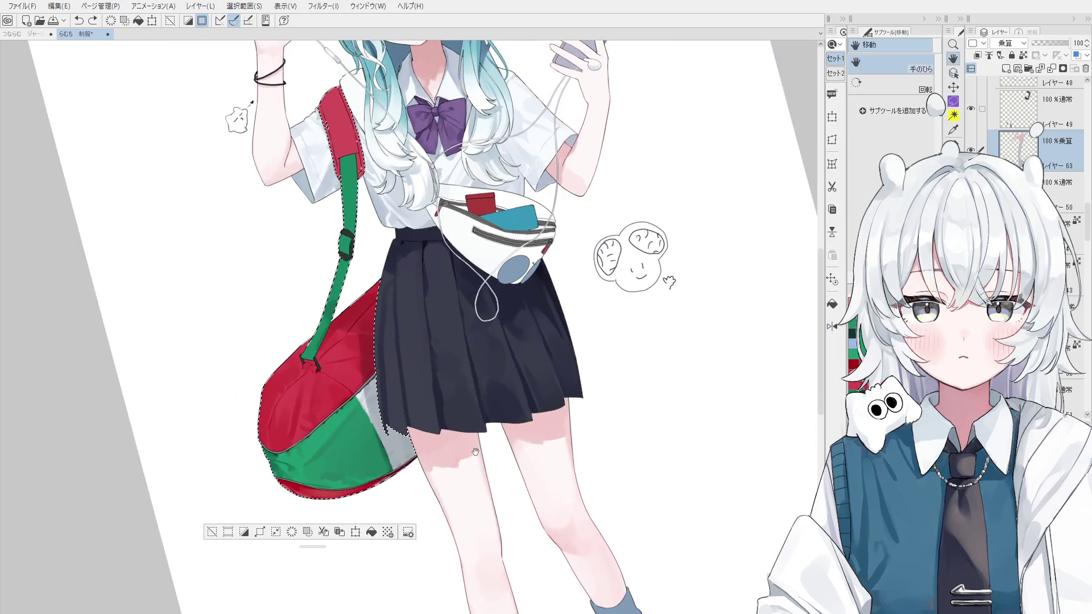